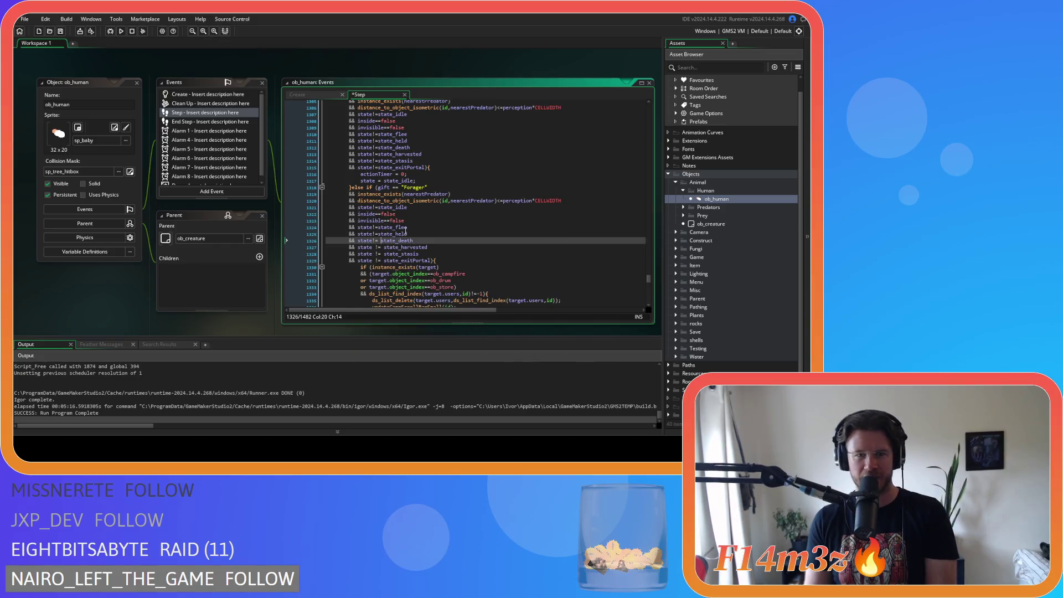
# Step: Tighten the death and harvested checks to state!=state_death and state!=state_harvested
pyautogui.press('Delete')
pyautogui.click(372, 247)
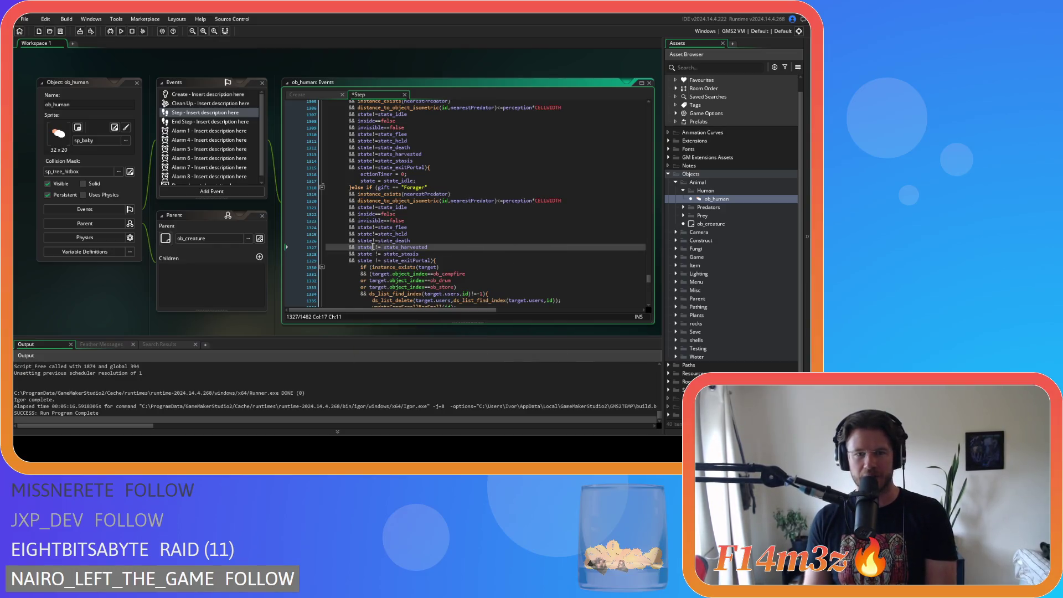
pyautogui.press('Delete')
pyautogui.press('Delete')
pyautogui.press('Delete')
pyautogui.write('!=')
pyautogui.press('Delete')
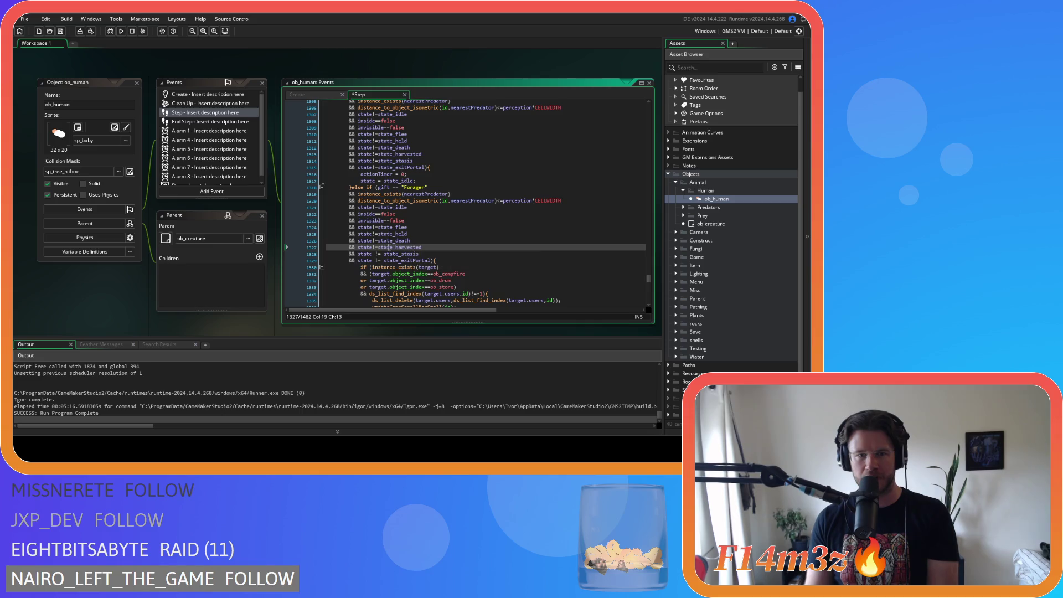
# Step: Tighten the stasis and exitPortal checks to state!=state_stasis and state!=state_exitPortal
pyautogui.click(372, 254)
pyautogui.press('Delete')
pyautogui.press('Delete')
pyautogui.press('Delete')
pyautogui.write('!=')
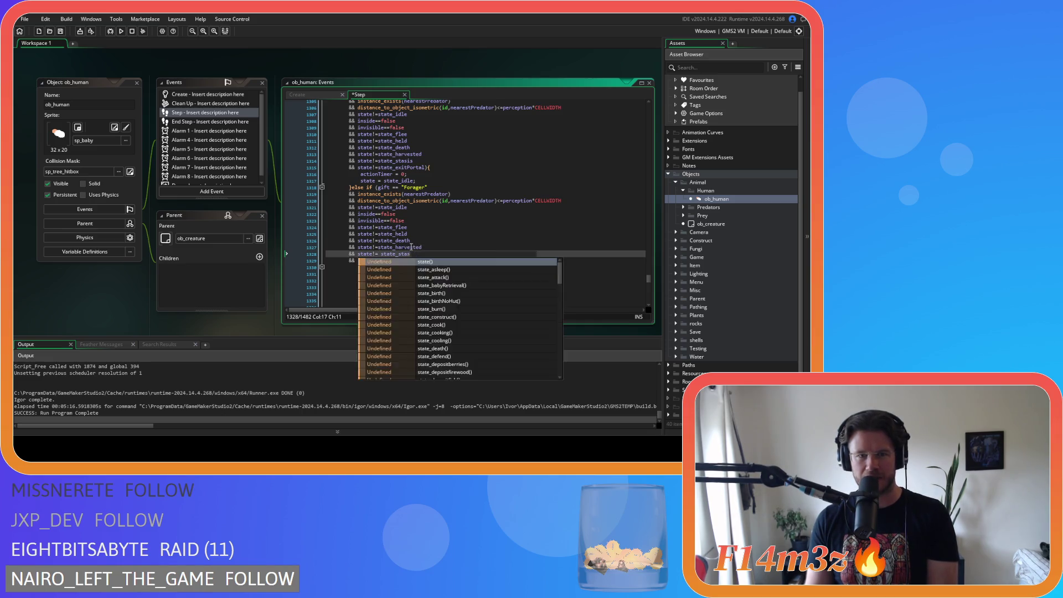
pyautogui.press('Delete')
pyautogui.click(374, 260)
pyautogui.press('Delete')
pyautogui.press('Delete')
pyautogui.press('Delete')
pyautogui.write('!=')
pyautogui.press('Delete')
pyautogui.scroll(-3, 385, 263)
pyautogui.scroll(-8, 385, 263)
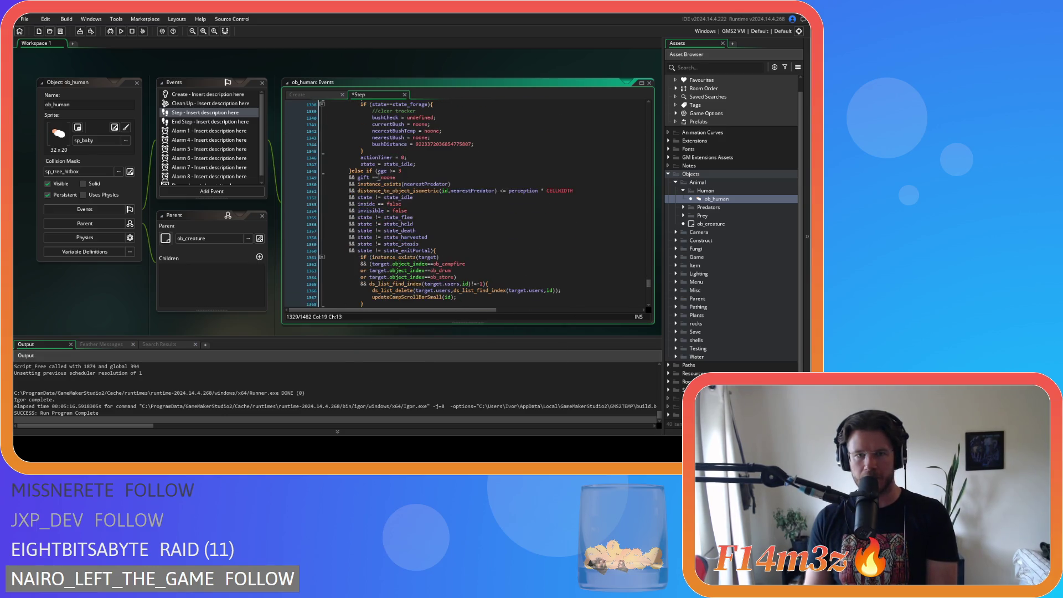
# Step: Remove the space after age so the condition reads age>=3
pyautogui.click(399, 172)
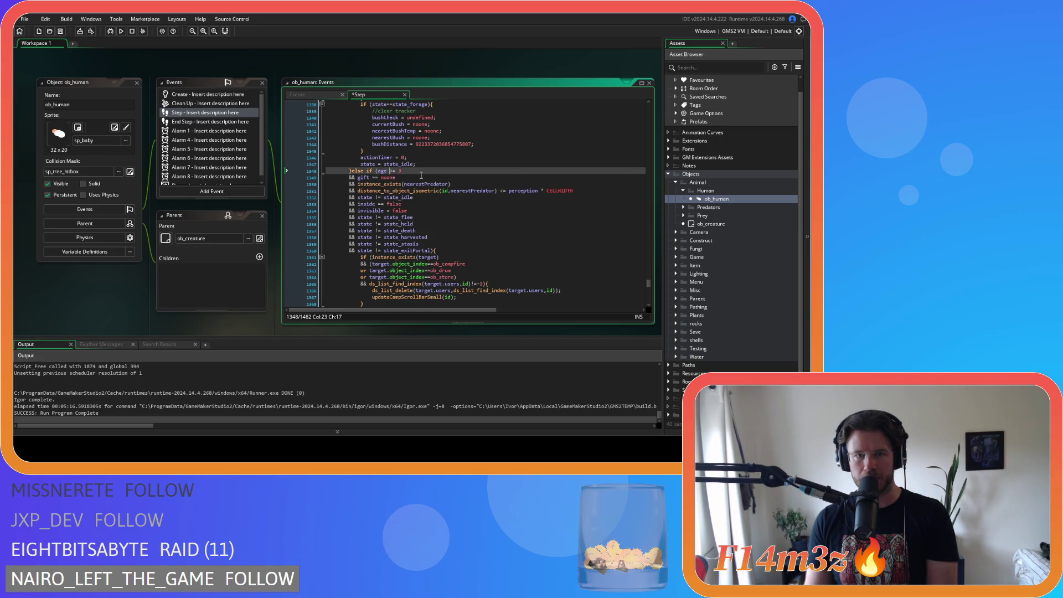
pyautogui.press('Right')
pyautogui.press('Delete')
# Step: Review the Forager, Fisher, Waterbearer and Progenitor gift conditions for compact formatting
pyautogui.scroll(10, 412, 189)
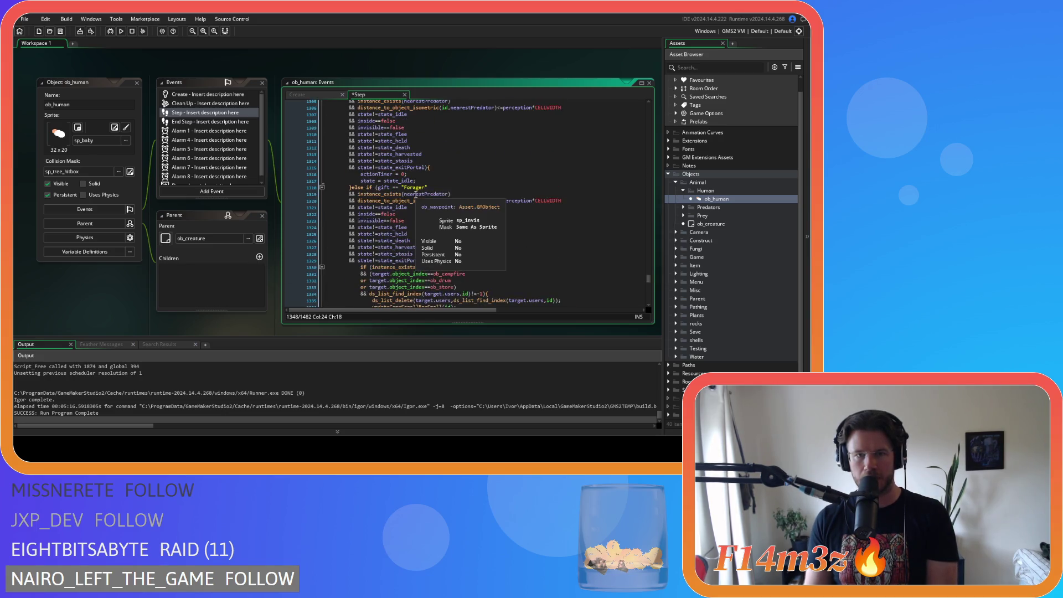
pyautogui.click(392, 187)
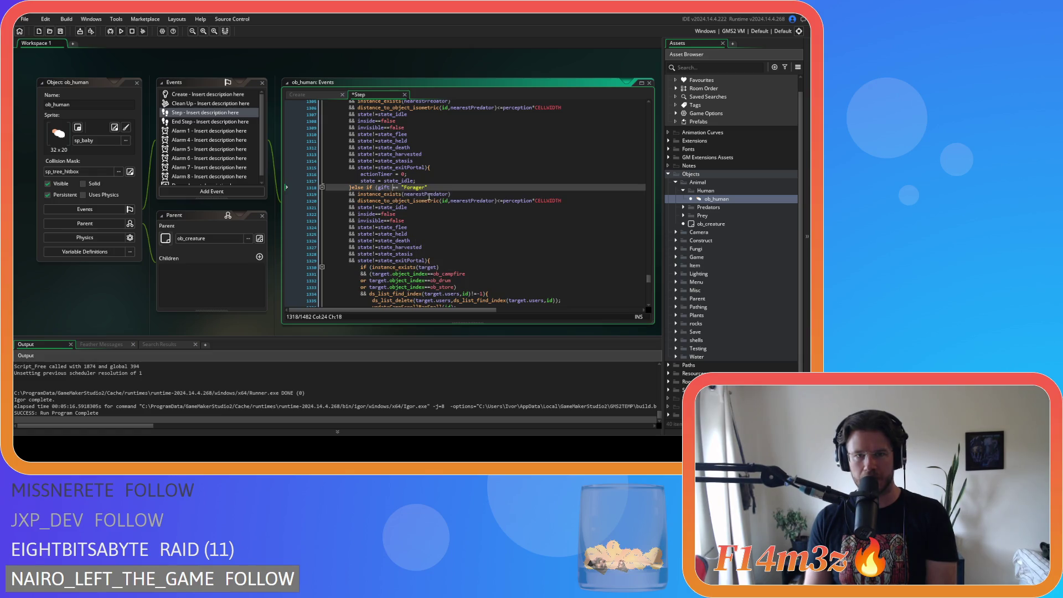
pyautogui.press('Right')
pyautogui.press('Right')
pyautogui.scroll(6, 434, 227)
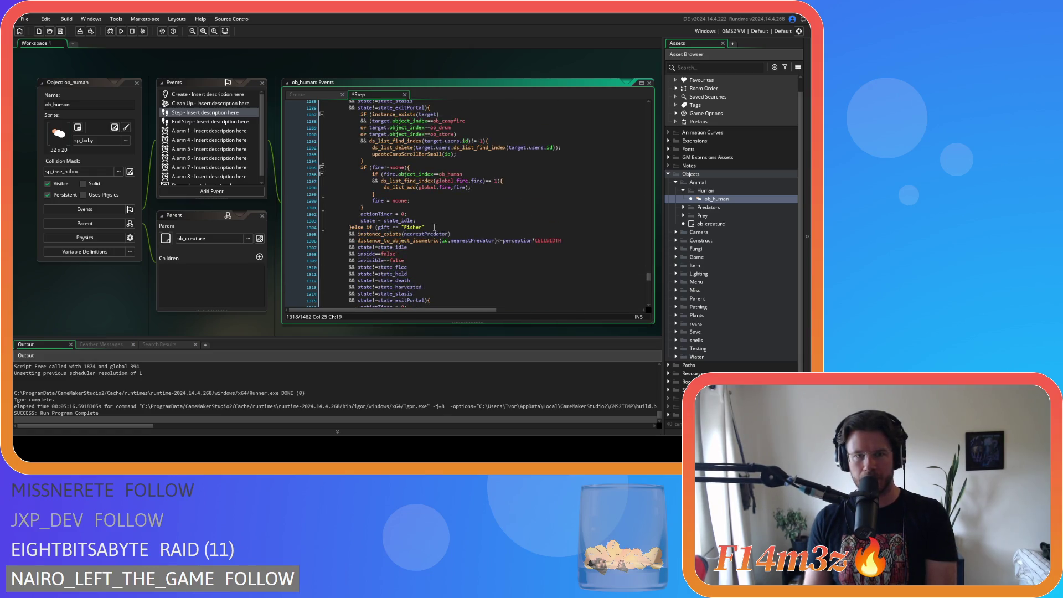
pyautogui.click(385, 228)
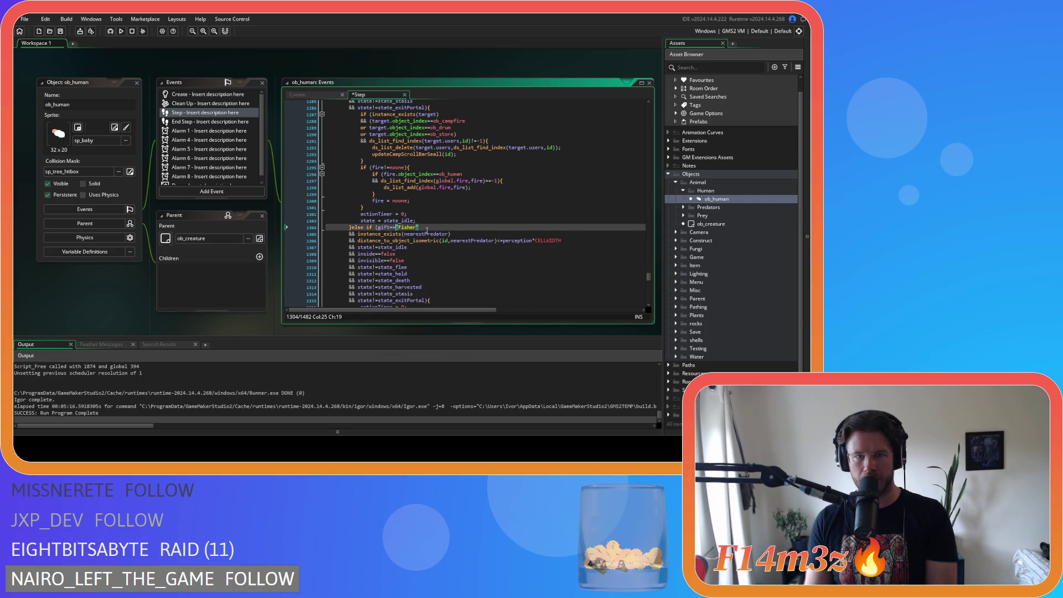
pyautogui.scroll(5, 427, 231)
pyautogui.scroll(3, 399, 196)
pyautogui.click(395, 181)
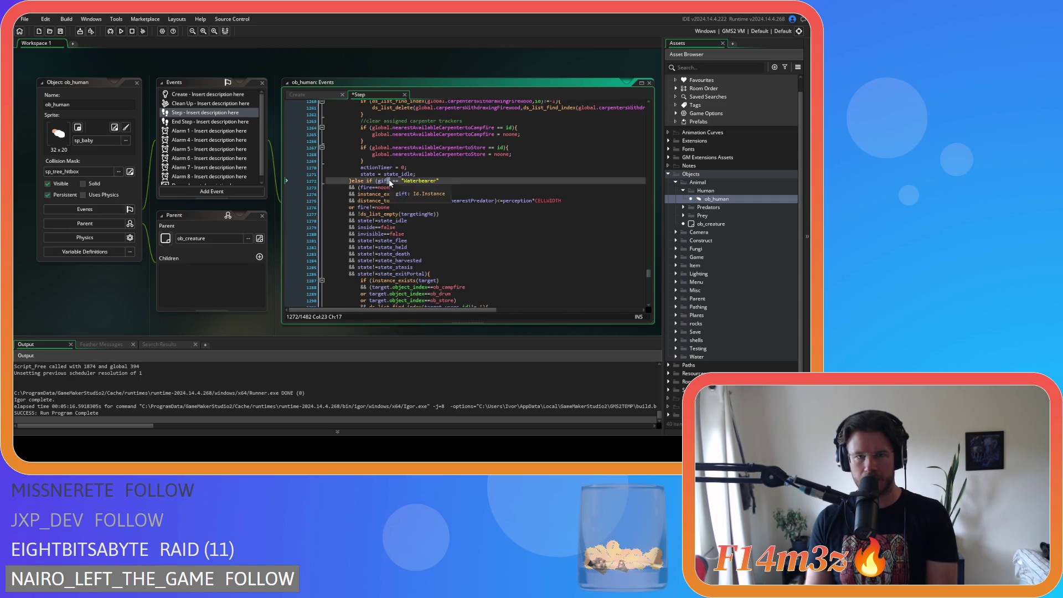
pyautogui.scroll(15, 402, 189)
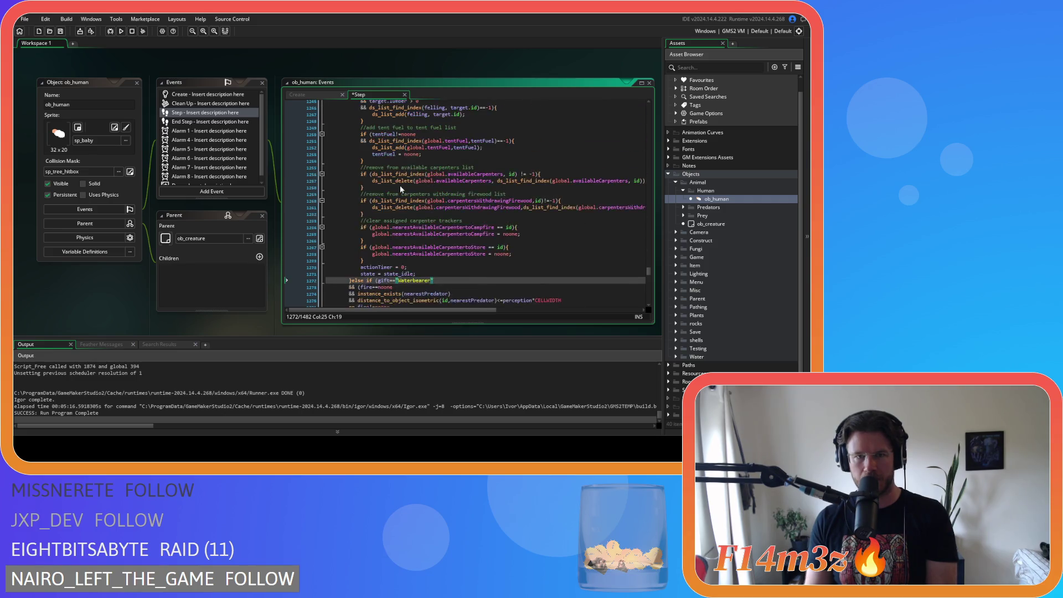
pyautogui.scroll(20, 391, 146)
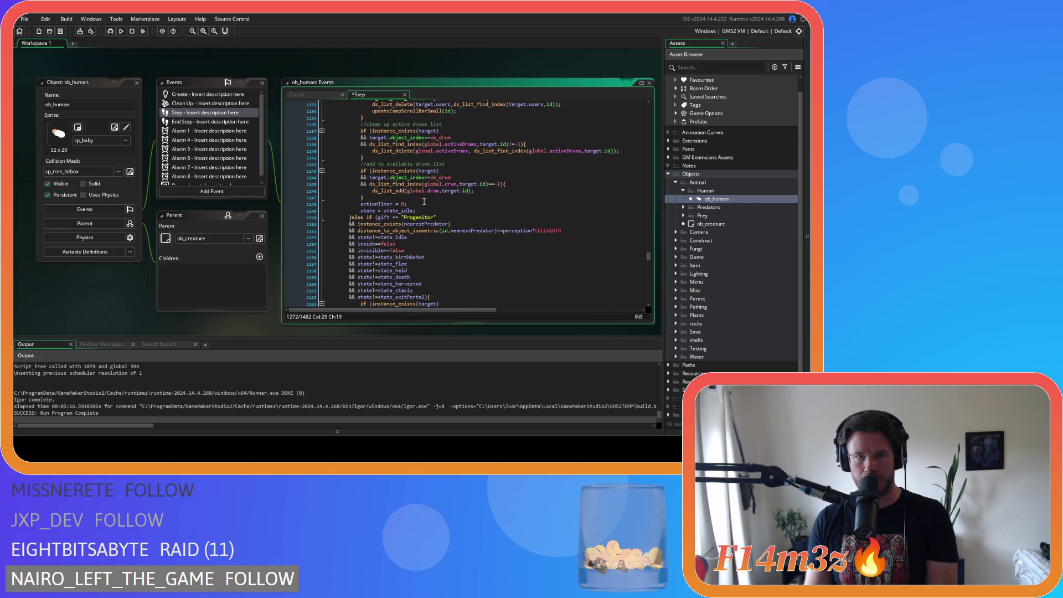
pyautogui.click(390, 217)
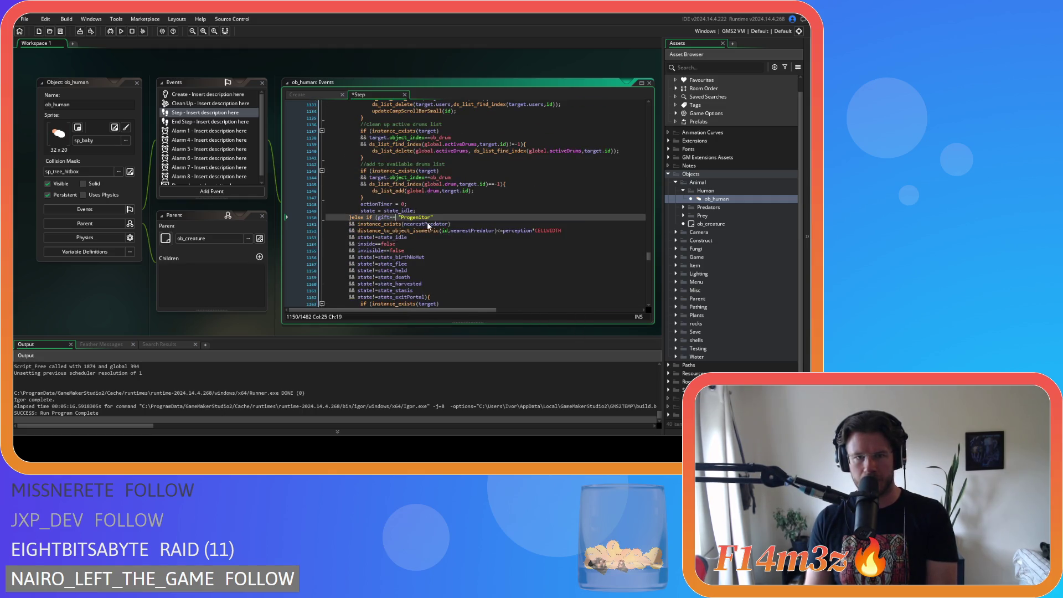
# Step: Review the Drummer and Shaman gift conditions for compact formatting
pyautogui.scroll(12, 427, 226)
pyautogui.click(389, 211)
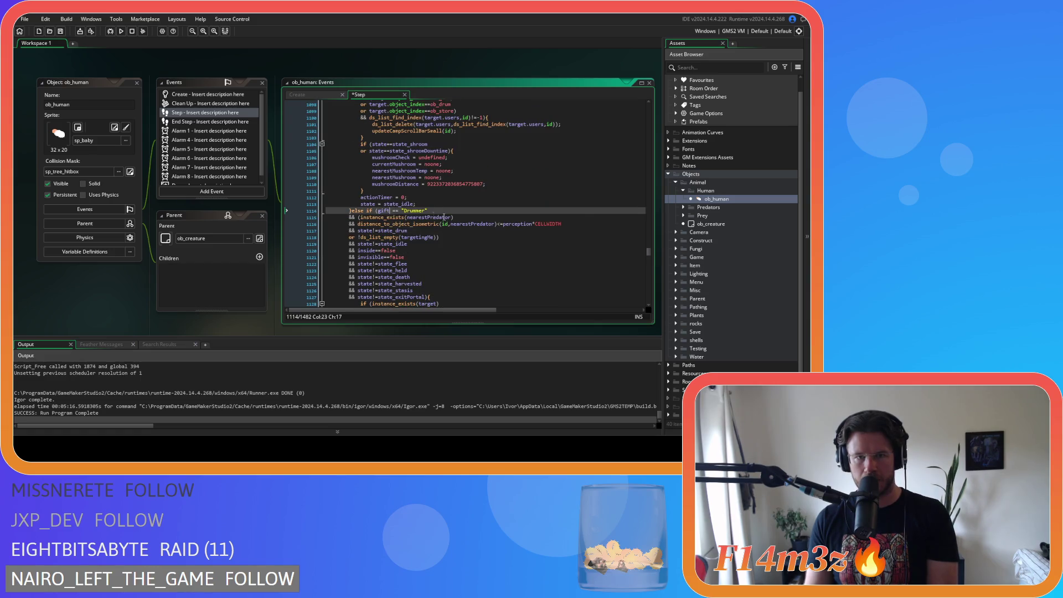
pyautogui.scroll(11, 391, 212)
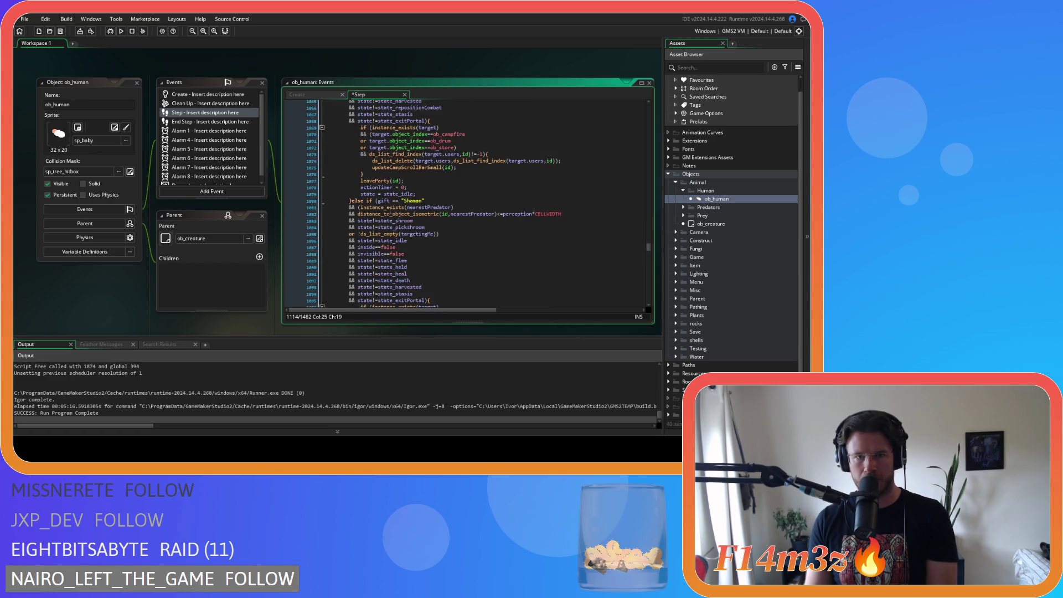
pyautogui.click(389, 201)
pyautogui.scroll(16, 419, 207)
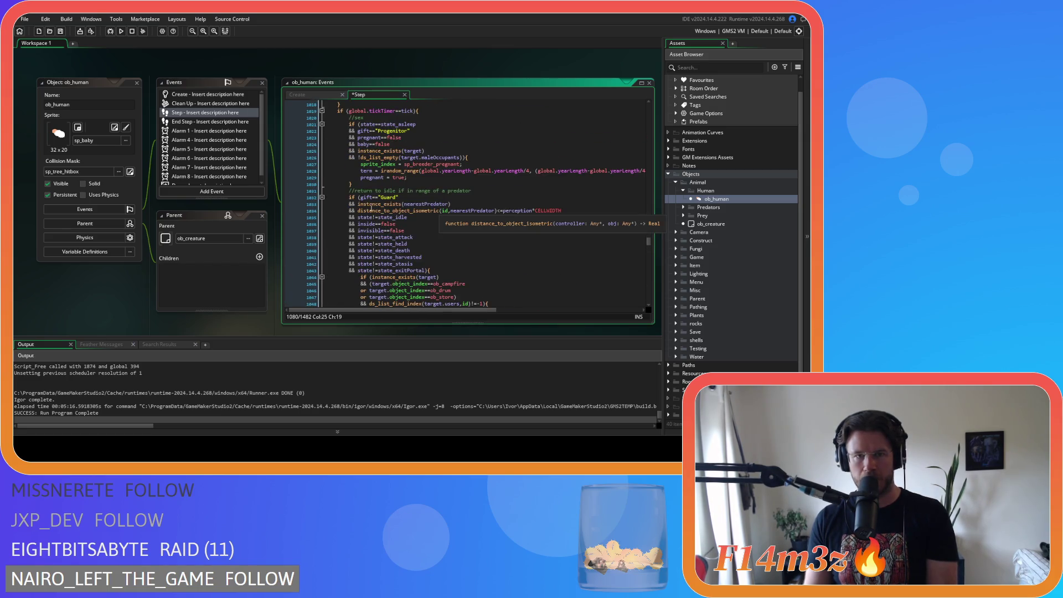
pyautogui.scroll(6, 378, 206)
pyautogui.scroll(-20, 388, 194)
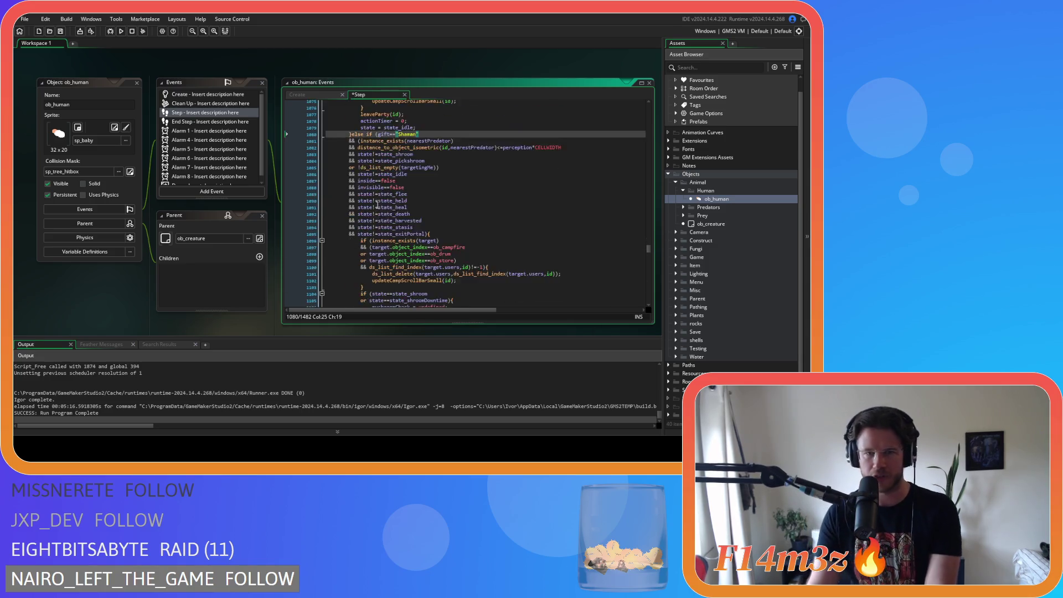
pyautogui.scroll(-4, 399, 183)
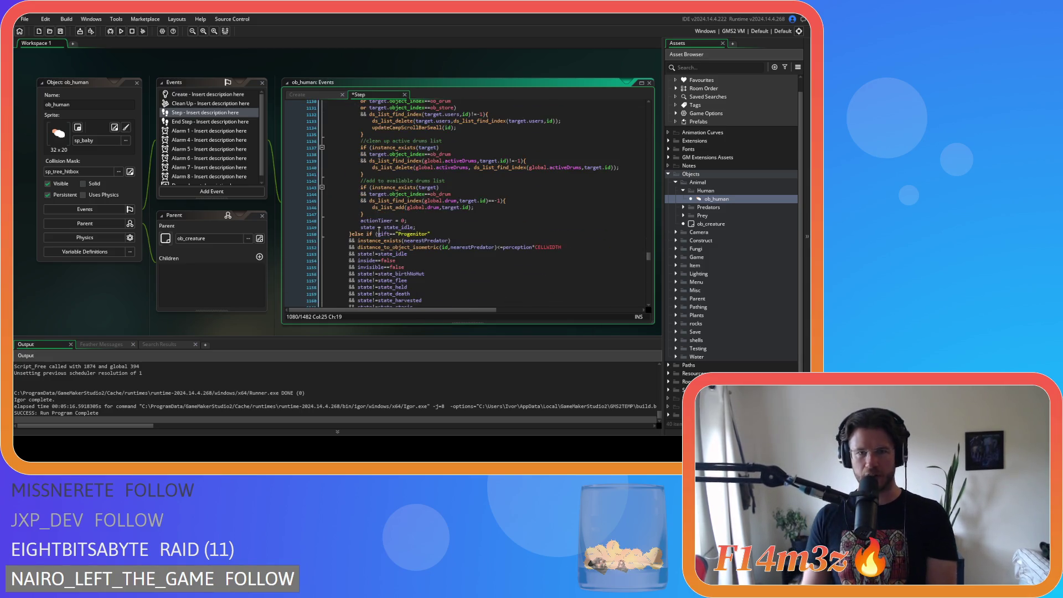
# Step: Revisit the Progenitor condition, then check the Carpenter gift condition further down
pyautogui.click(443, 233)
pyautogui.click(406, 235)
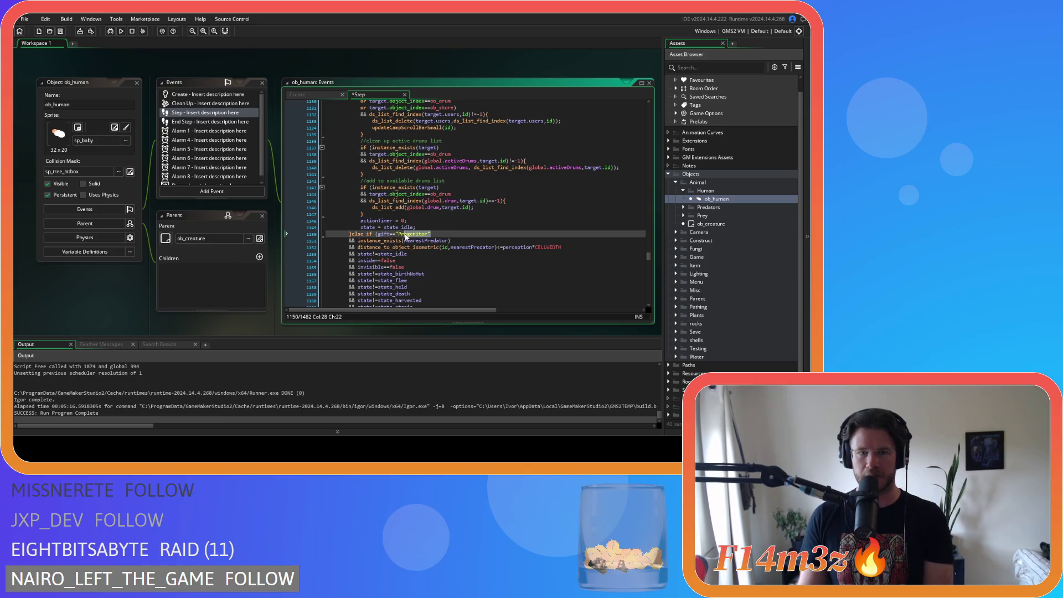
pyautogui.click(431, 234)
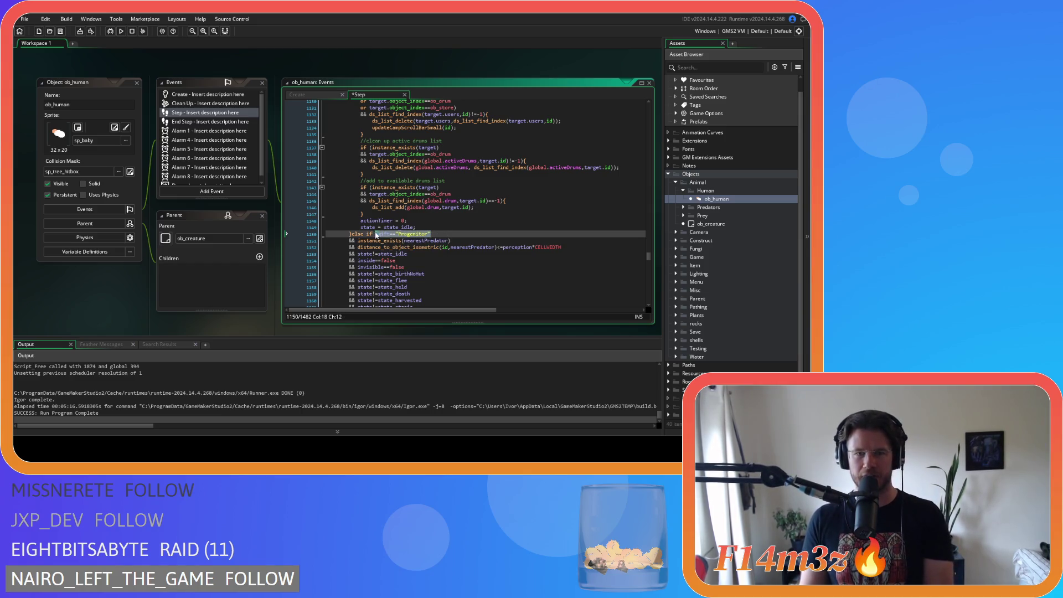
pyautogui.scroll(-8, 438, 201)
pyautogui.scroll(-5, 438, 201)
pyautogui.click(447, 161)
pyautogui.scroll(-8, 448, 162)
pyautogui.scroll(-20, 448, 163)
pyautogui.scroll(-12, 448, 163)
pyautogui.scroll(-11, 448, 162)
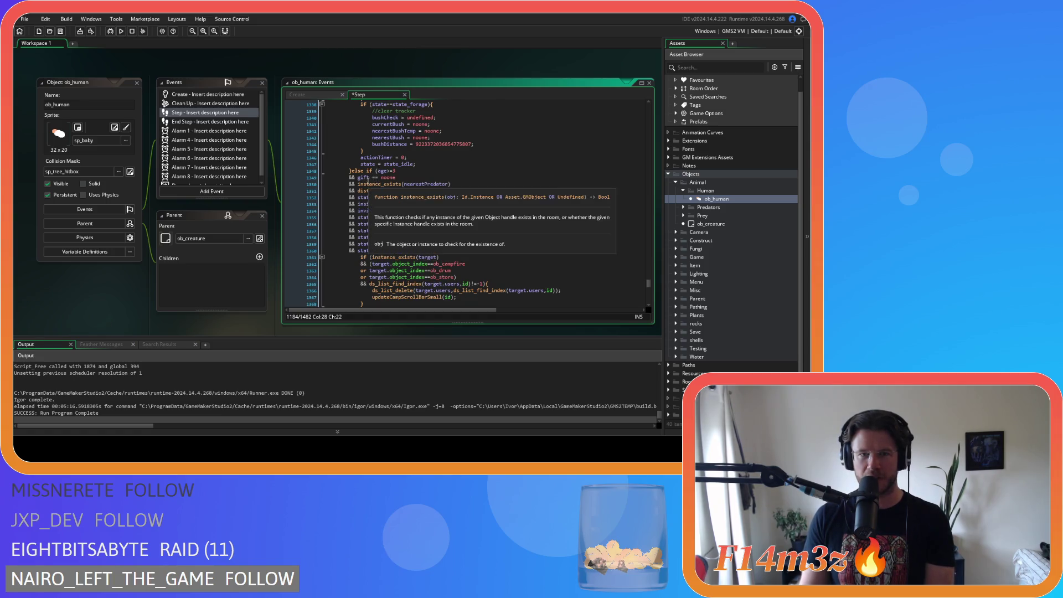
# Step: Make the gift check read gift==noone and remove spaces in the perception distance comparison
pyautogui.click(369, 177)
pyautogui.write('=')
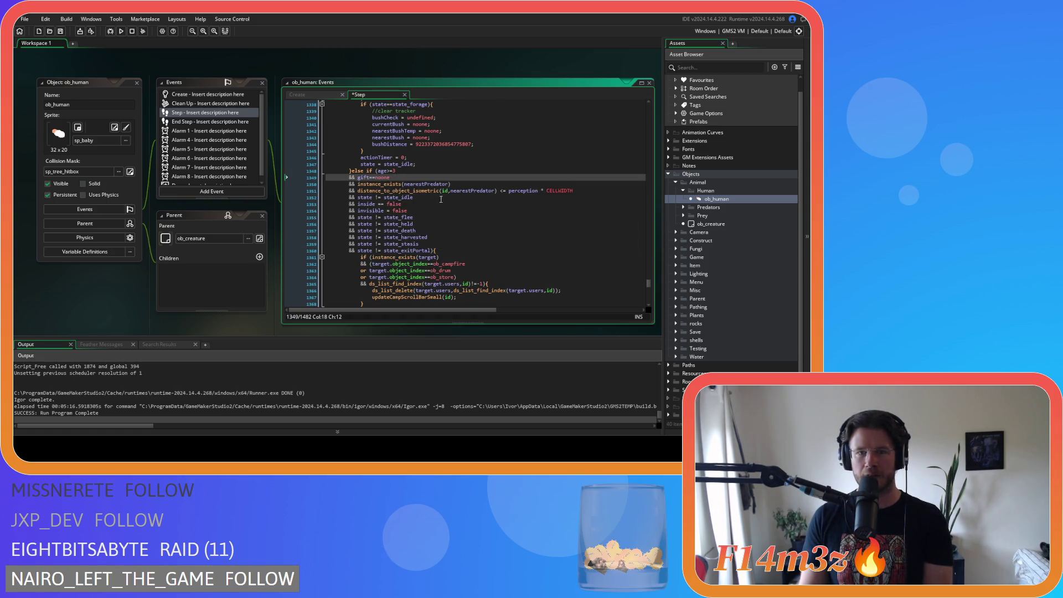
pyautogui.click(495, 190)
pyautogui.press('Delete')
pyautogui.click(534, 191)
pyautogui.press('Delete')
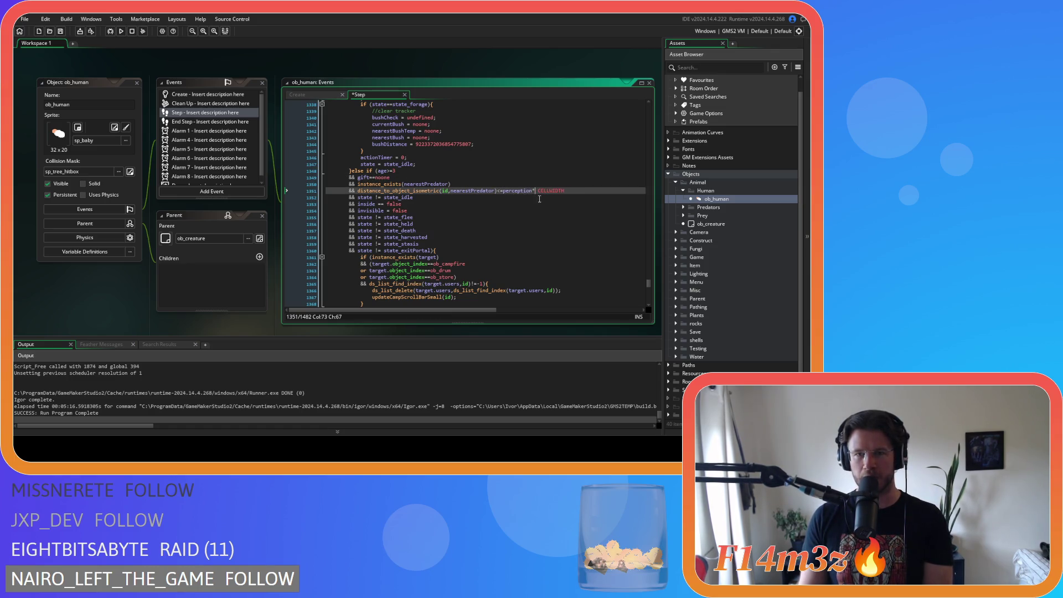
# Step: Tighten the idle, inside and invisible checks to state!=state_idle, inside==false, invisible==false
pyautogui.click(375, 197)
pyautogui.press('Delete')
pyautogui.press('Right')
pyautogui.press('Right')
pyautogui.press('Delete')
pyautogui.click(378, 204)
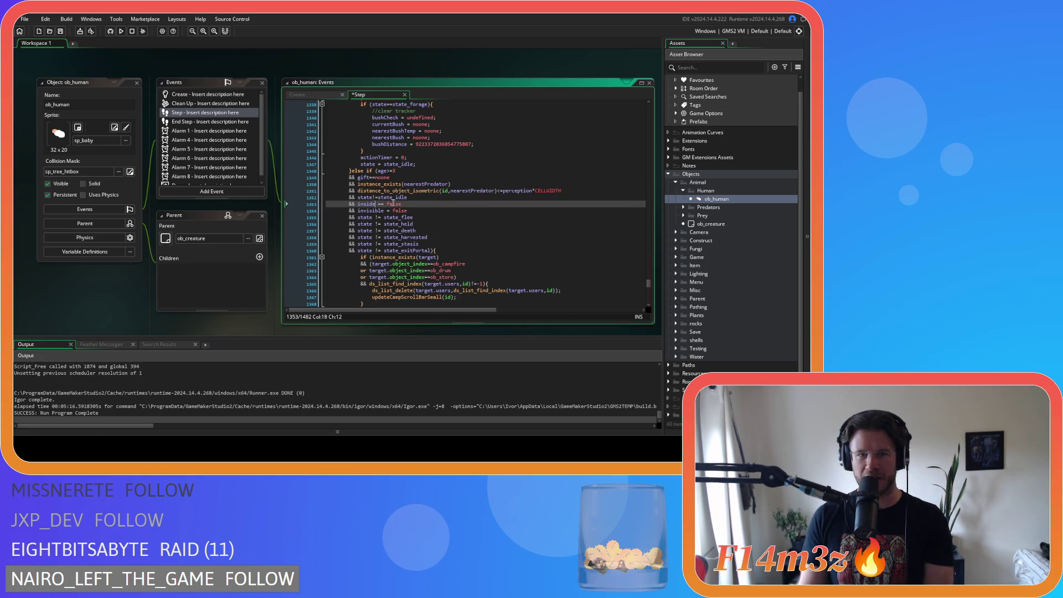
pyautogui.press('Delete')
pyautogui.click(385, 210)
pyautogui.write('=')
pyautogui.press('BackSpace')
pyautogui.press('Right')
pyautogui.press('Right')
pyautogui.press('Delete')
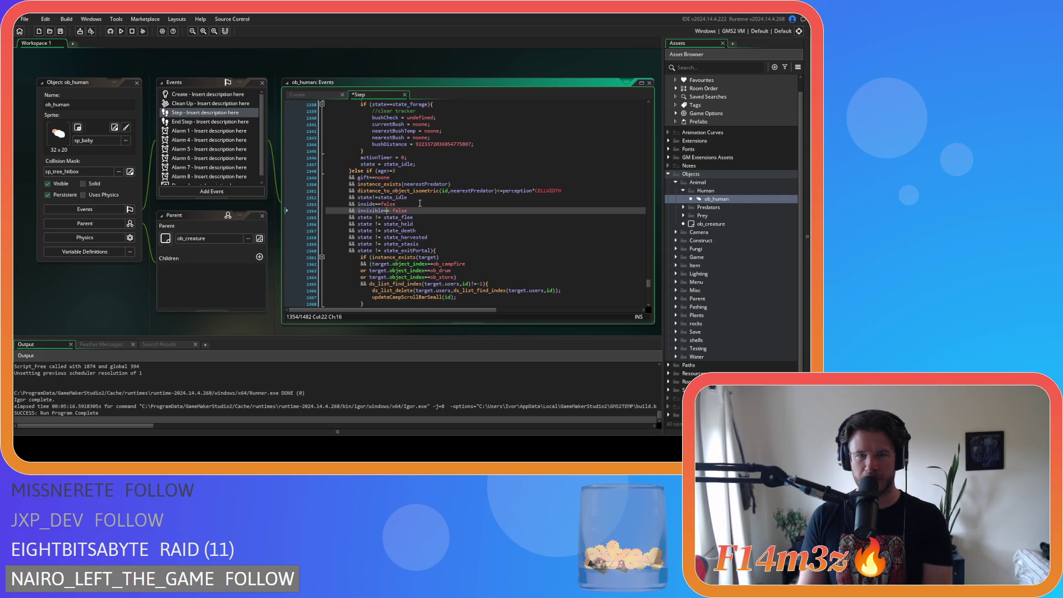
# Step: Remove the spaces around != in the flee and held state checks
pyautogui.click(373, 218)
pyautogui.press('Delete')
pyautogui.press('Right')
pyautogui.press('Right')
pyautogui.press('Delete')
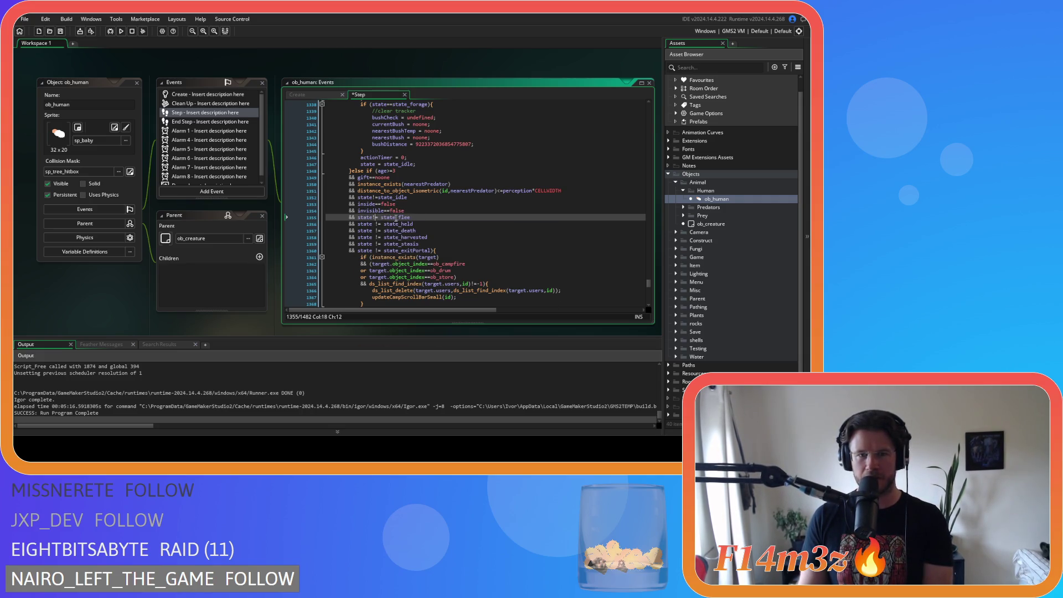
pyautogui.click(374, 224)
pyautogui.press('Delete')
pyautogui.press('Right')
pyautogui.press('Right')
pyautogui.press('Delete')
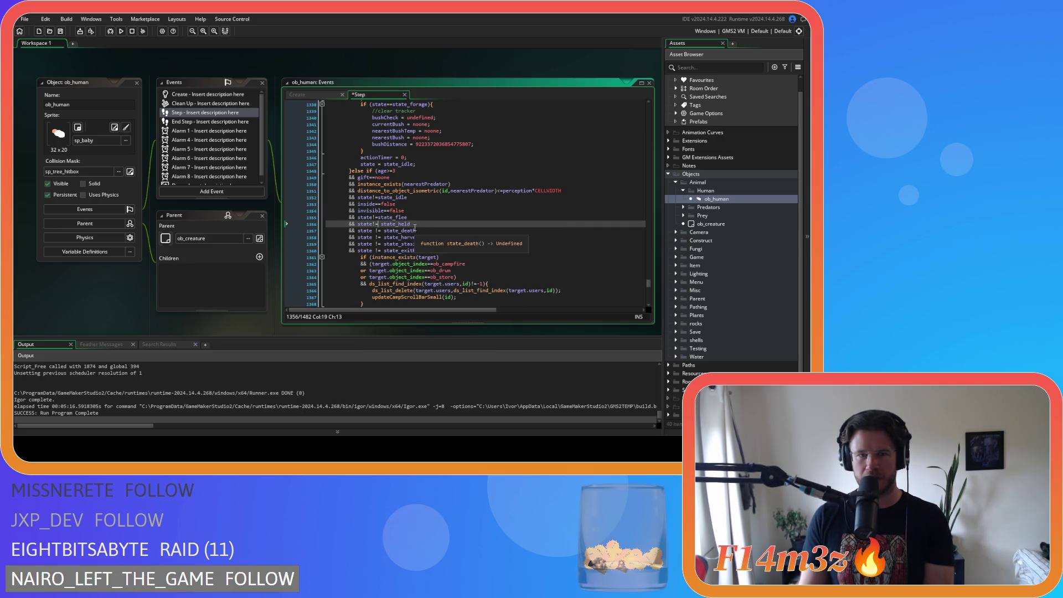
pyautogui.press('Down')
pyautogui.press('Left')
pyautogui.press('Left')
# Step: Compact the death and harvested comparisons to state!=state_death and state!=state_harvested
pyautogui.press('Delete')
pyautogui.press('Right')
pyautogui.press('Right')
pyautogui.press('Delete')
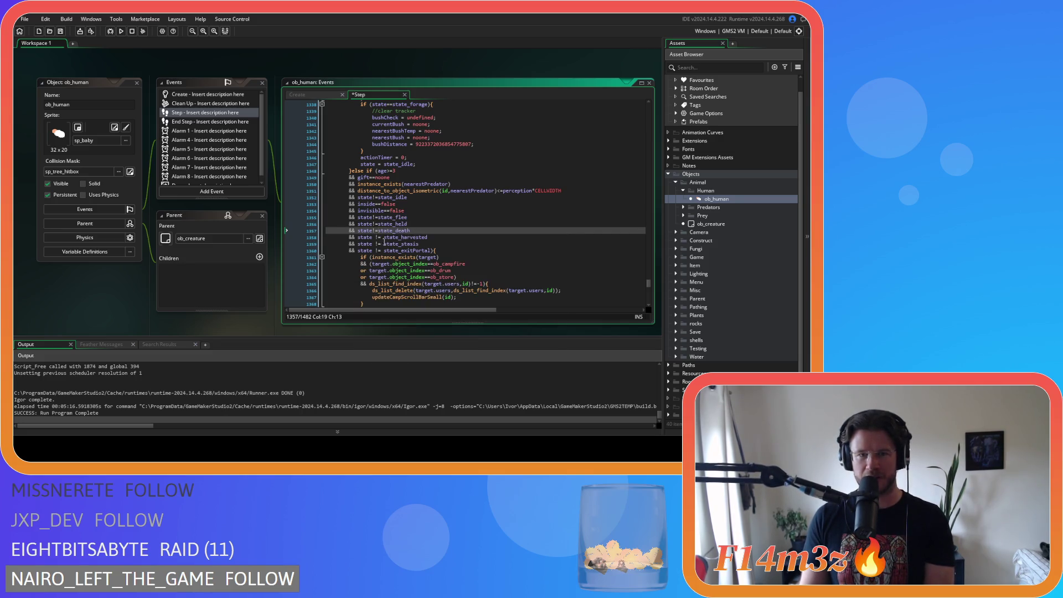
pyautogui.press('Down')
pyautogui.press('Left')
pyautogui.press('Left')
pyautogui.press('Delete')
pyautogui.press('Right')
pyautogui.press('Right')
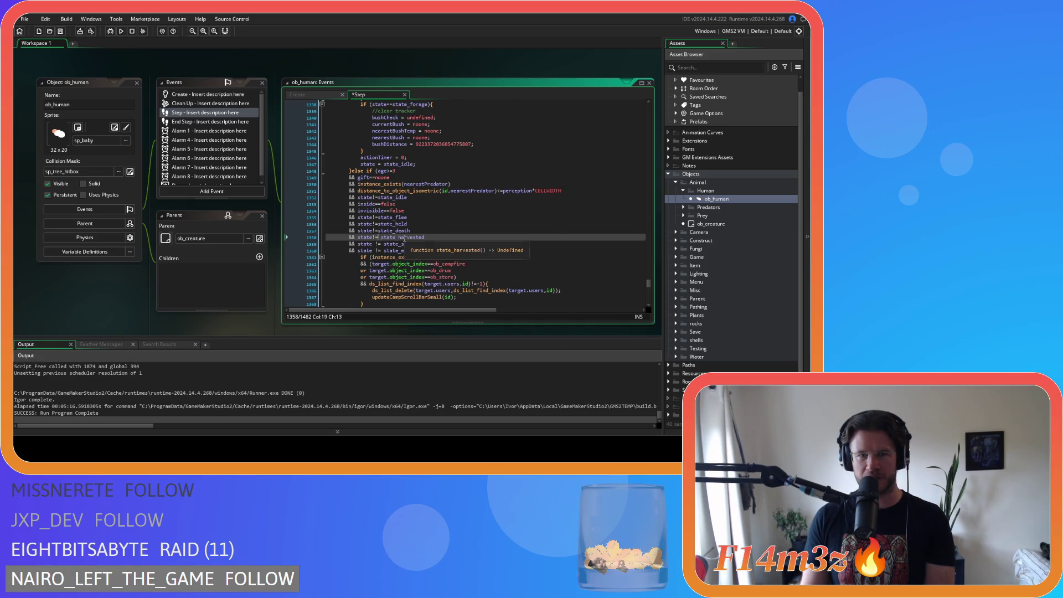
pyautogui.press('Delete')
pyautogui.press('Down')
pyautogui.press('Left')
pyautogui.press('Left')
# Step: Tighten the stasis check to state!=state_stasis
pyautogui.press('Delete')
pyautogui.press('Right')
pyautogui.press('Right')
pyautogui.press('Delete')
pyautogui.press('Down')
pyautogui.press('Left')
pyautogui.press('Left')
pyautogui.press('Delete')
pyautogui.press('Right')
pyautogui.press('Delete')
# Step: Save the edited ob_human Step event code
pyautogui.scroll(-10, 403, 238)
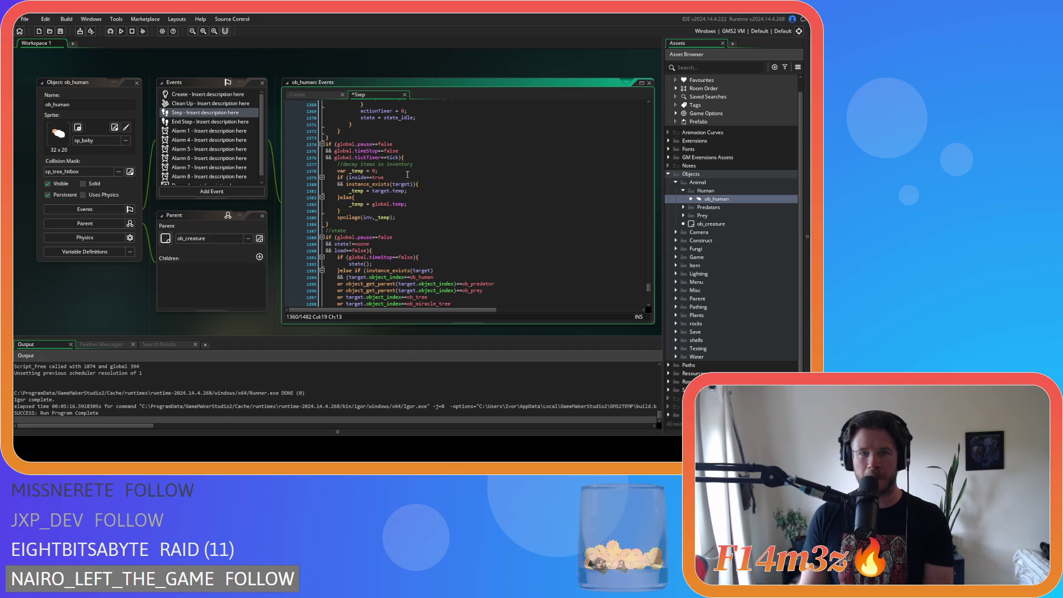
pyautogui.scroll(-4, 408, 174)
pyautogui.hotkey('ctrl', 's')
# Step: Build and run the game with F5 to test the changes
pyautogui.scroll(-5, 469, 182)
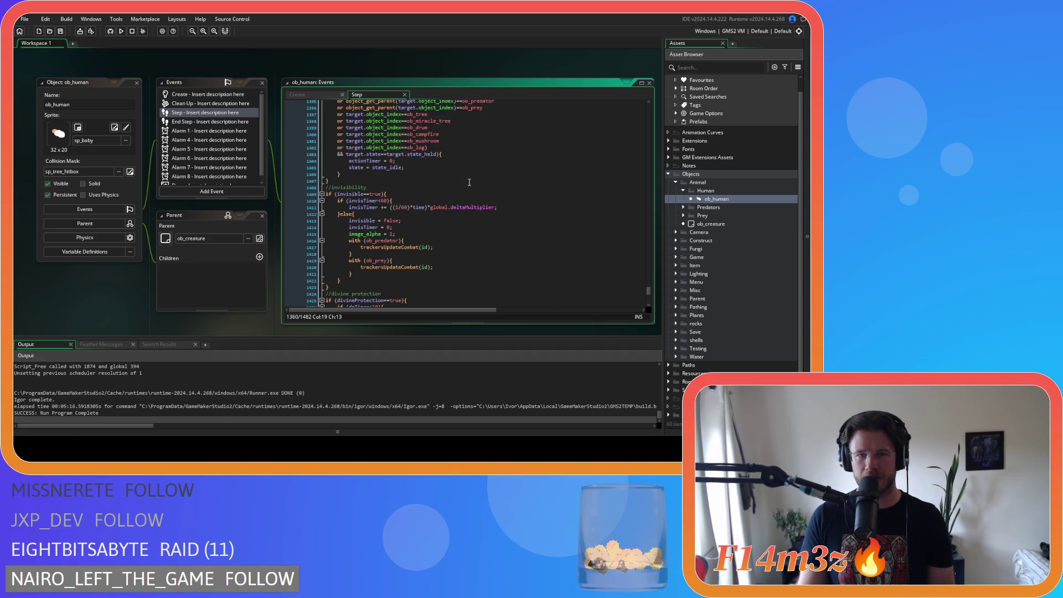
pyautogui.scroll(-4, 469, 182)
pyautogui.scroll(20, 469, 182)
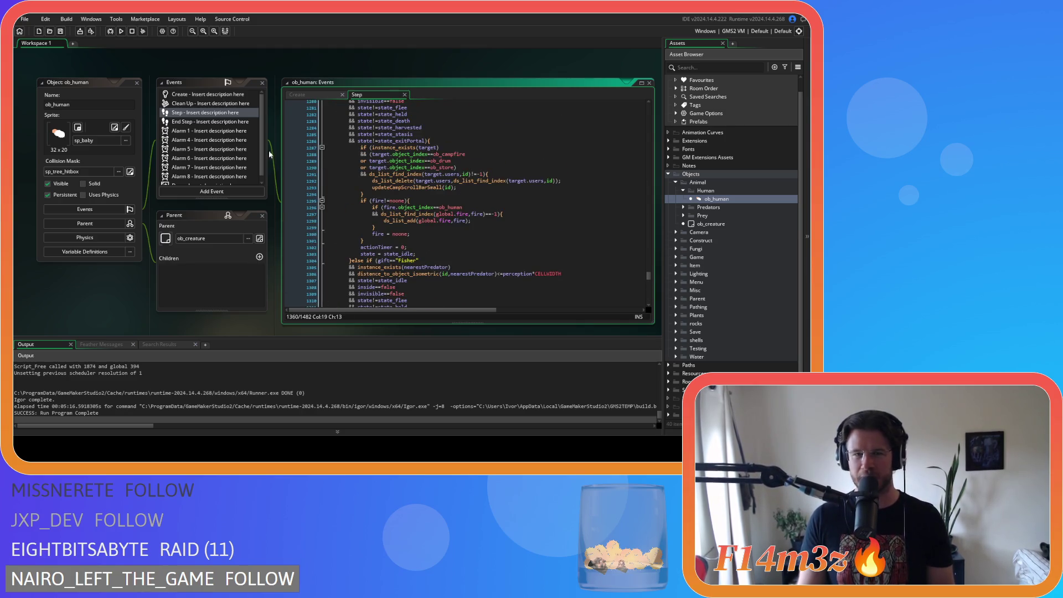
pyautogui.press('F5')
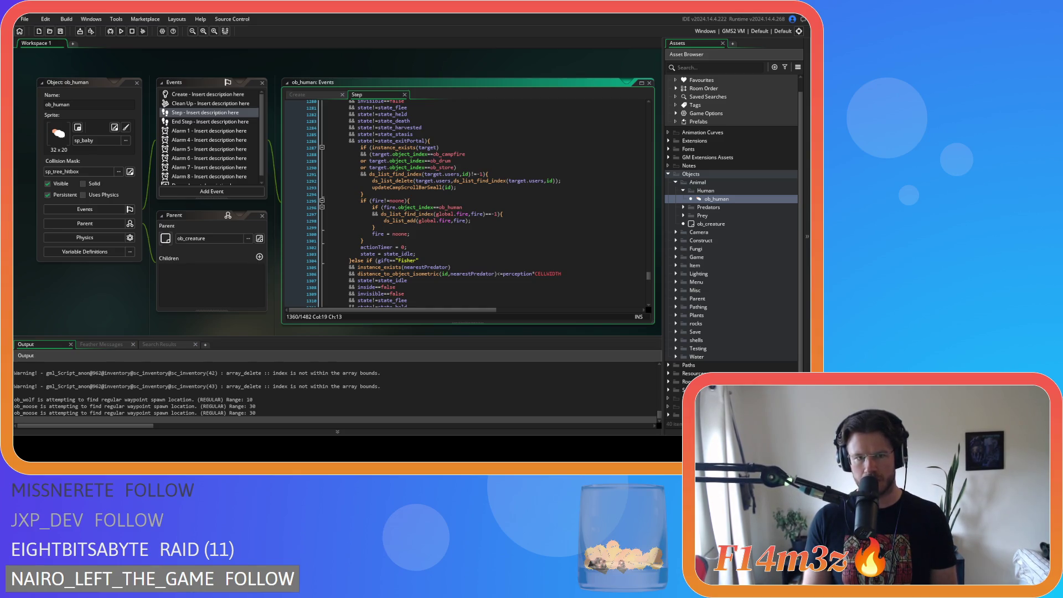
# Step: Scroll through the ob_human Step code and place the caret on line 1299
pyautogui.scroll(1, 332, 387)
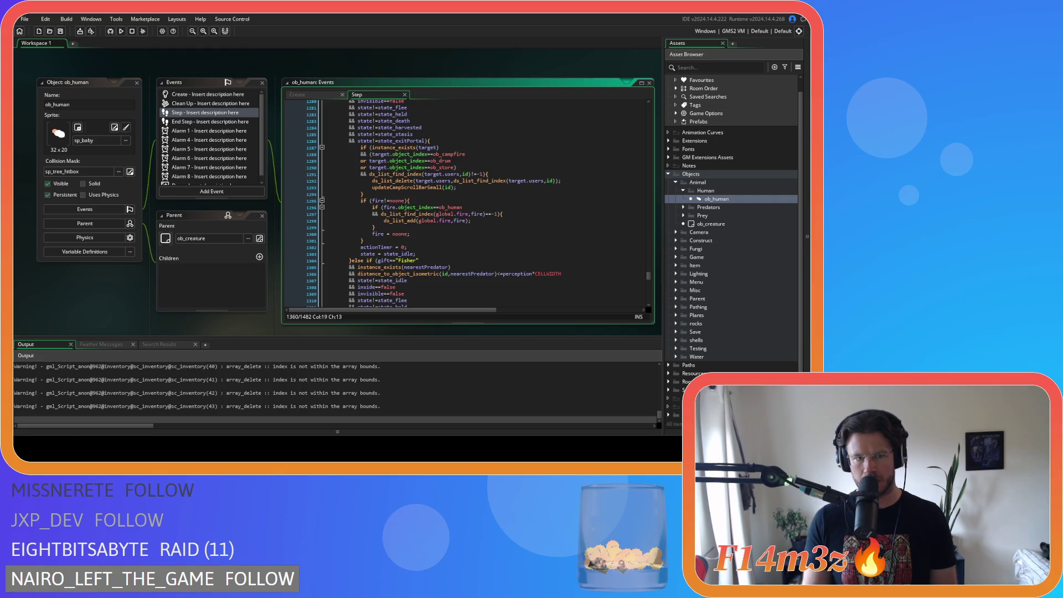
pyautogui.scroll(-1, 332, 387)
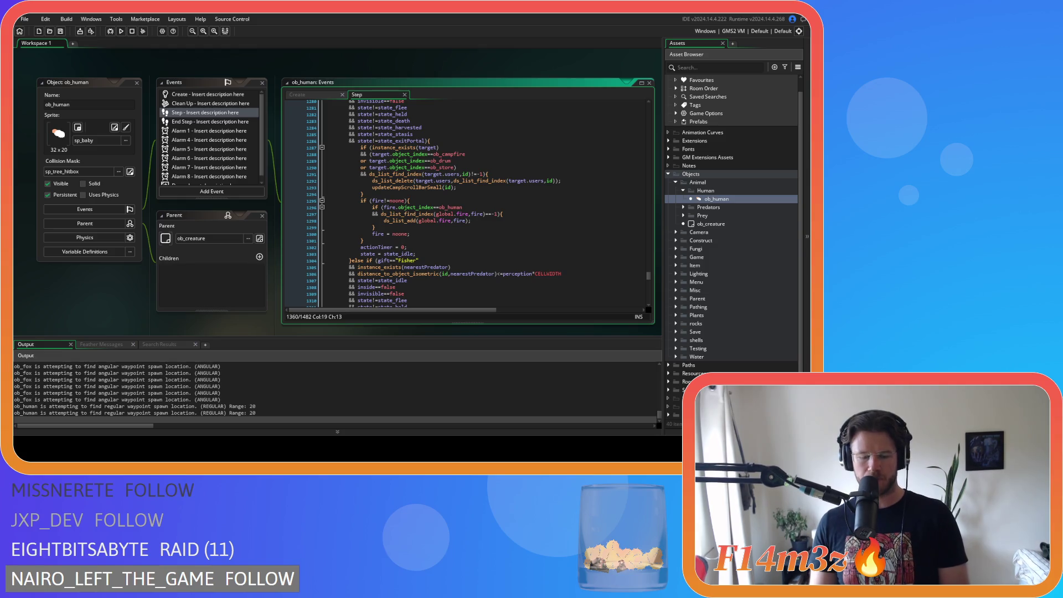
pyautogui.click(452, 228)
# Step: Close every editor window with Windows > Close All and collapse the Human objects folder
pyautogui.scroll(20, 452, 228)
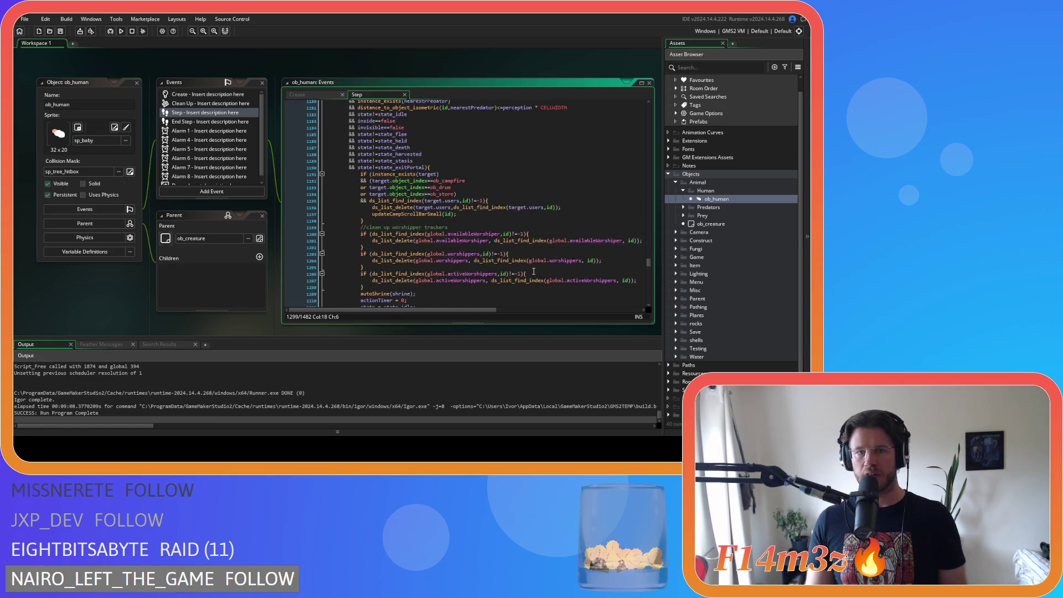
pyautogui.scroll(4, 515, 261)
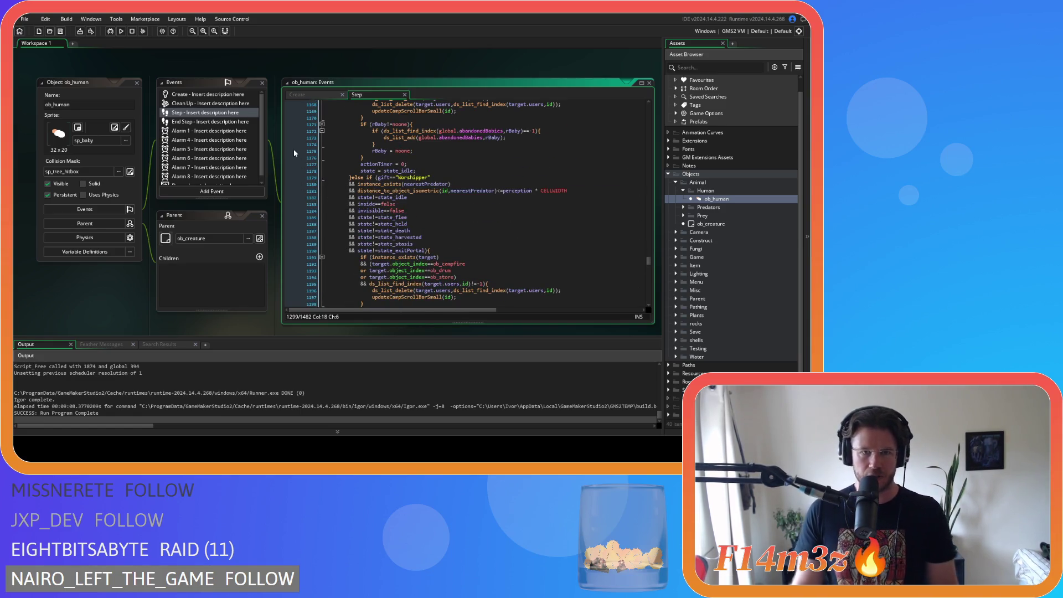
pyautogui.rightClick(172, 66)
pyautogui.moveTo(196, 77)
pyautogui.click(227, 98)
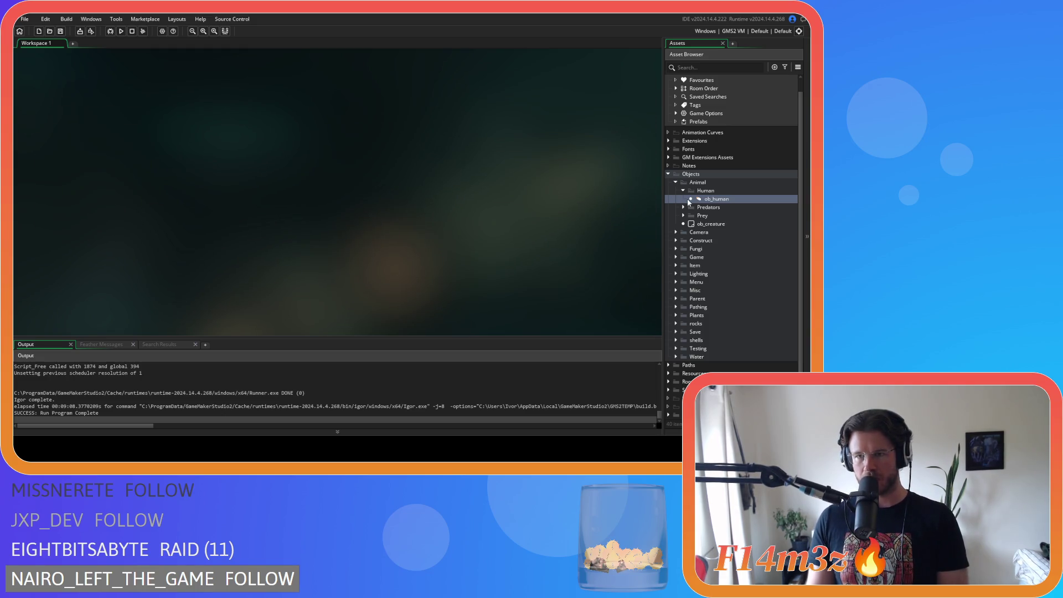
pyautogui.click(682, 190)
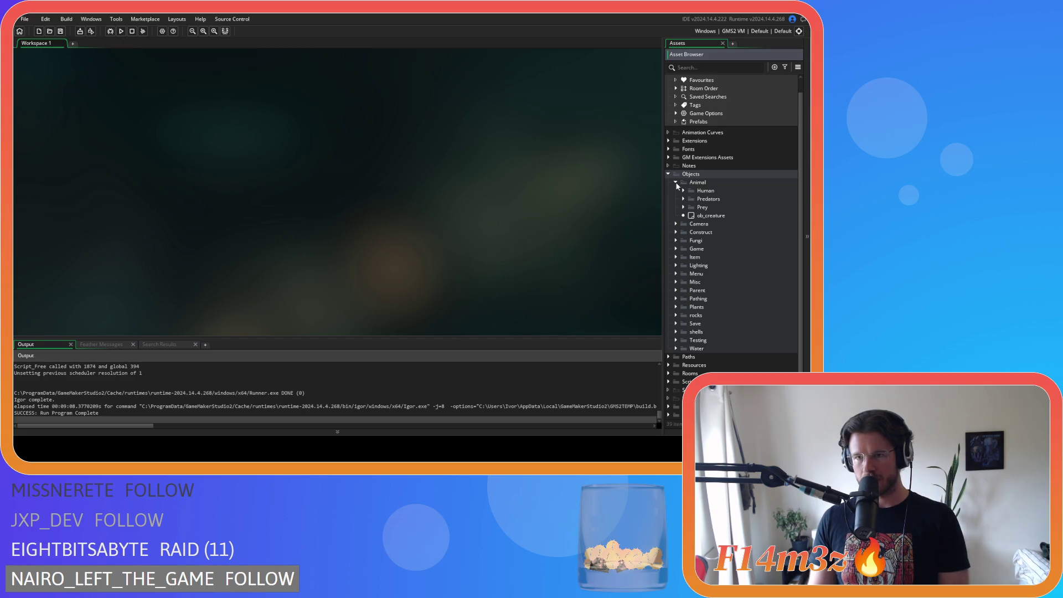
# Step: Expand Animal > Predators in the Asset Browser and open ob_bear
pyautogui.click(675, 183)
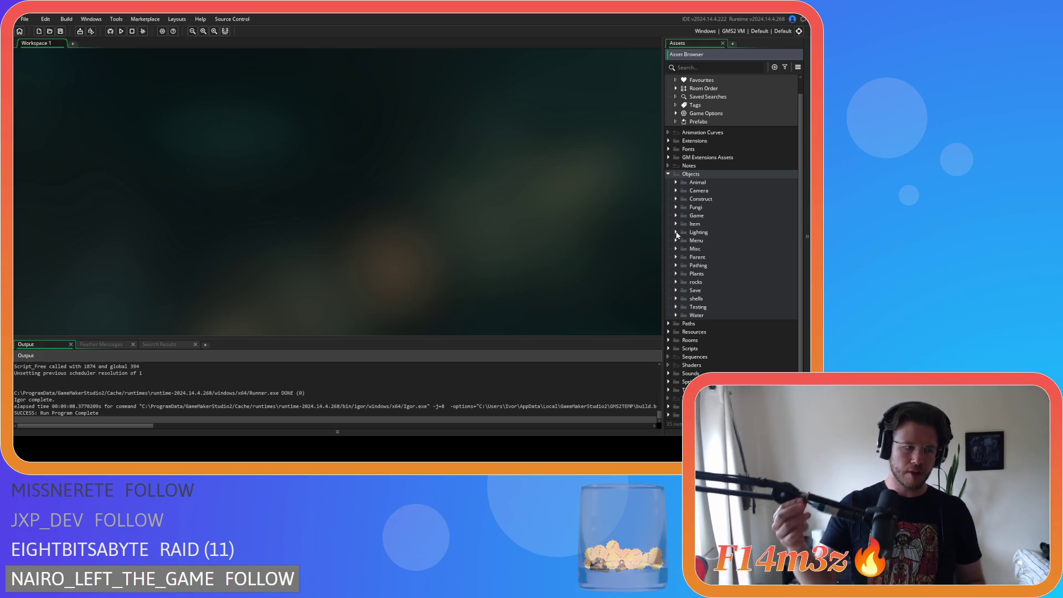
pyautogui.click(675, 182)
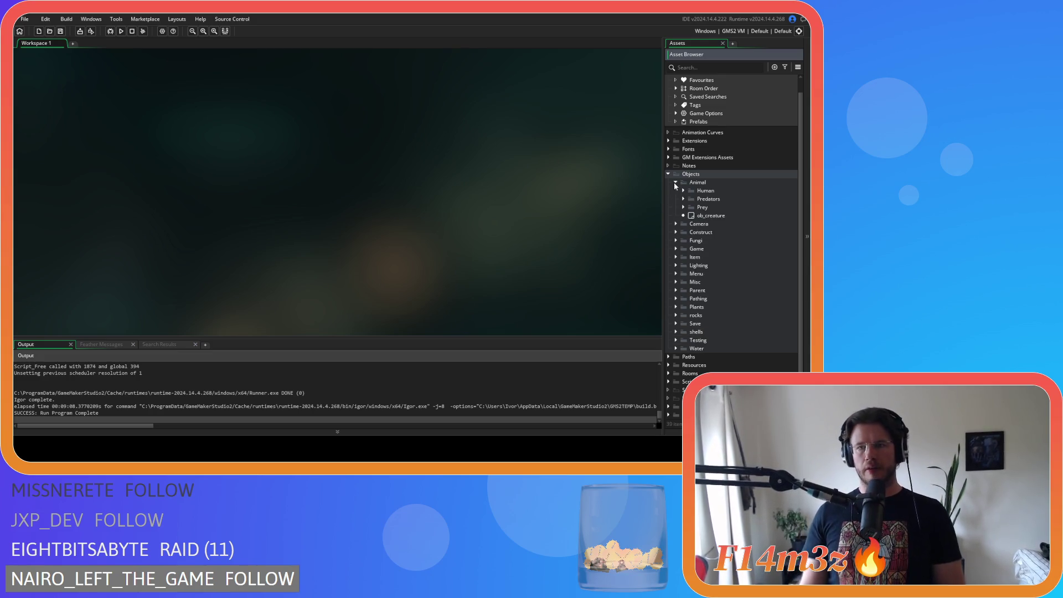
pyautogui.click(684, 198)
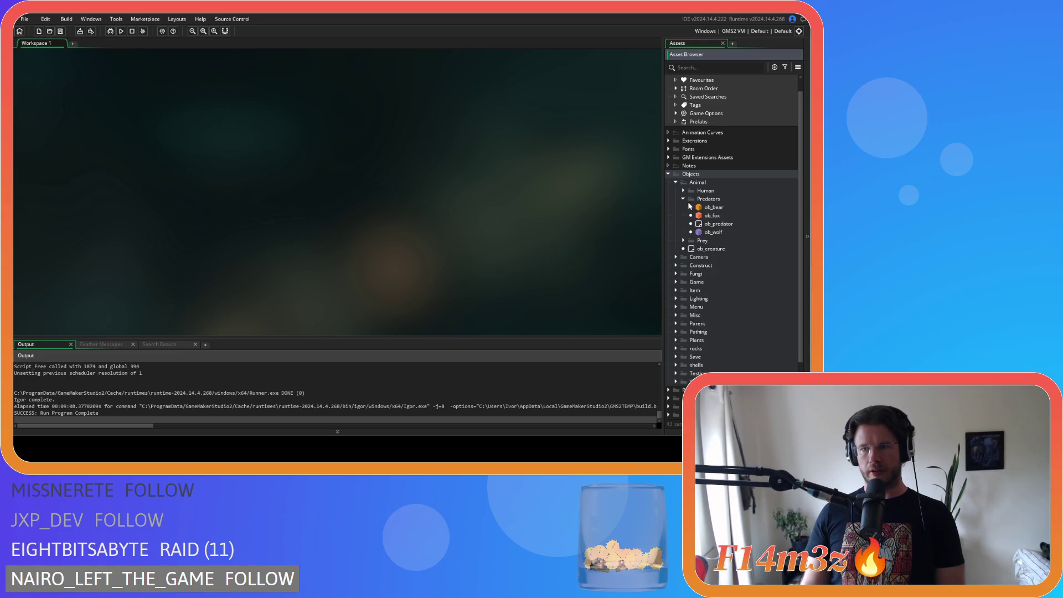
pyautogui.doubleClick(713, 207)
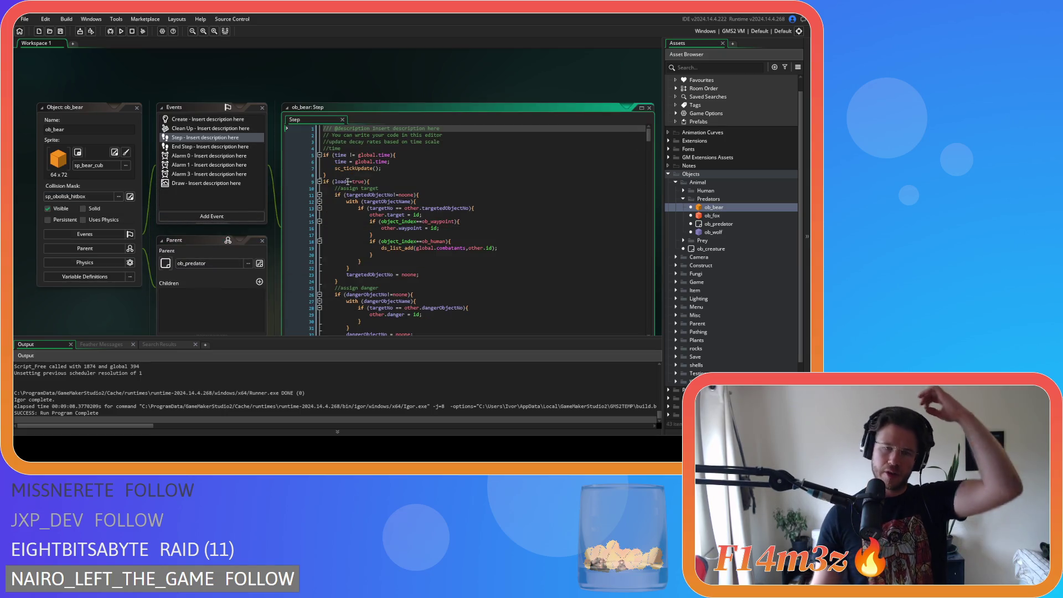
# Step: Tighten ob_bear's death and harvested tracker checks to compact state!= form
pyautogui.scroll(-15, 437, 184)
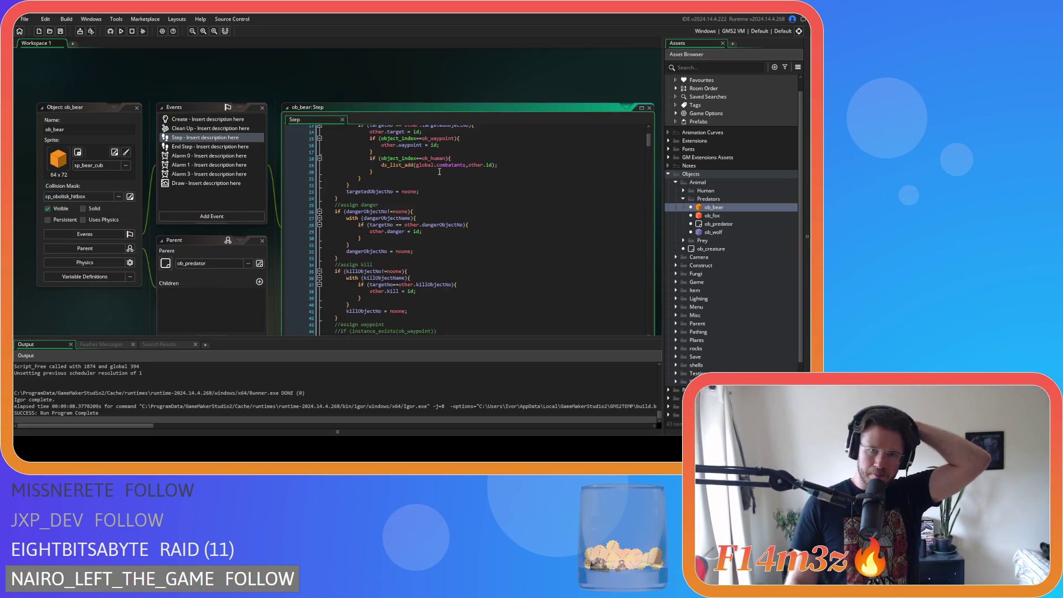
pyautogui.scroll(-7, 437, 184)
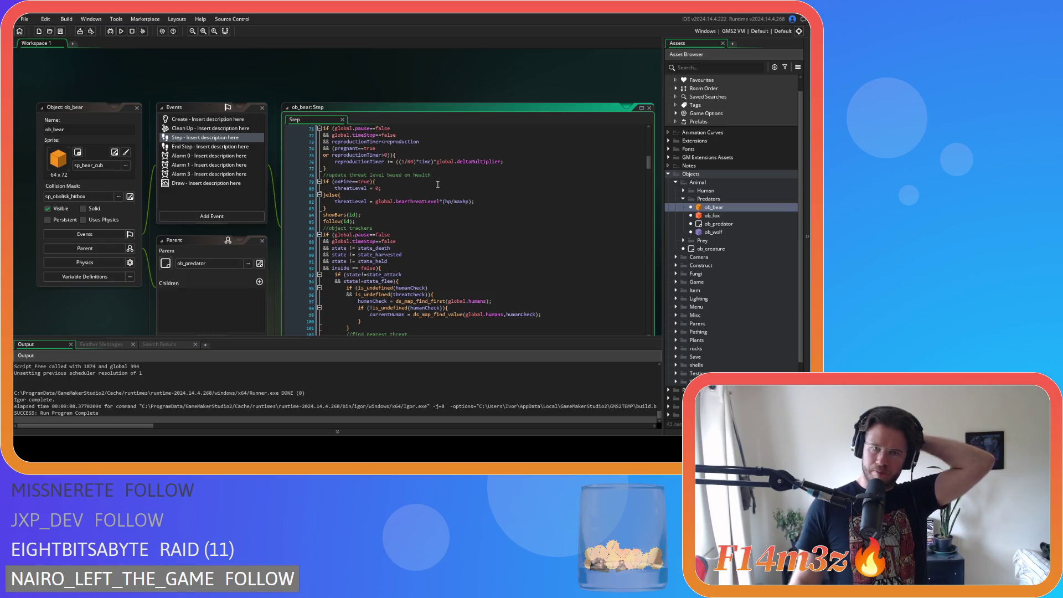
pyautogui.click(350, 148)
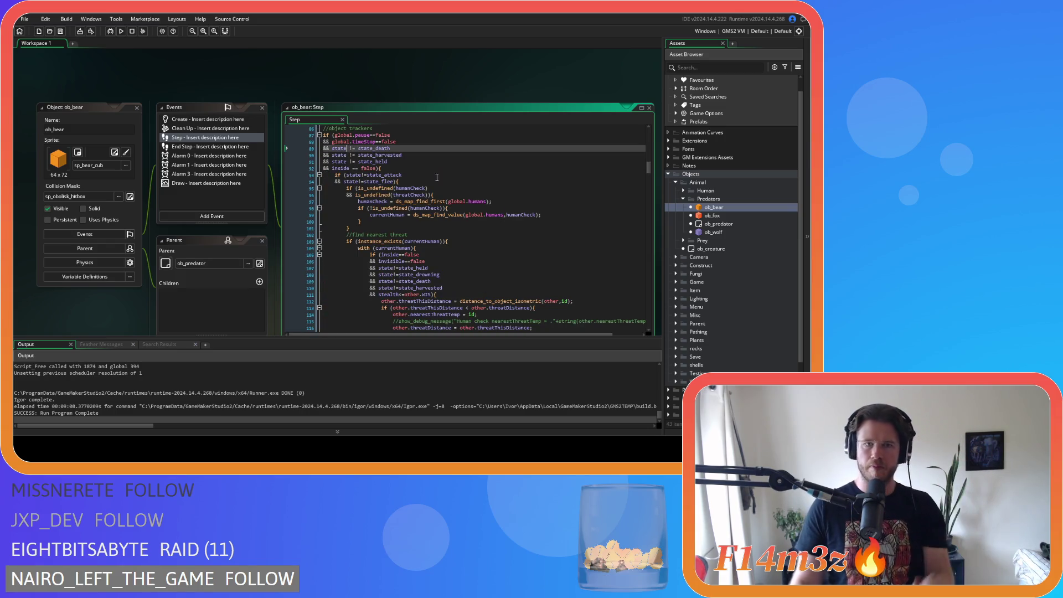
pyautogui.press('BackSpace')
pyautogui.press('Right')
pyautogui.press('Right')
pyautogui.press('Delete')
pyautogui.press('Down')
pyautogui.press('Left')
pyautogui.press('BackSpace')
pyautogui.press('Right')
pyautogui.press('Right')
pyautogui.press('Delete')
# Step: Remove the spaces around != in the state_held check
pyautogui.press('Down')
pyautogui.press('Left')
pyautogui.press('BackSpace')
pyautogui.press('Right')
pyautogui.press('Right')
pyautogui.press('Delete')
# Step: Change inside == false to inside==false, save ob_bear's Step code, and reopen ob_human
pyautogui.press('Down')
pyautogui.press('BackSpace')
pyautogui.press('Right')
pyautogui.press('Right')
pyautogui.press('Delete')
pyautogui.hotkey('ctrl', 's')
pyautogui.click(683, 190)
pyautogui.click(693, 200)
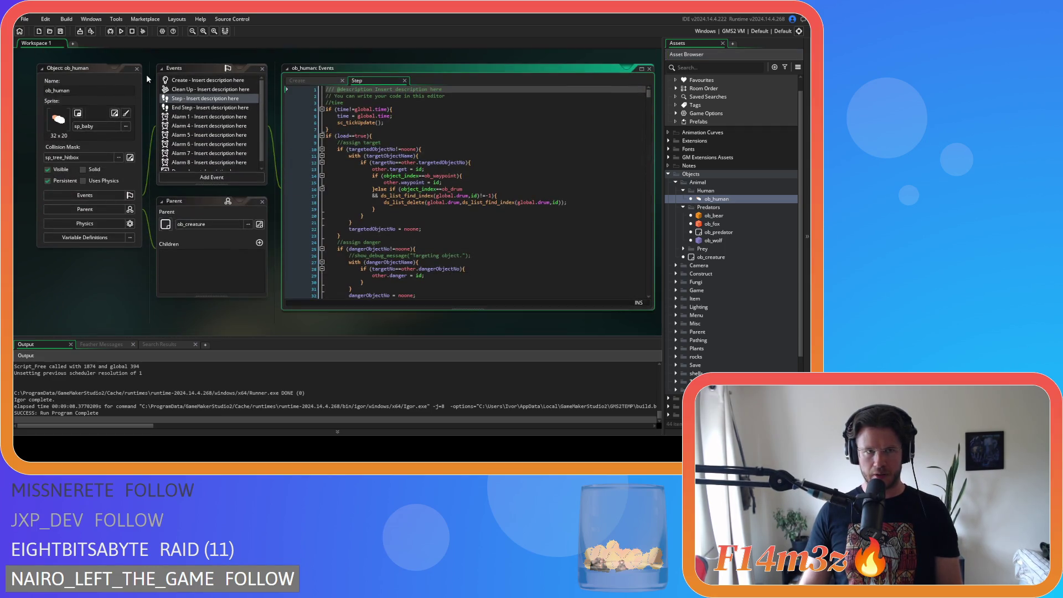
# Step: Close all open editor windows and reopen the ob_bear object
pyautogui.rightClick(86, 312)
pyautogui.click(143, 353)
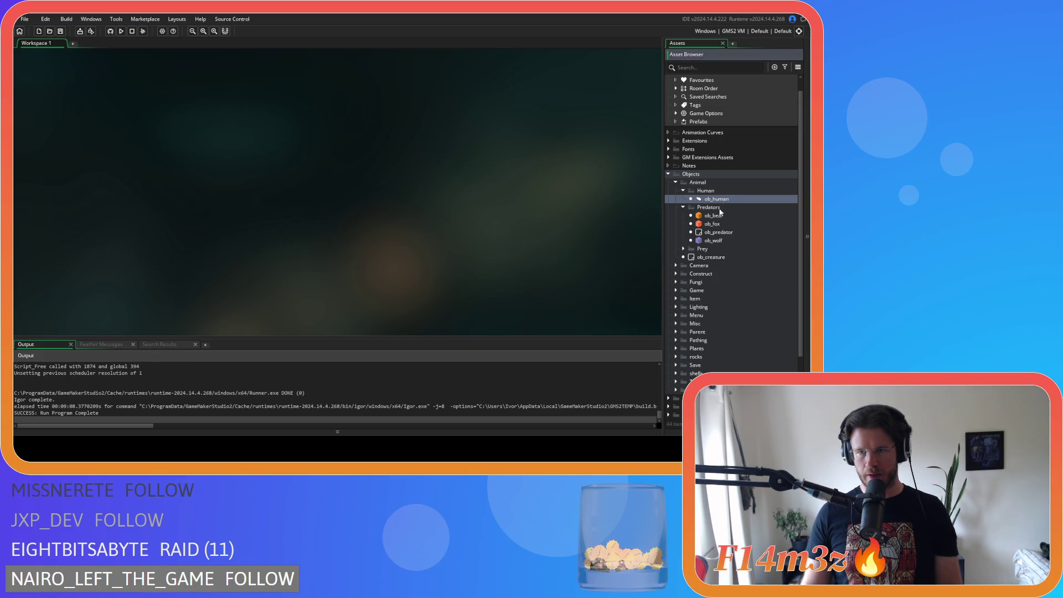
pyautogui.doubleClick(714, 215)
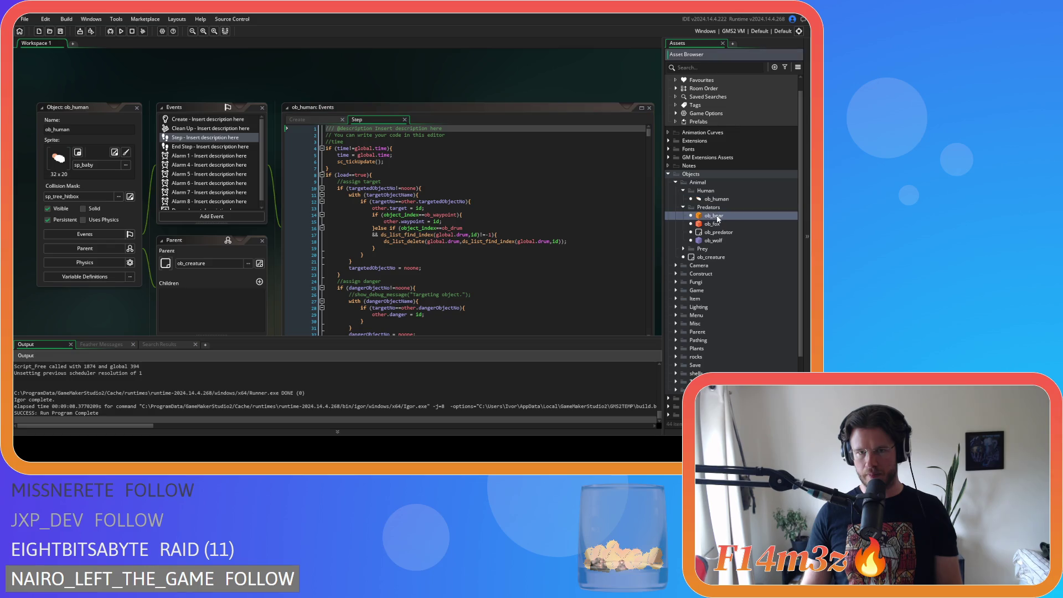
# Step: Tighten ob_bear's line-5 check to time!=global.time and save it
pyautogui.click(353, 117)
pyautogui.press('BackSpace')
pyautogui.press('Right')
pyautogui.press('Right')
pyautogui.press('Delete')
pyautogui.click(426, 124)
pyautogui.hotkey('ctrl', 's')
pyautogui.scroll(5, 221, 222)
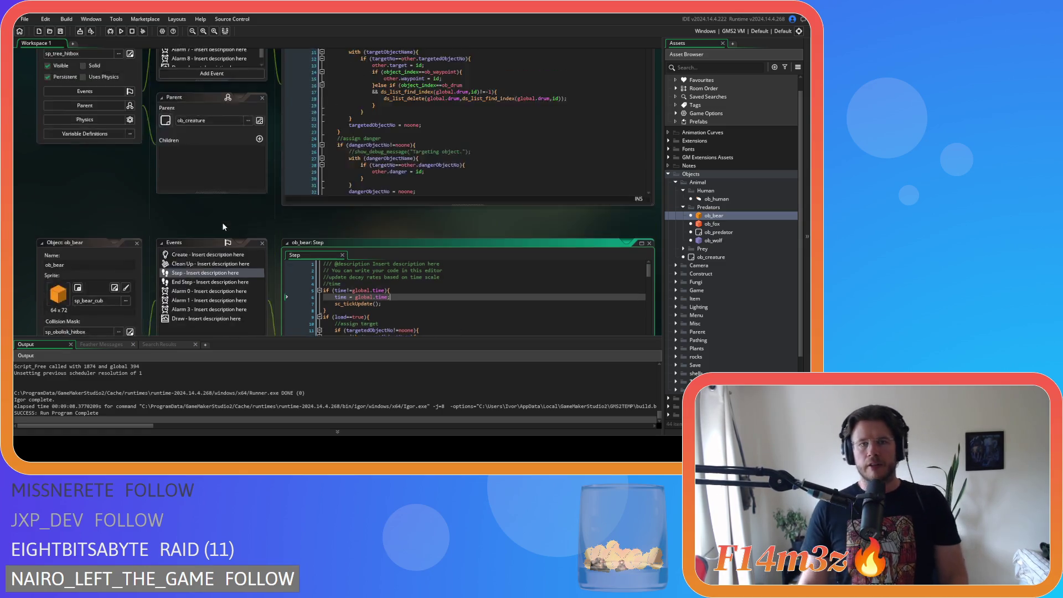
pyautogui.scroll(-20, 433, 169)
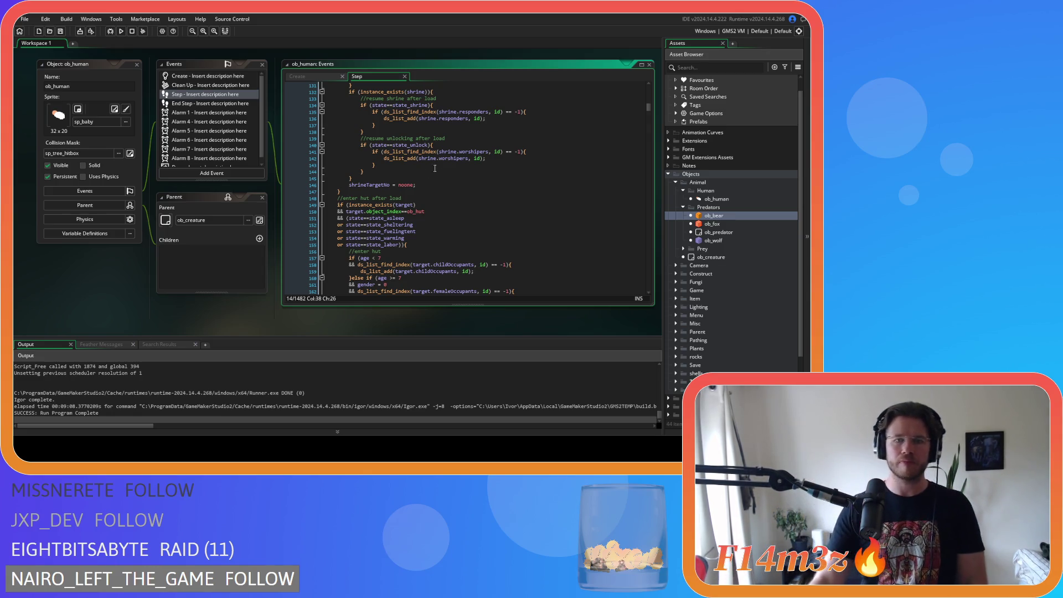
# Step: Highlight ob_human's depositing and withdrawing state conditions on lines 210–222 to review them
pyautogui.scroll(-20, 417, 206)
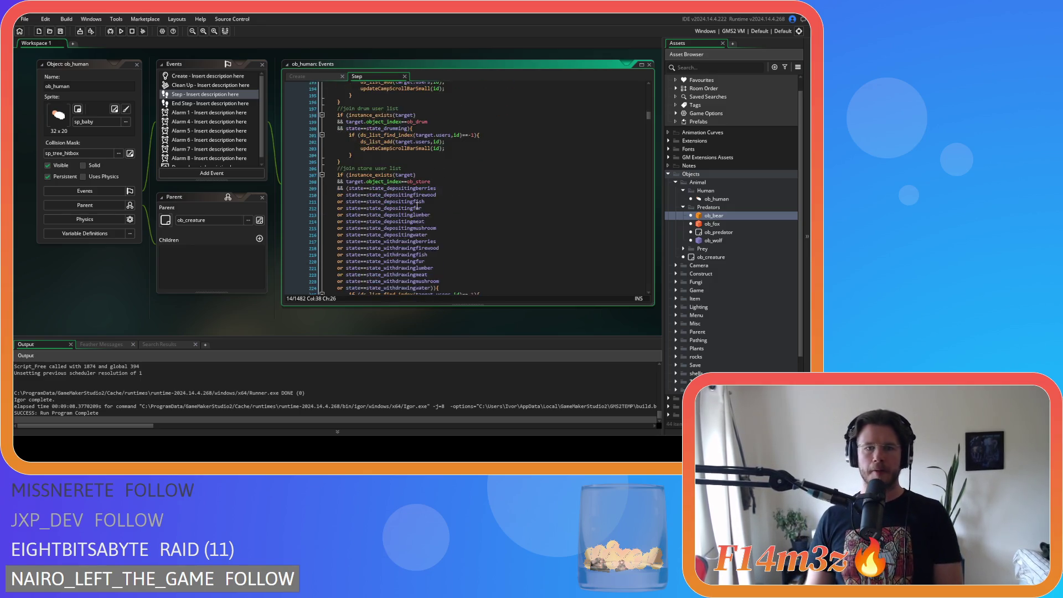
pyautogui.scroll(-3, 489, 242)
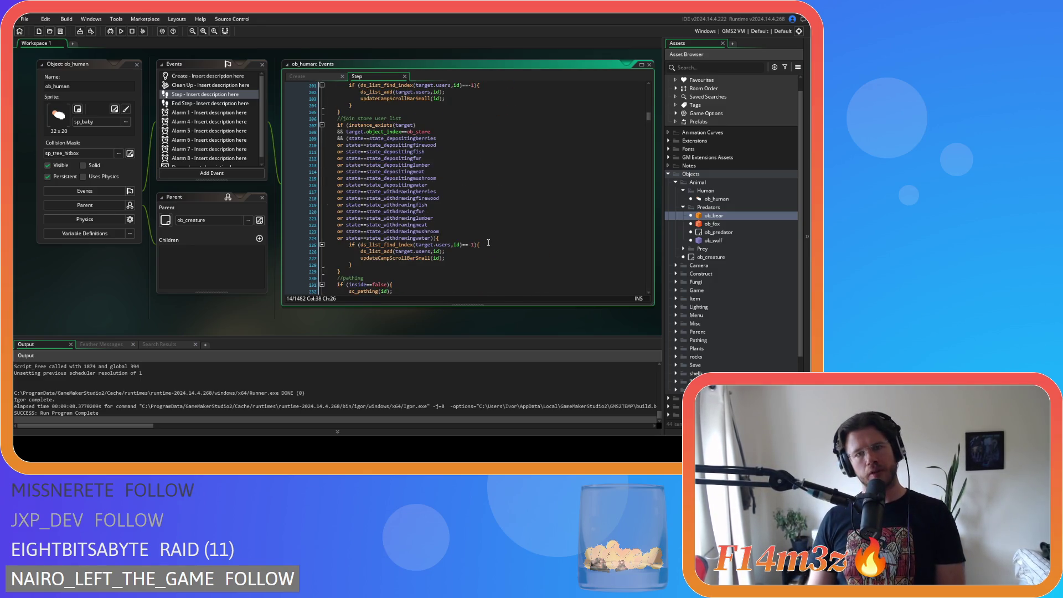
pyautogui.moveTo(421, 145); pyautogui.dragTo(426, 225)
pyautogui.click(490, 217)
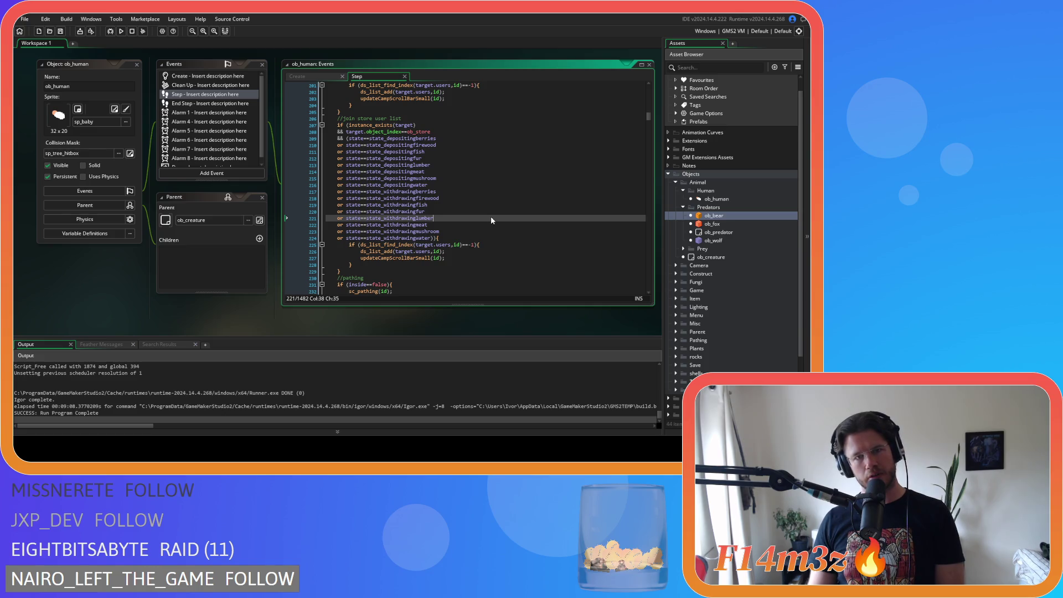
pyautogui.moveTo(389, 151); pyautogui.dragTo(383, 217)
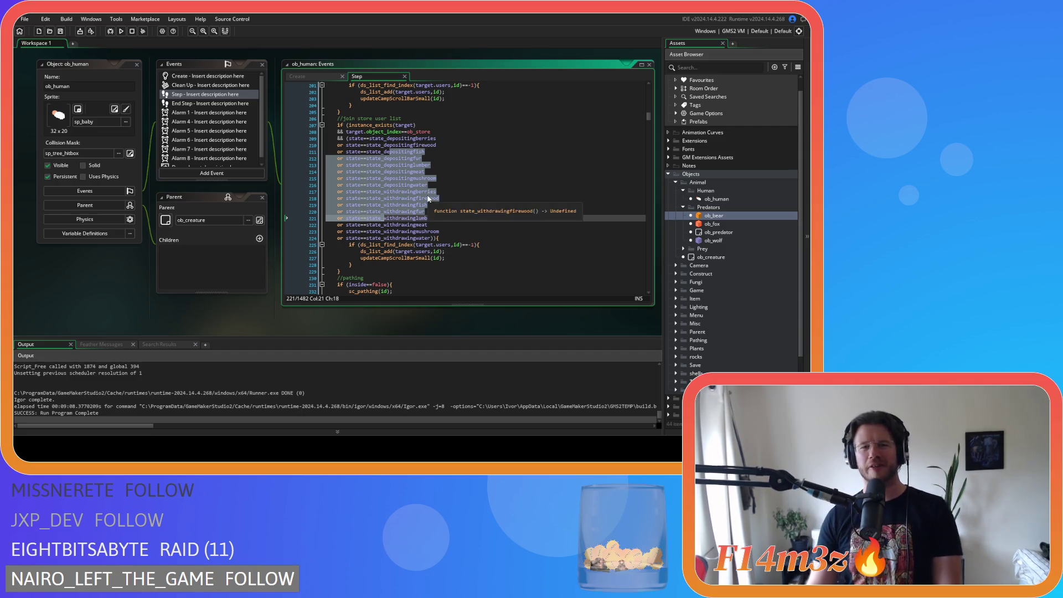
pyautogui.click(415, 171)
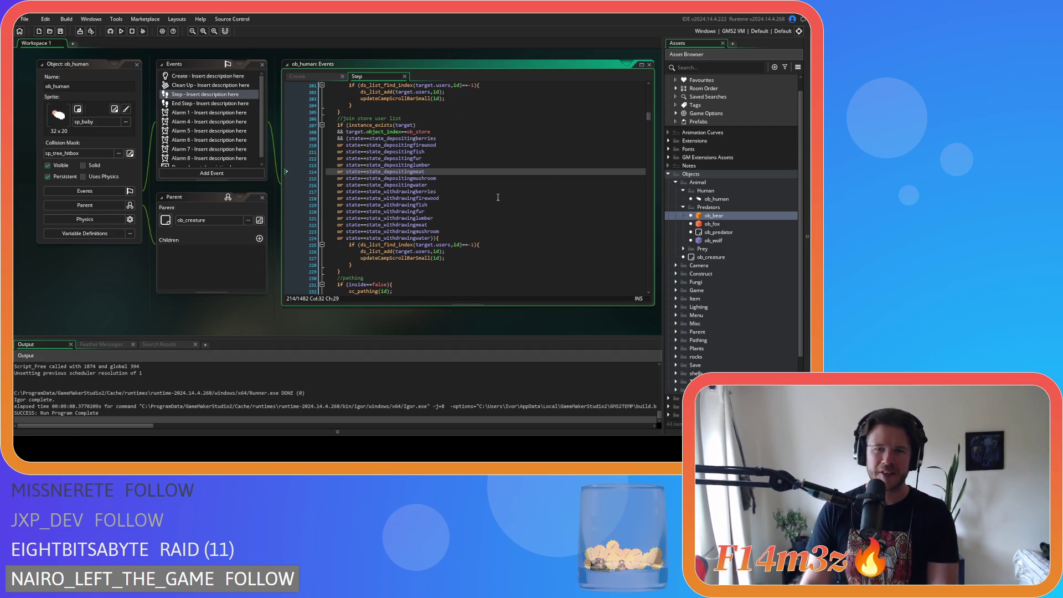
# Step: Copy the threatCheck while-loop condition on lines 437–438 and bring ob_bear's Step into view
pyautogui.scroll(-9, 498, 197)
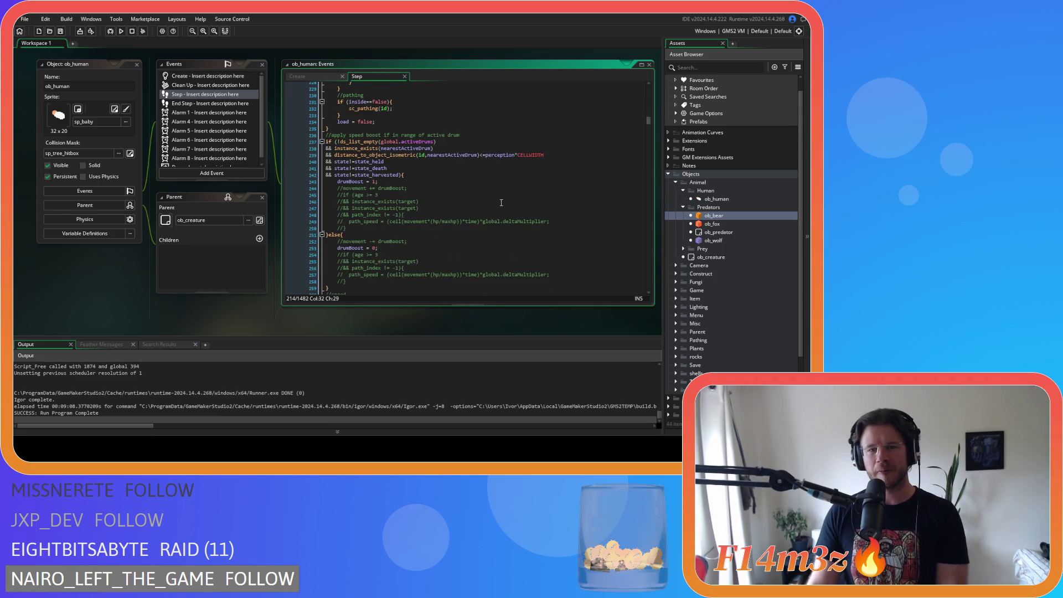
pyautogui.scroll(-20, 500, 202)
pyautogui.scroll(-20, 475, 183)
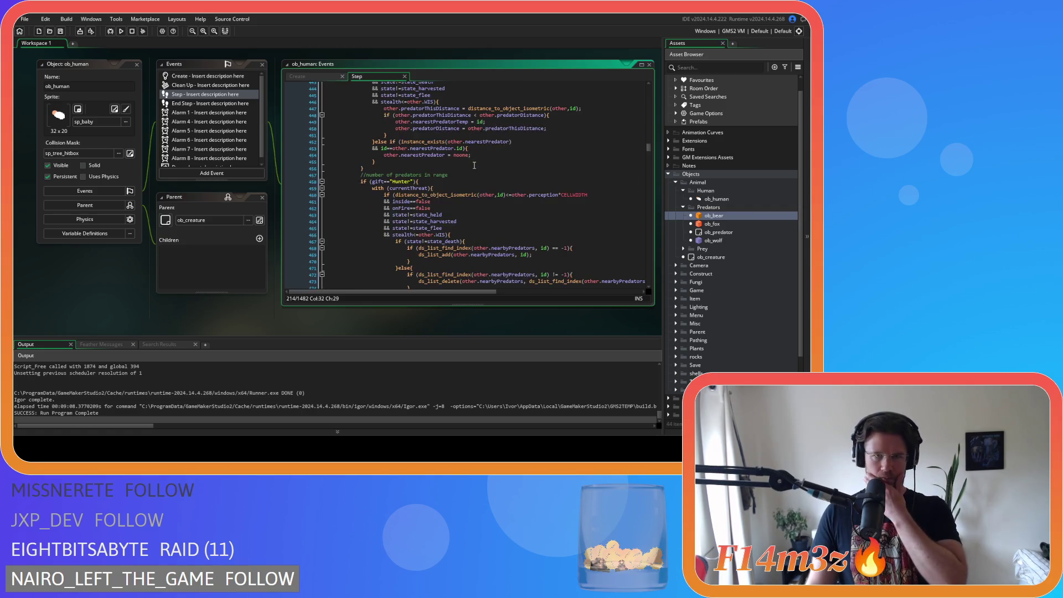
pyautogui.scroll(-16, 475, 165)
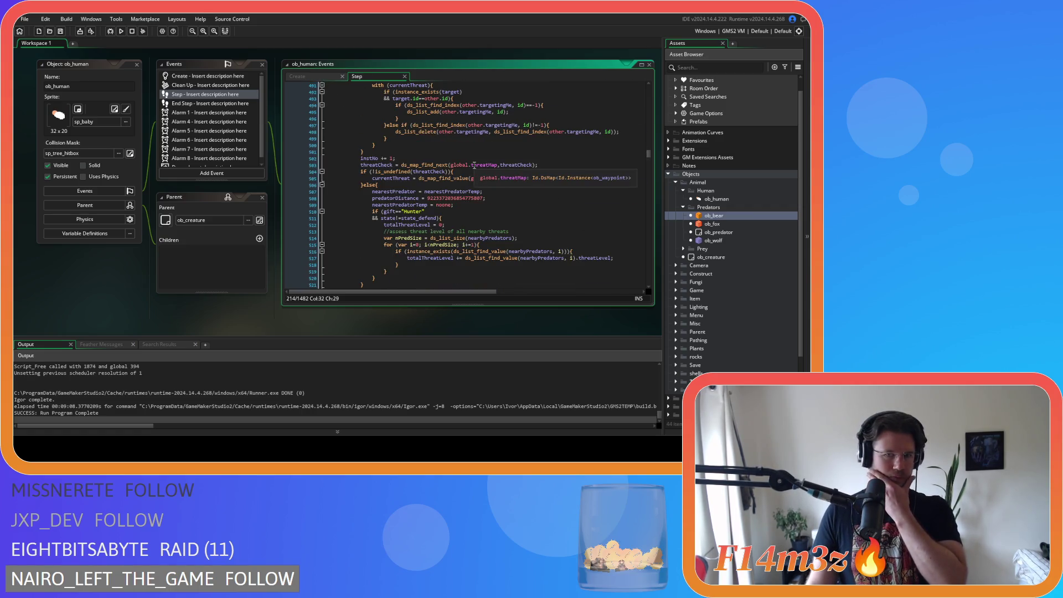
pyautogui.scroll(14, 475, 165)
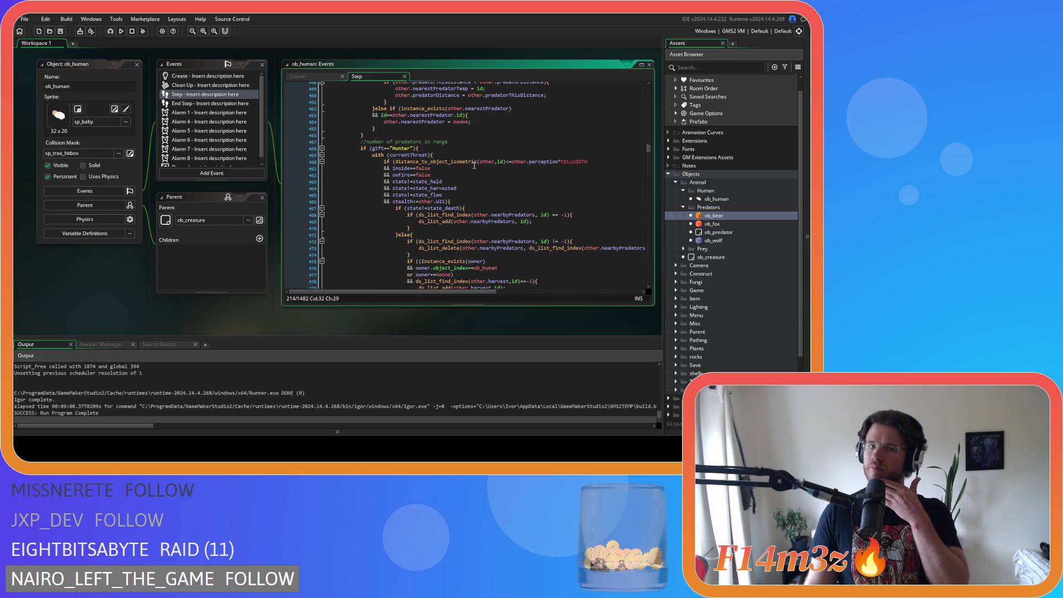
pyautogui.scroll(4, 472, 175)
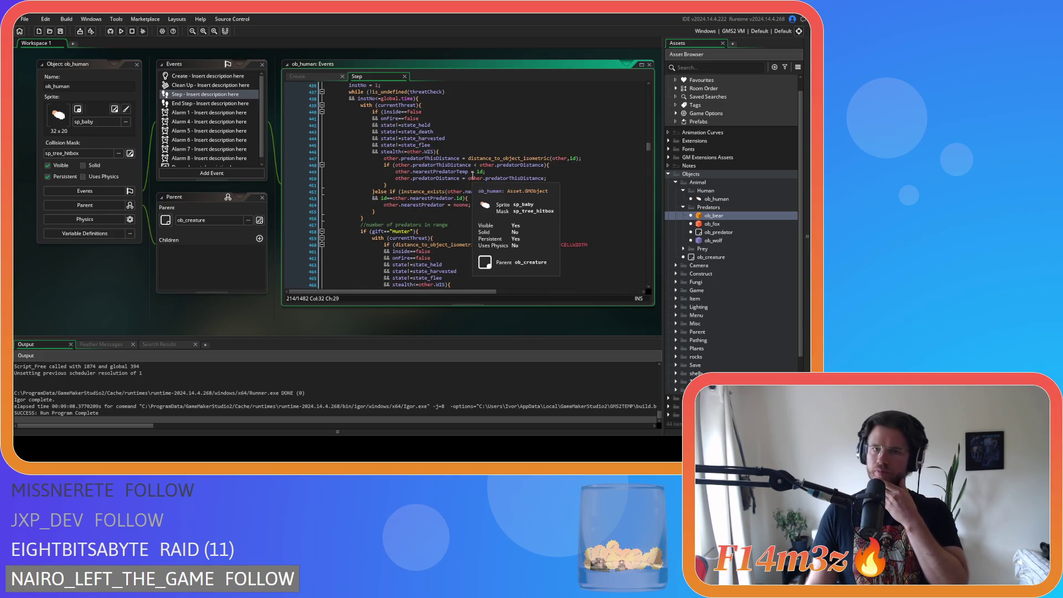
pyautogui.scroll(-4, 472, 176)
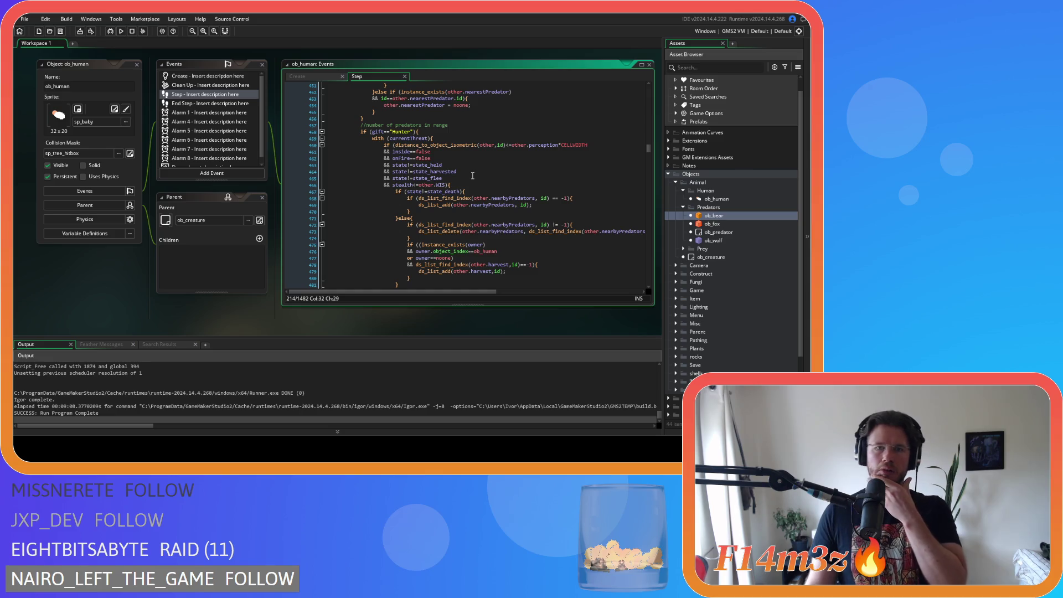
pyautogui.scroll(6, 472, 176)
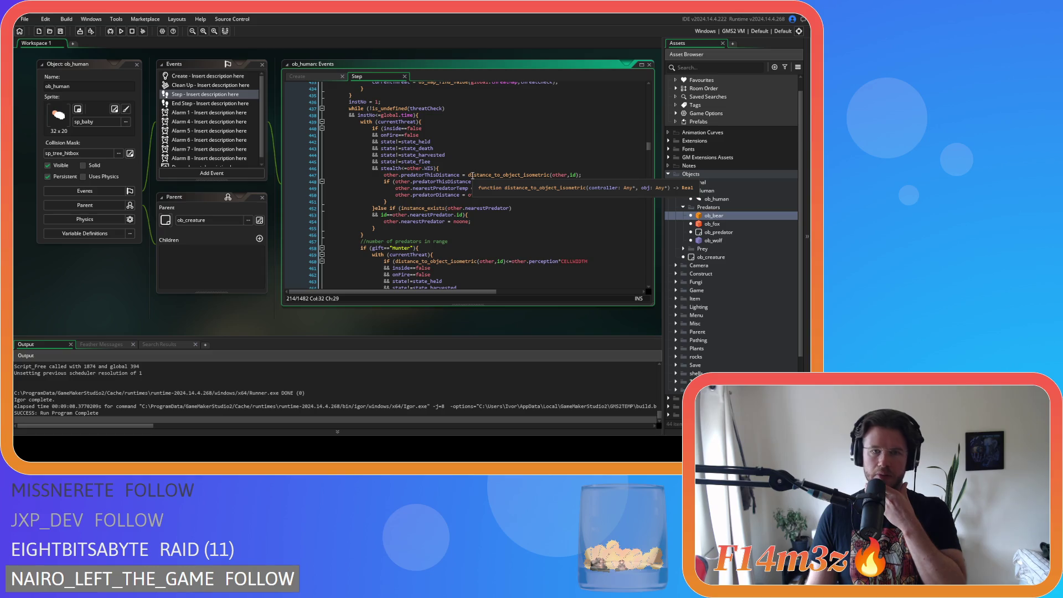
pyautogui.scroll(2, 404, 143)
pyautogui.moveTo(416, 148); pyautogui.dragTo(349, 143)
pyautogui.rightClick(357, 144)
pyautogui.click(379, 157)
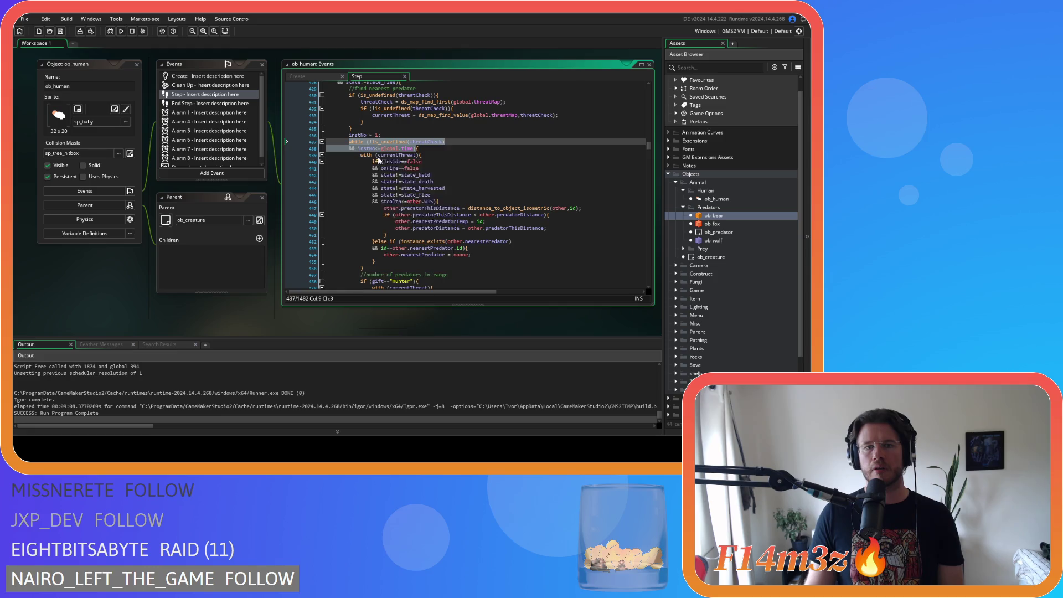
pyautogui.moveTo(648, 143)
pyautogui.mouseDown()
pyautogui.moveTo(650, 222)
pyautogui.moveTo(642, 217)
pyautogui.mouseUp()
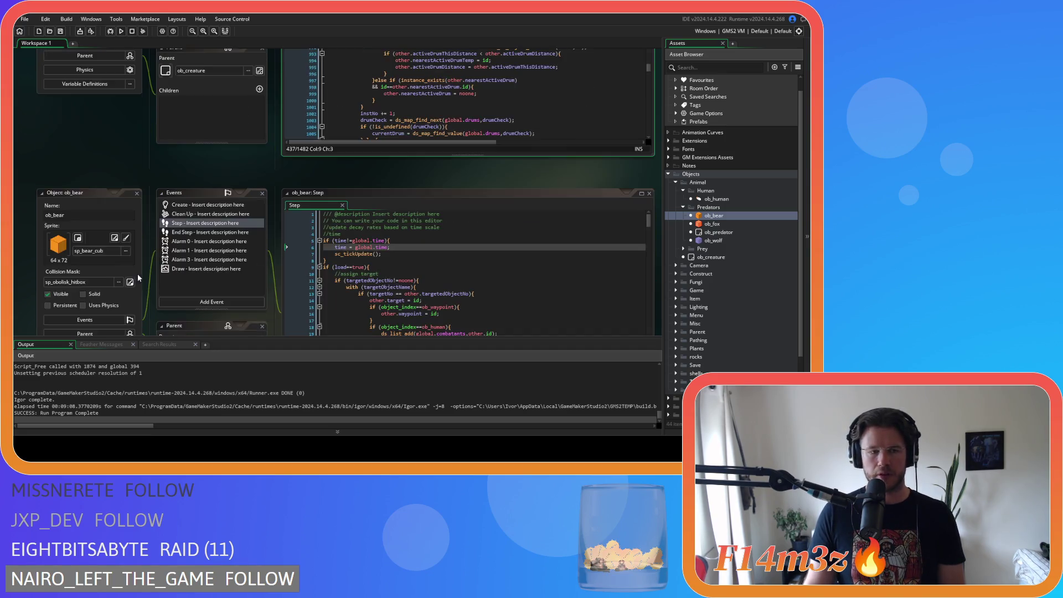
pyautogui.click(446, 189)
pyautogui.scroll(-20, 445, 191)
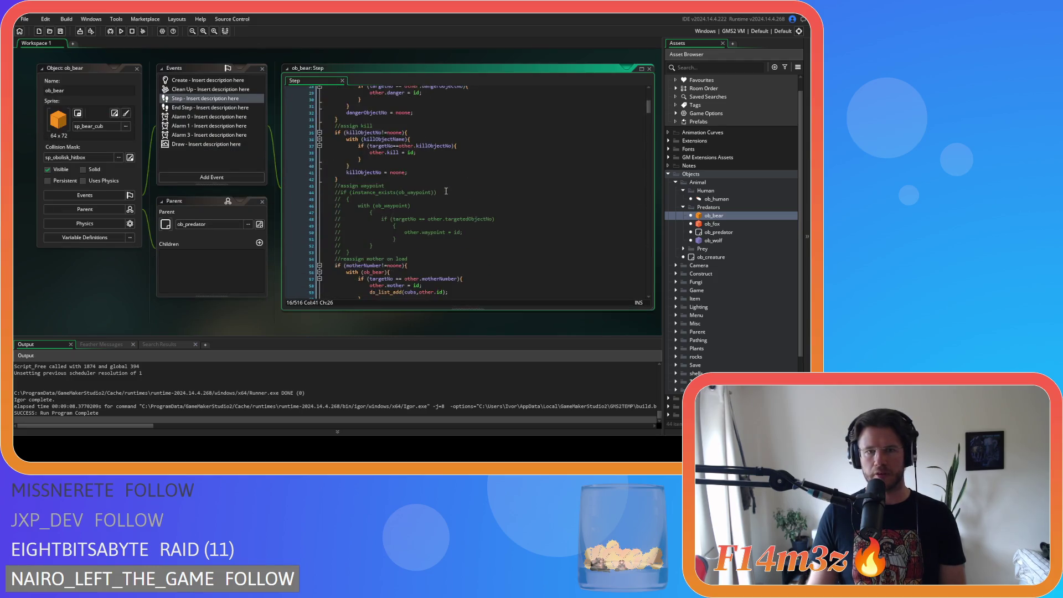
pyautogui.scroll(-1, 445, 191)
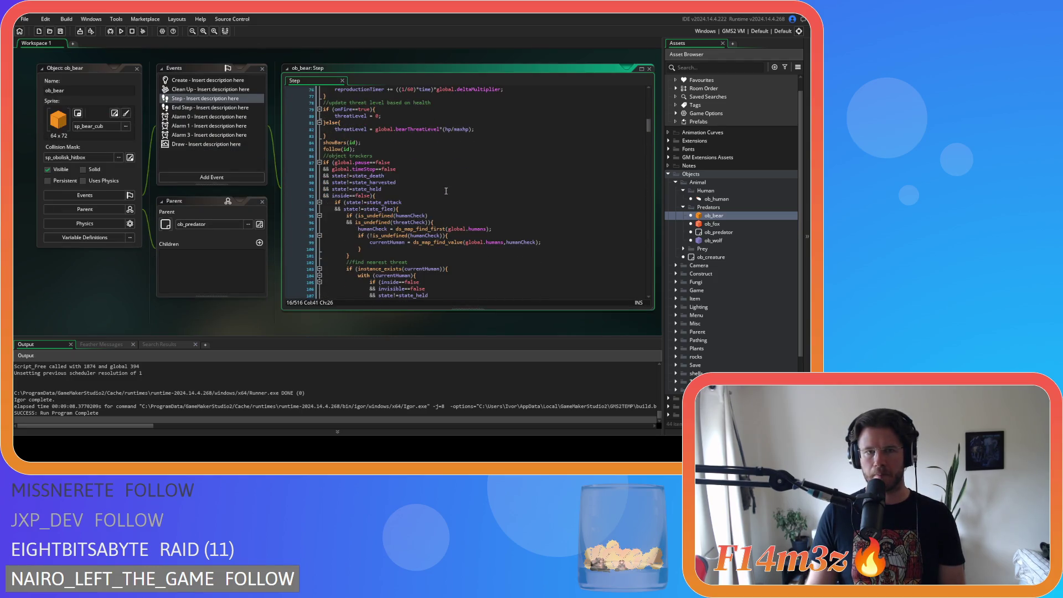
pyautogui.scroll(-3, 445, 191)
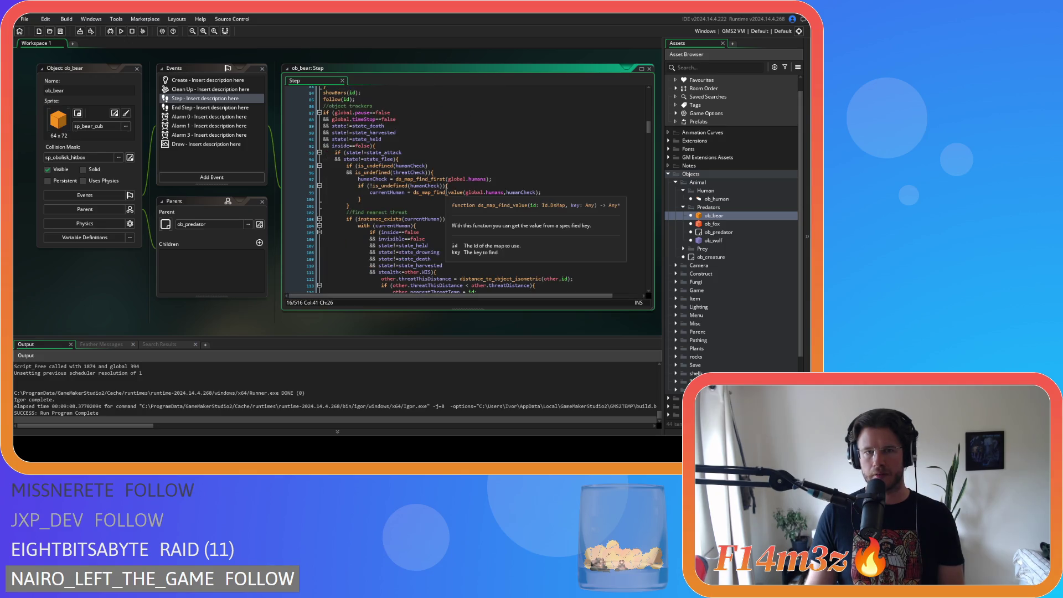
pyautogui.scroll(-3, 421, 206)
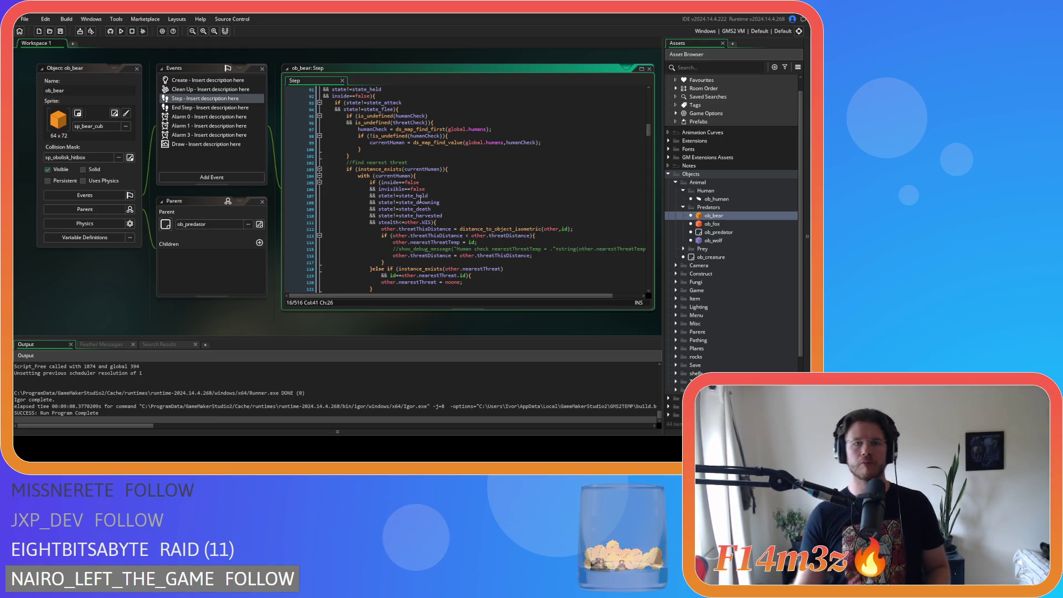
pyautogui.scroll(-5, 420, 200)
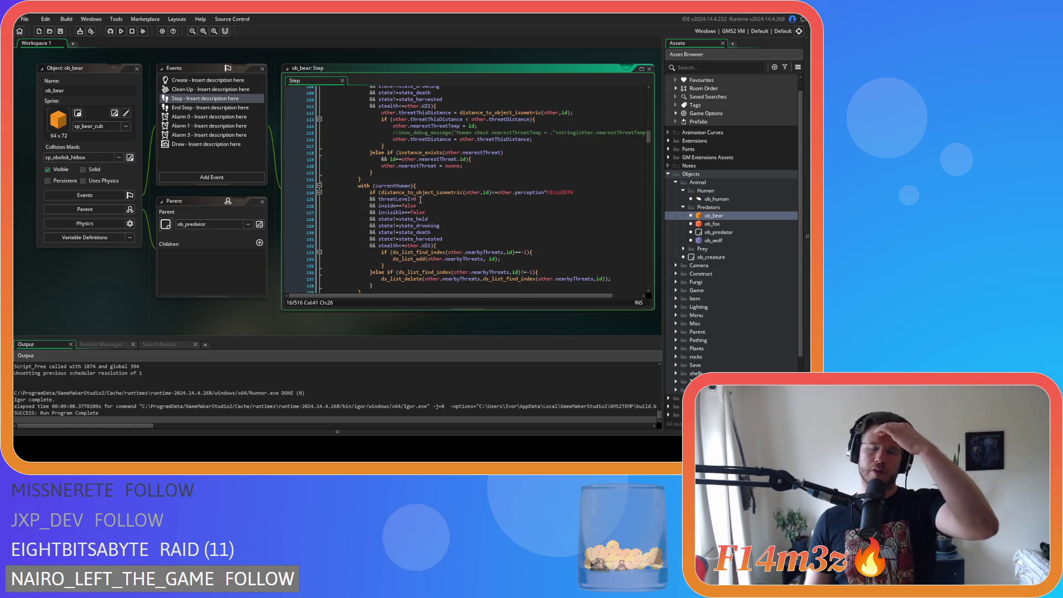
pyautogui.scroll(-8, 421, 200)
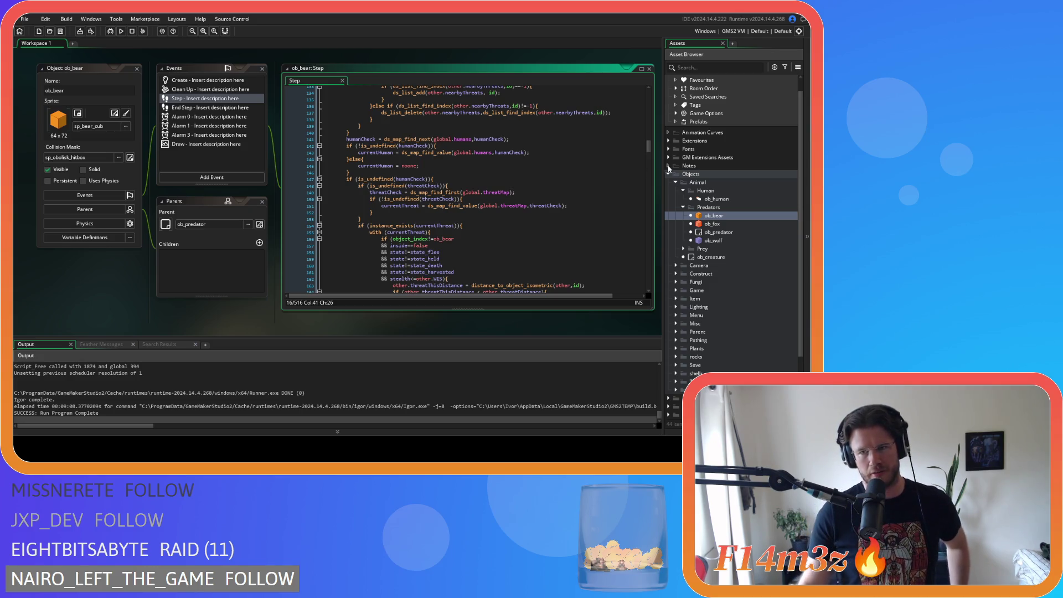
pyautogui.doubleClick(716, 198)
pyautogui.moveTo(646, 222)
pyautogui.mouseDown()
pyautogui.moveTo(643, 136)
pyautogui.moveTo(650, 153)
pyautogui.mouseUp()
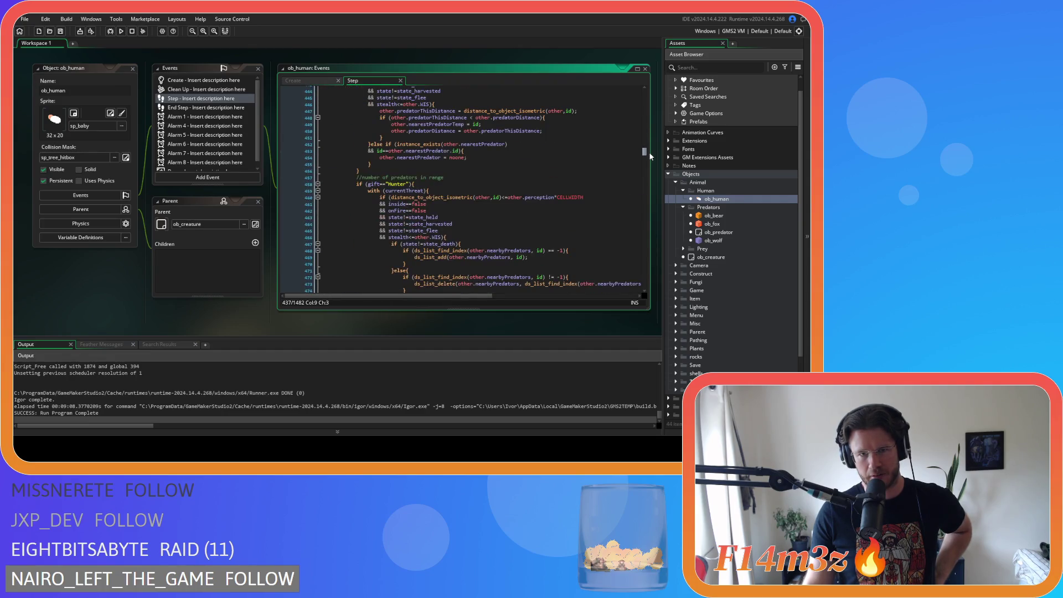
pyautogui.click(498, 165)
pyautogui.scroll(-3, 498, 171)
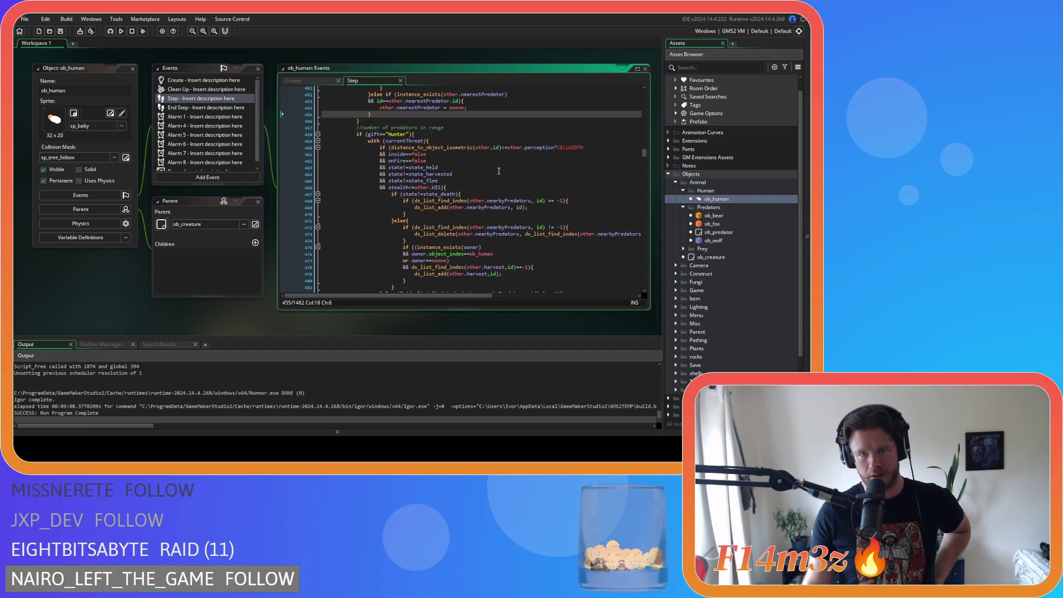
pyautogui.scroll(7, 498, 171)
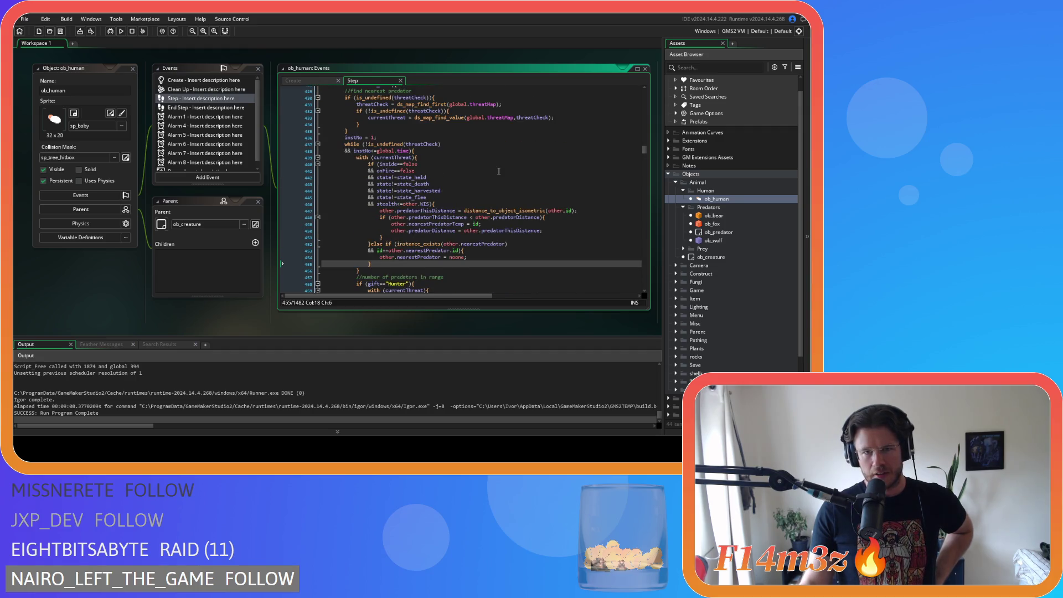
pyautogui.scroll(4, 498, 171)
pyautogui.click(501, 188)
pyautogui.scroll(-15, 525, 213)
pyautogui.scroll(-12, 525, 213)
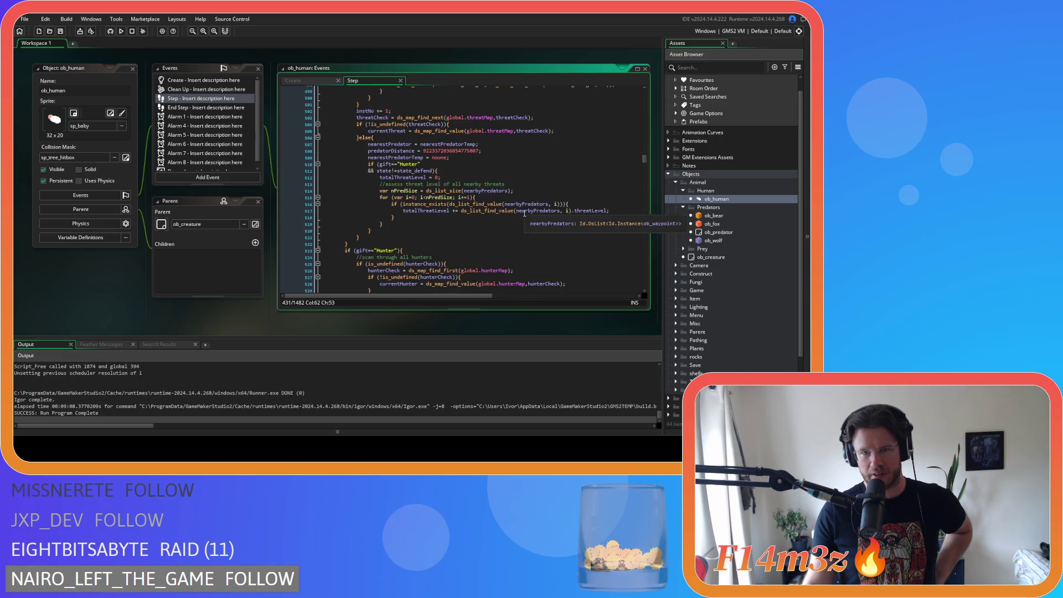
pyautogui.scroll(2, 523, 213)
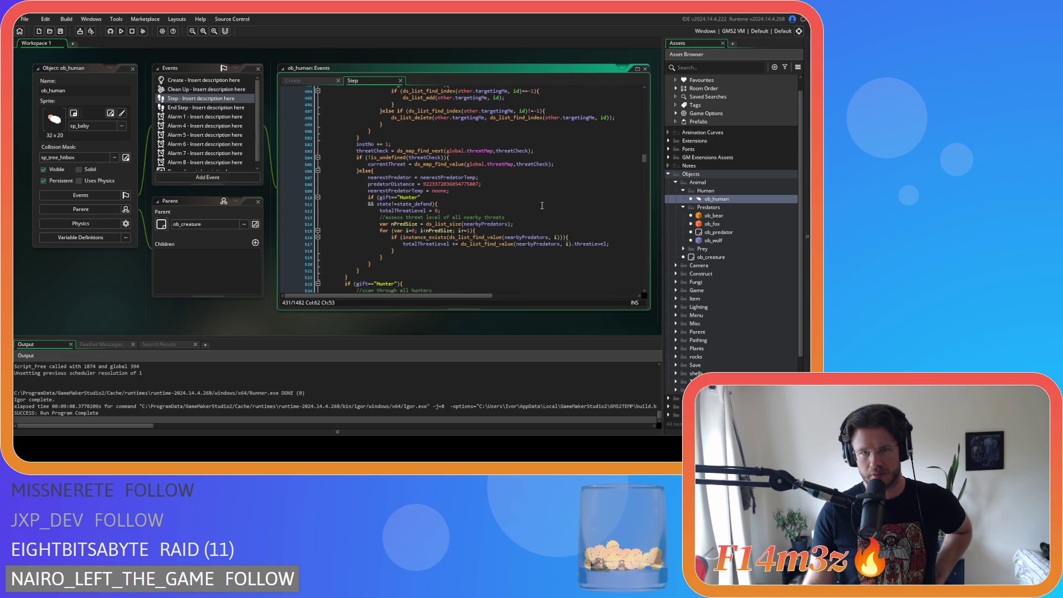
pyautogui.scroll(-7, 530, 195)
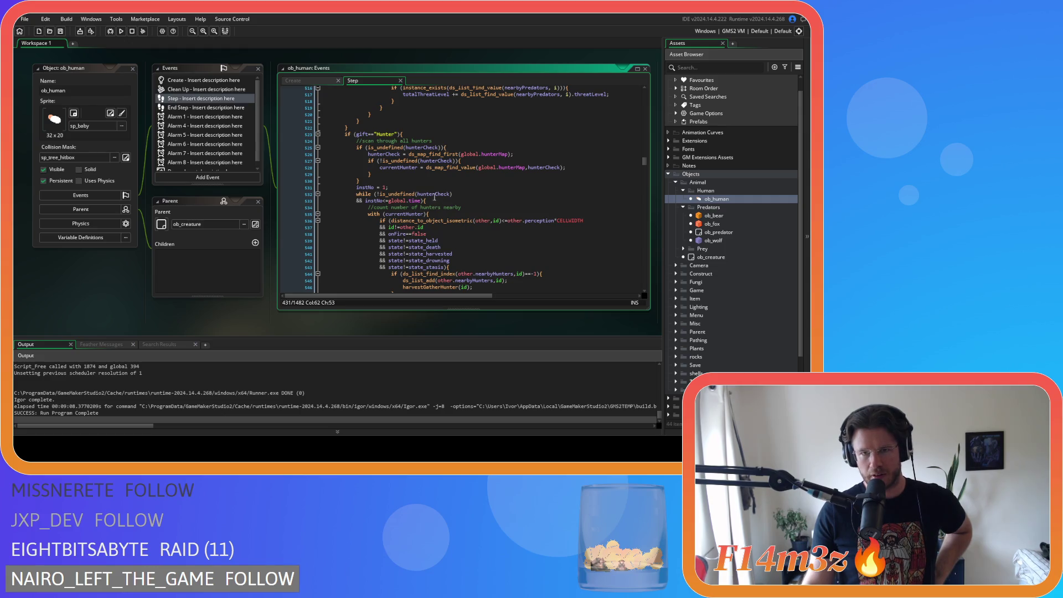
pyautogui.scroll(-8, 435, 198)
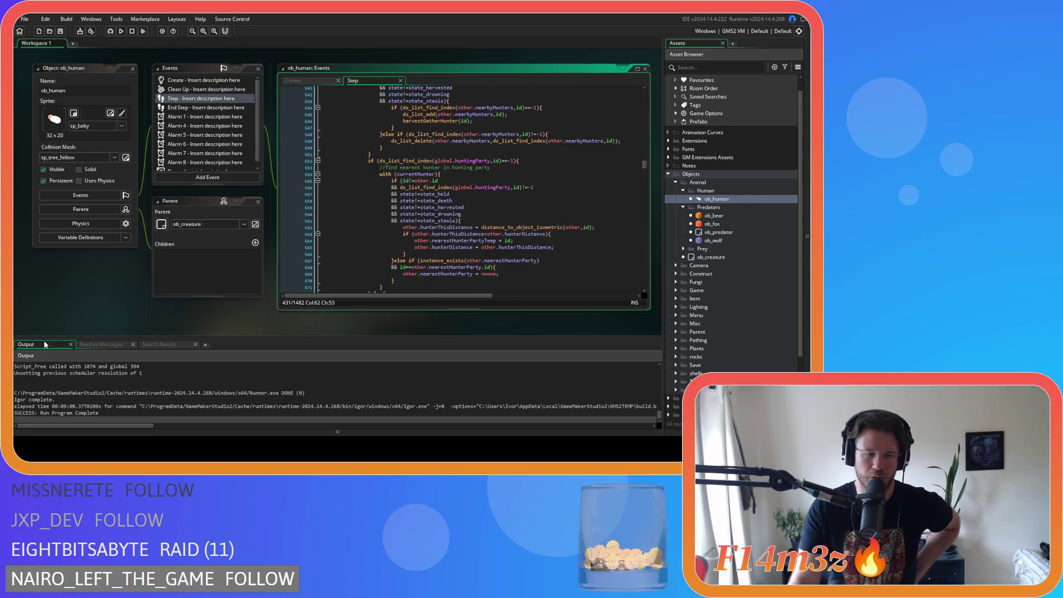
pyautogui.scroll(-5, 108, 328)
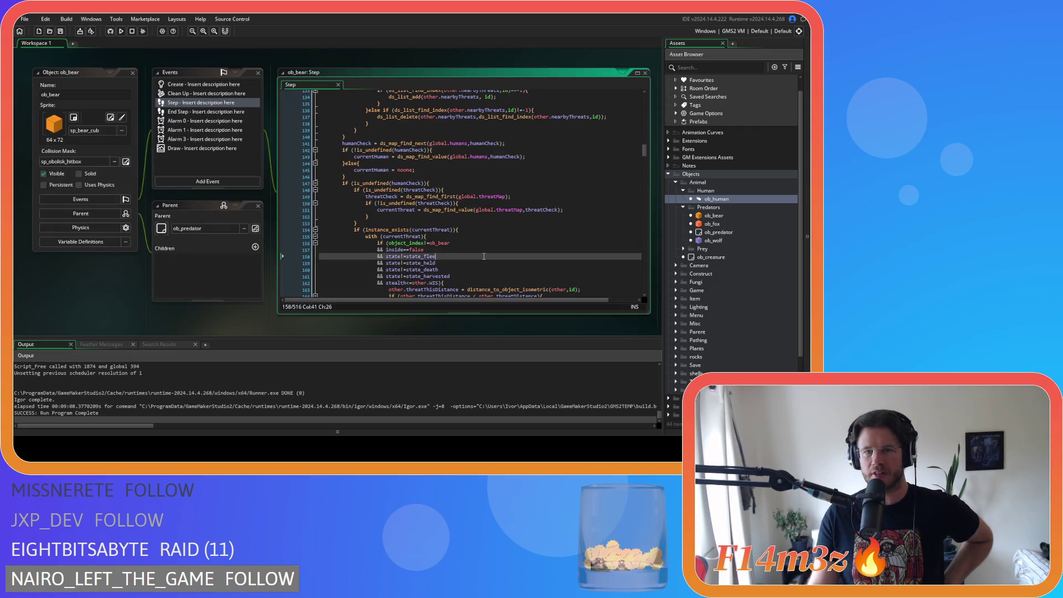
pyautogui.scroll(7, 525, 229)
pyautogui.scroll(-7, 525, 228)
pyautogui.click(514, 215)
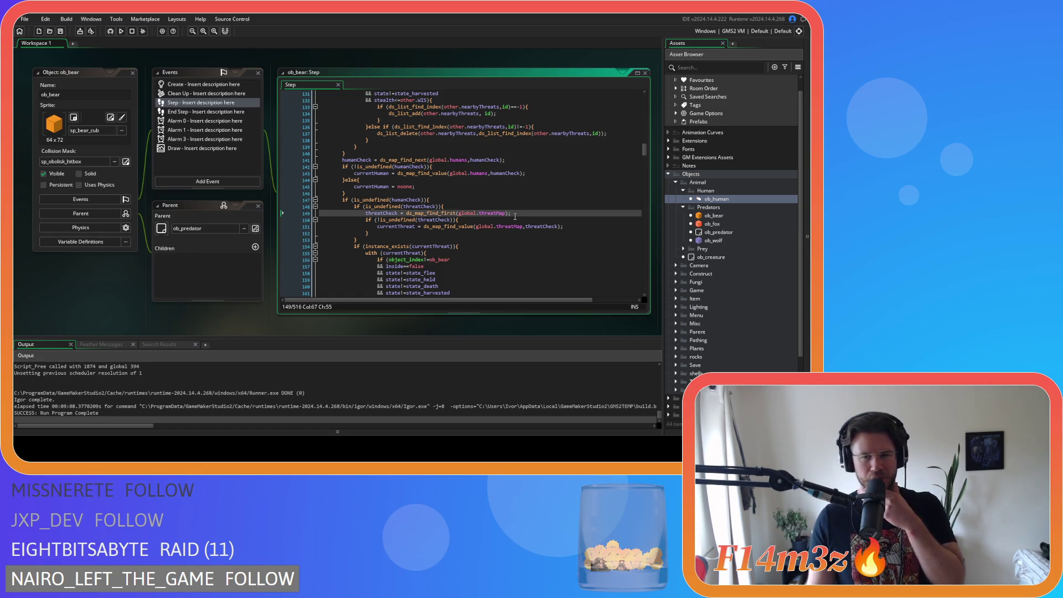
pyautogui.click(476, 233)
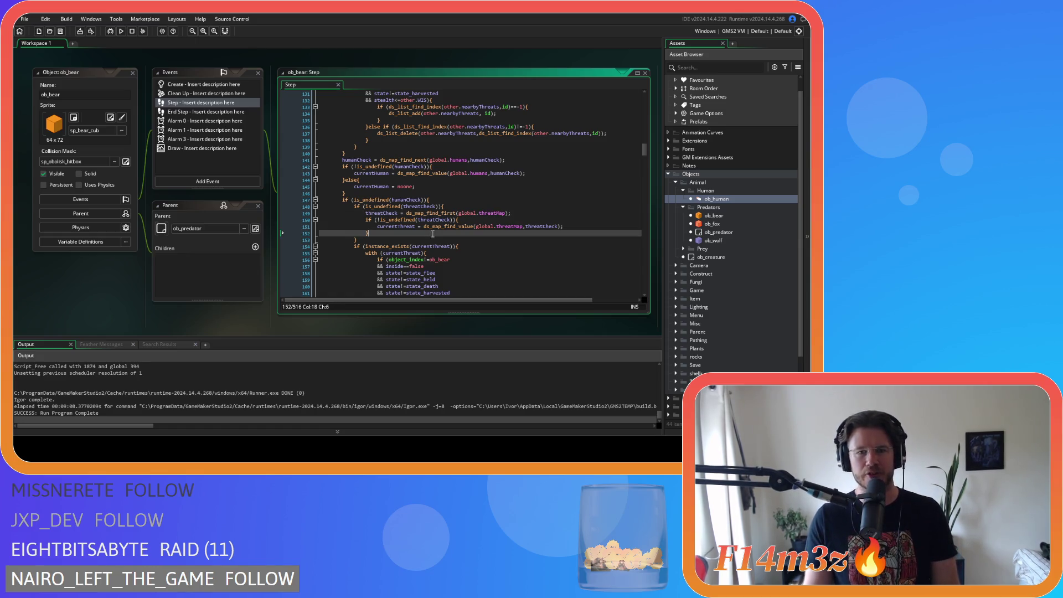
pyautogui.click(428, 241)
pyautogui.click(441, 220)
pyautogui.scroll(3, 476, 224)
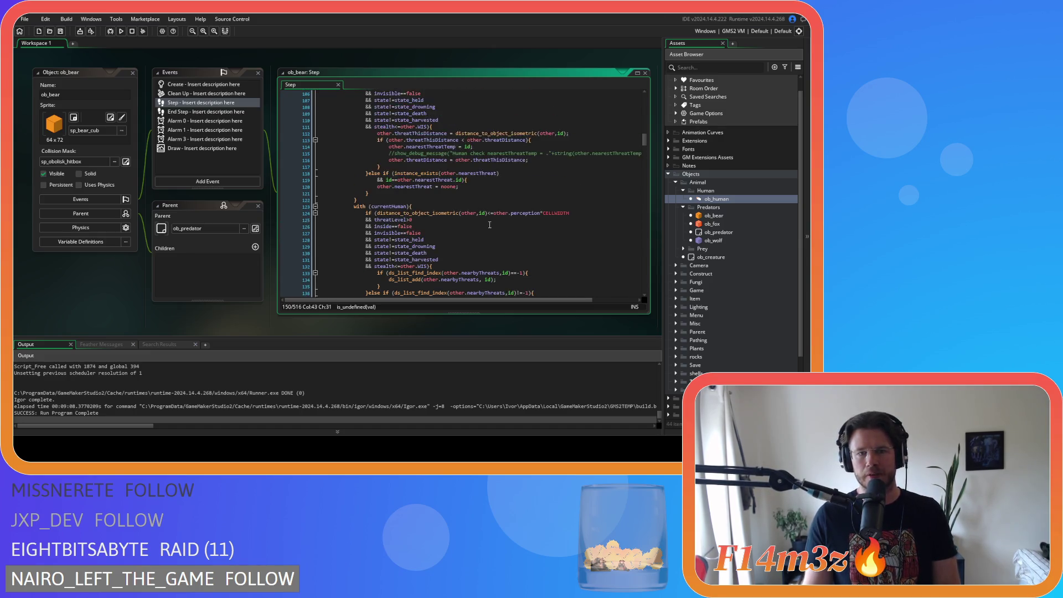
pyautogui.scroll(-4, 489, 226)
pyautogui.click(489, 204)
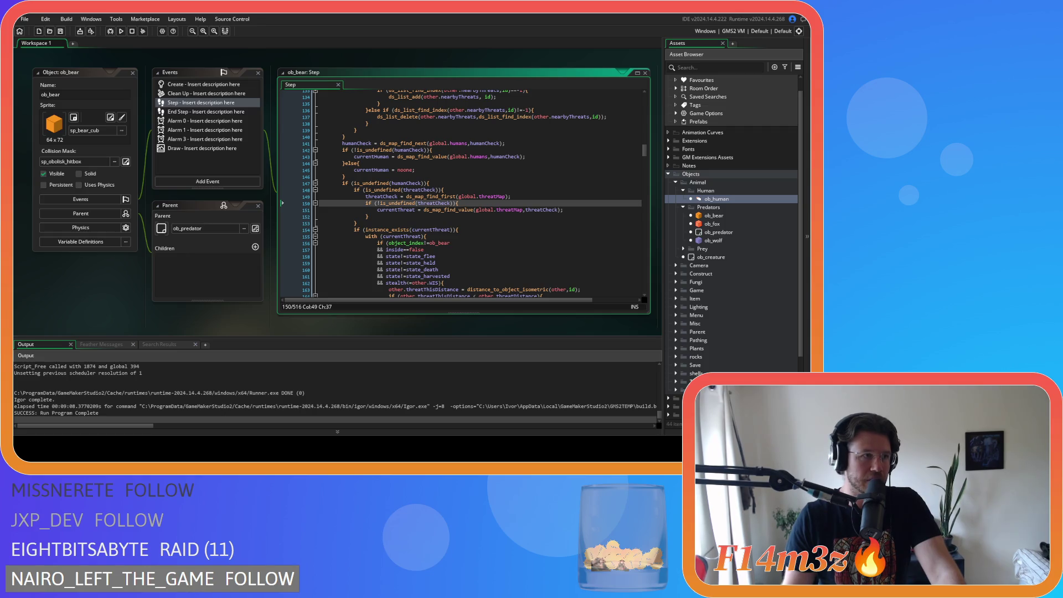
pyautogui.click(509, 183)
pyautogui.scroll(15, 509, 183)
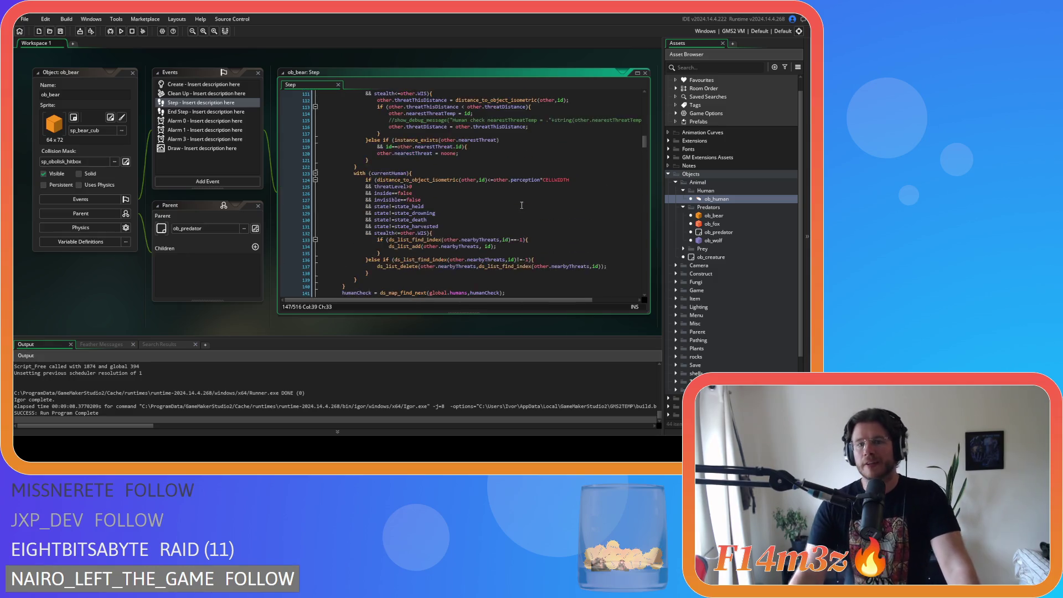
pyautogui.scroll(-3, 492, 188)
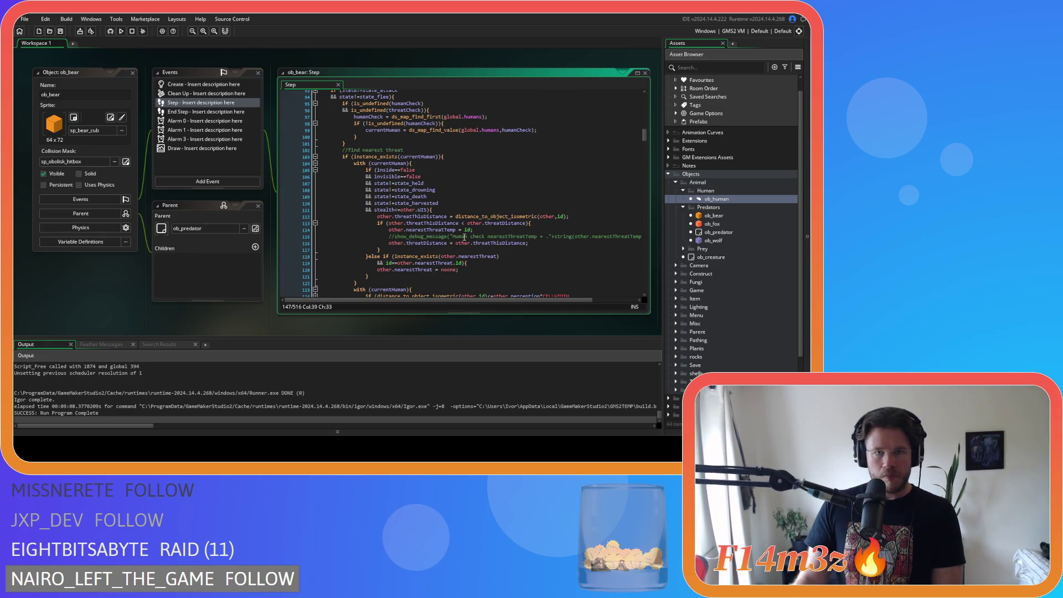
pyautogui.click(493, 193)
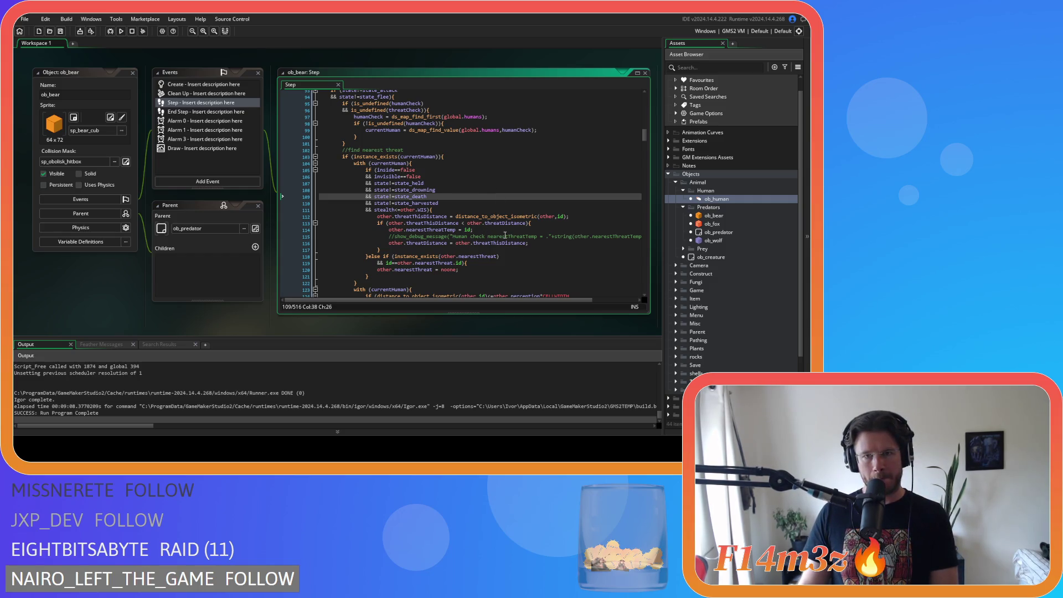
pyautogui.click(463, 224)
pyautogui.press('BackSpace')
pyautogui.press('Delete')
pyautogui.click(548, 192)
pyautogui.hotkey('ctrl', 's')
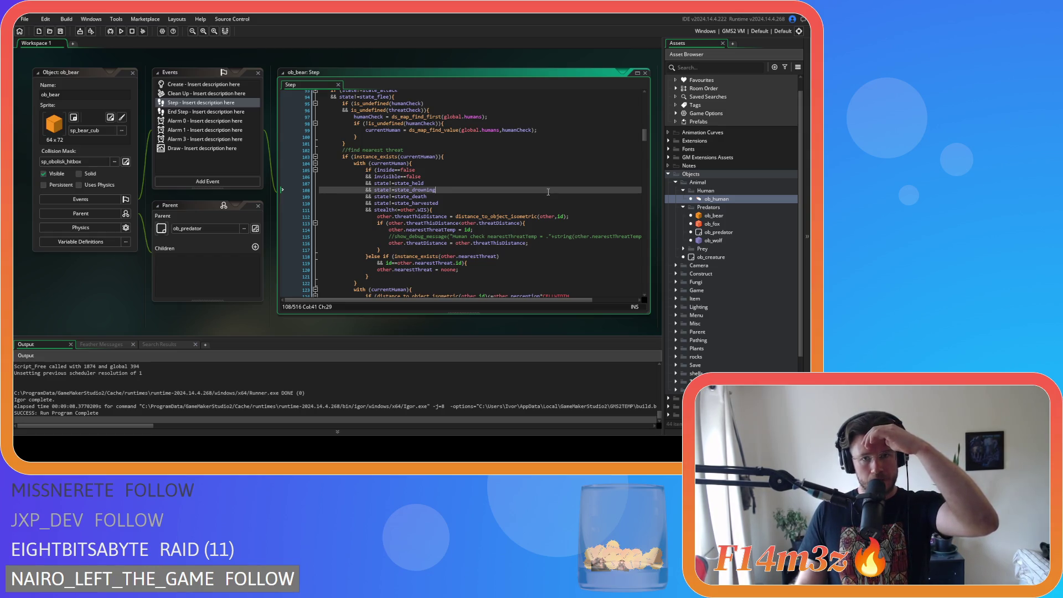
pyautogui.scroll(-5, 548, 192)
pyautogui.scroll(-2, 548, 192)
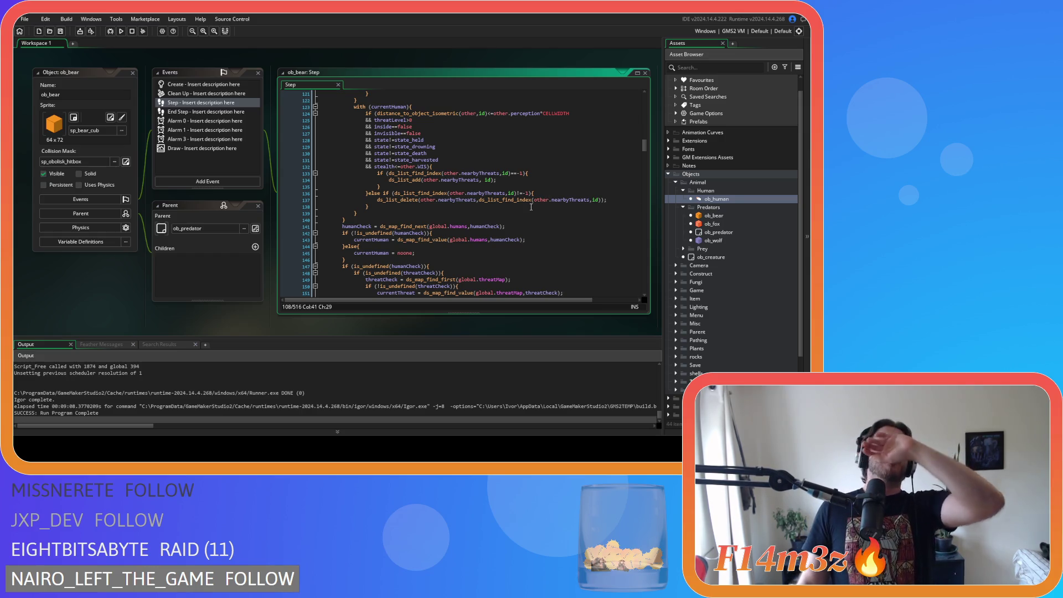
pyautogui.moveTo(502, 190)
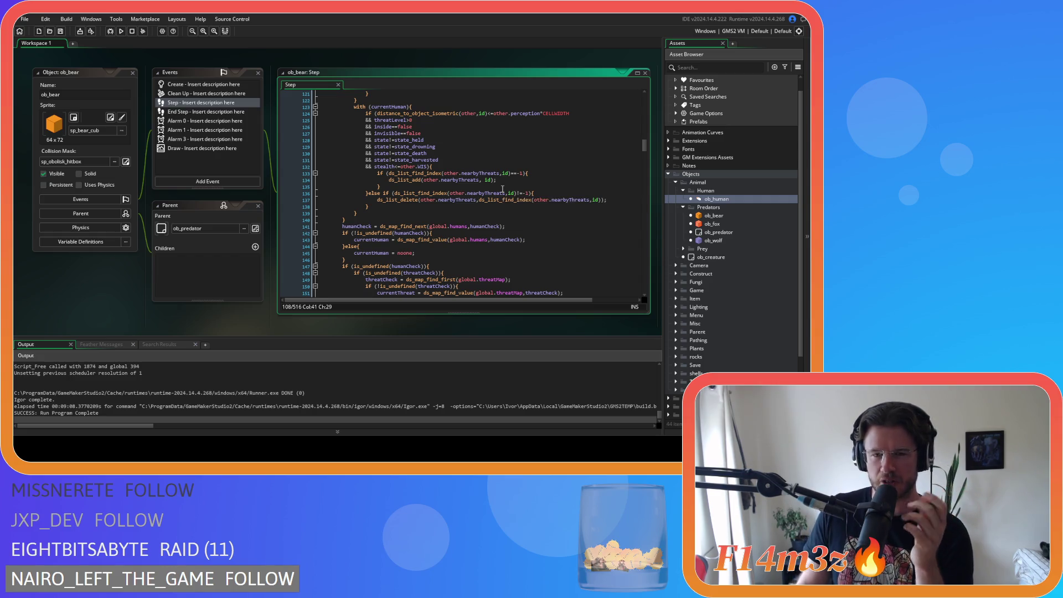
pyautogui.scroll(-2, 506, 185)
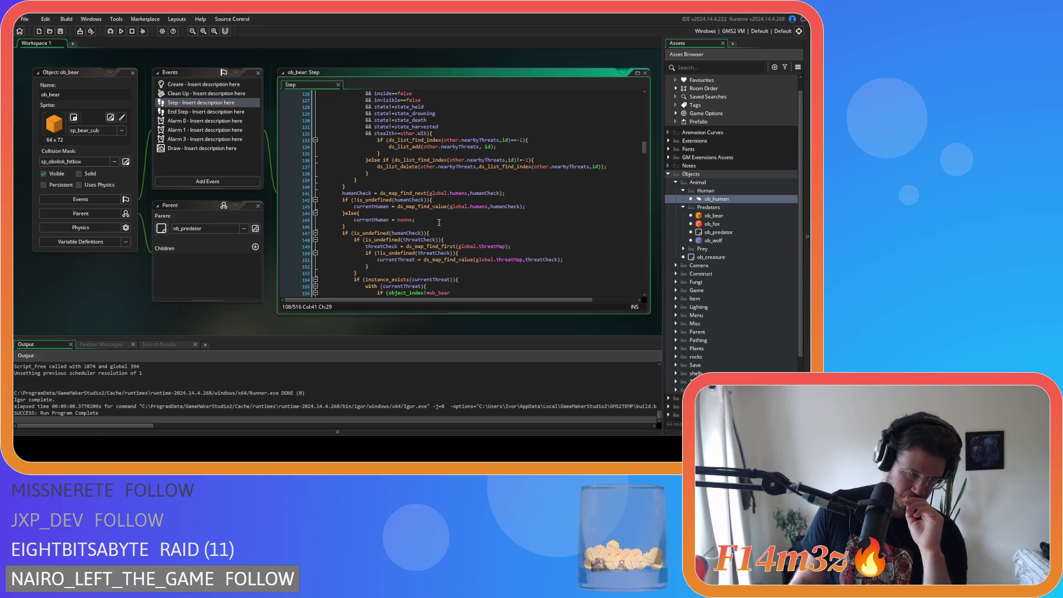
pyautogui.scroll(10, 439, 222)
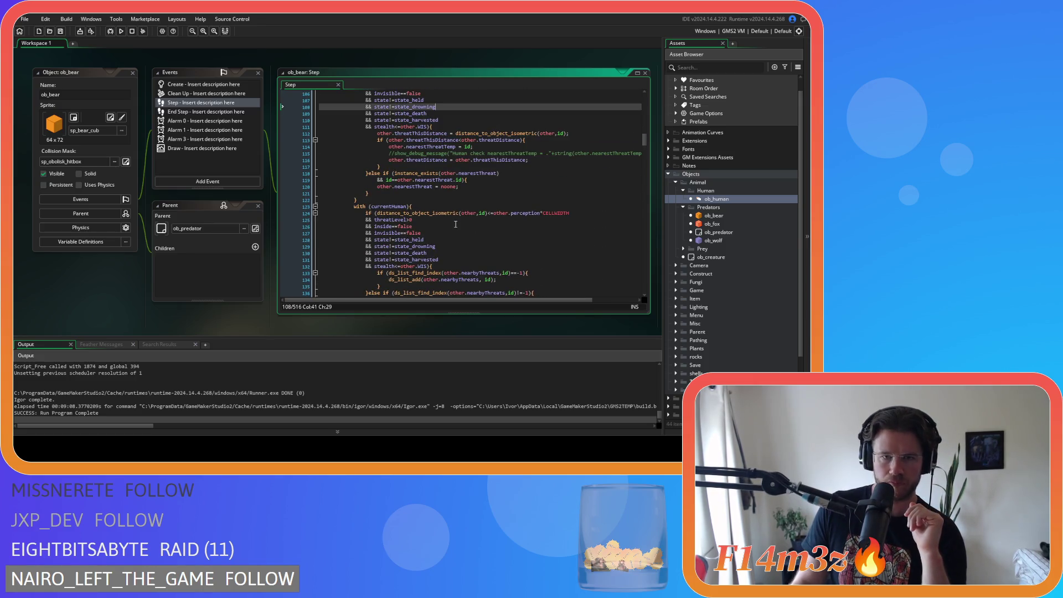
pyautogui.scroll(3, 455, 224)
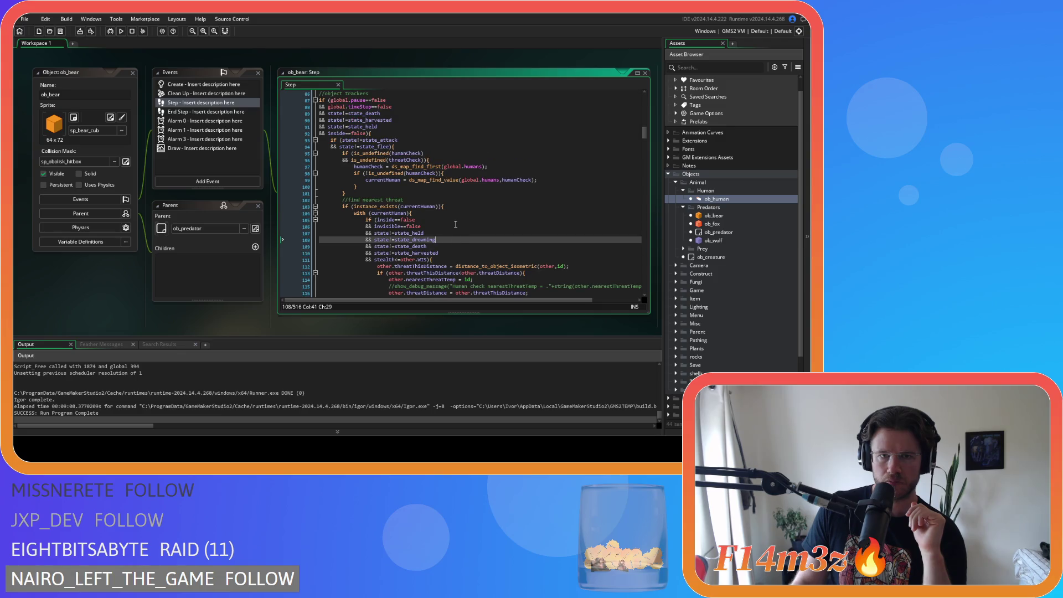
pyautogui.scroll(-6, 454, 223)
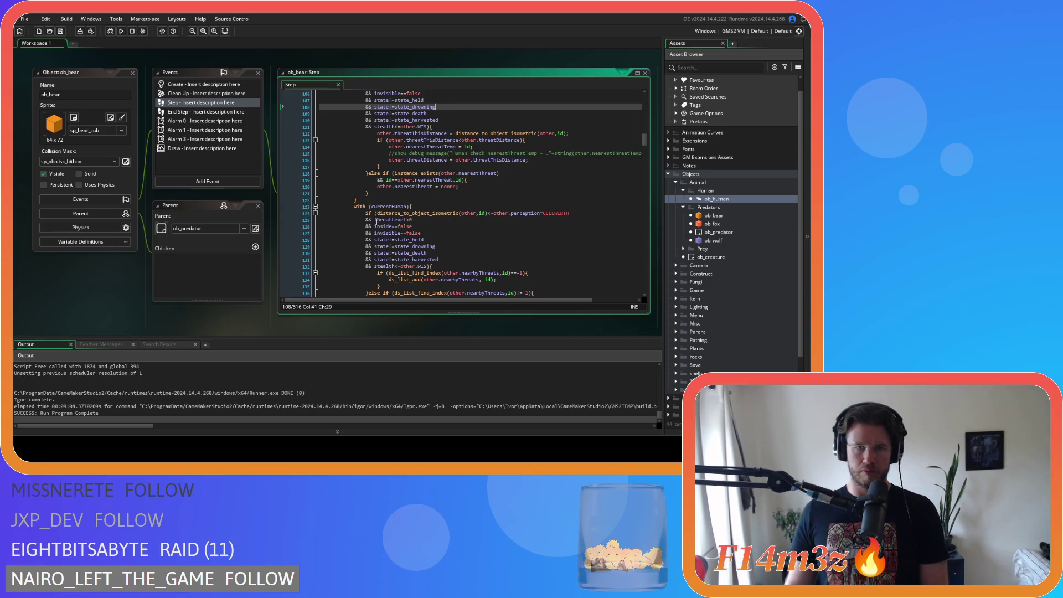
pyautogui.scroll(6, 406, 249)
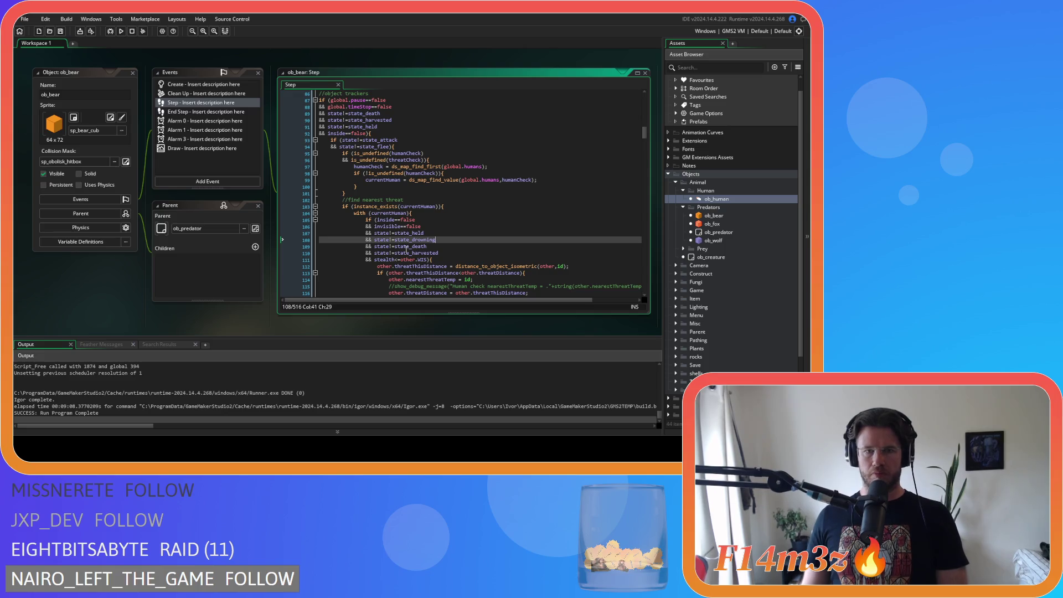
pyautogui.scroll(-2, 406, 249)
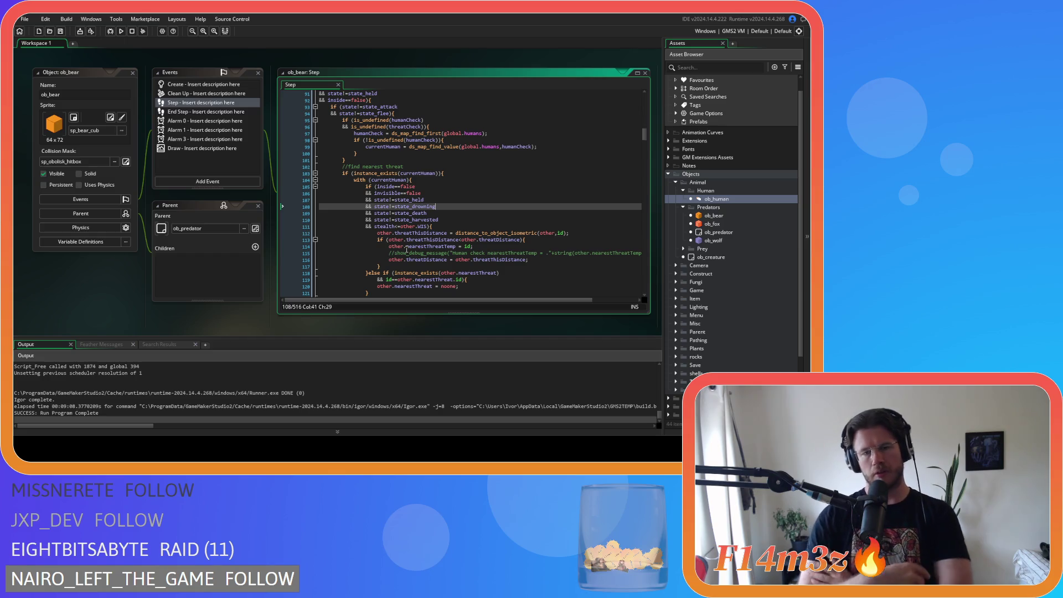
pyautogui.scroll(-2, 417, 197)
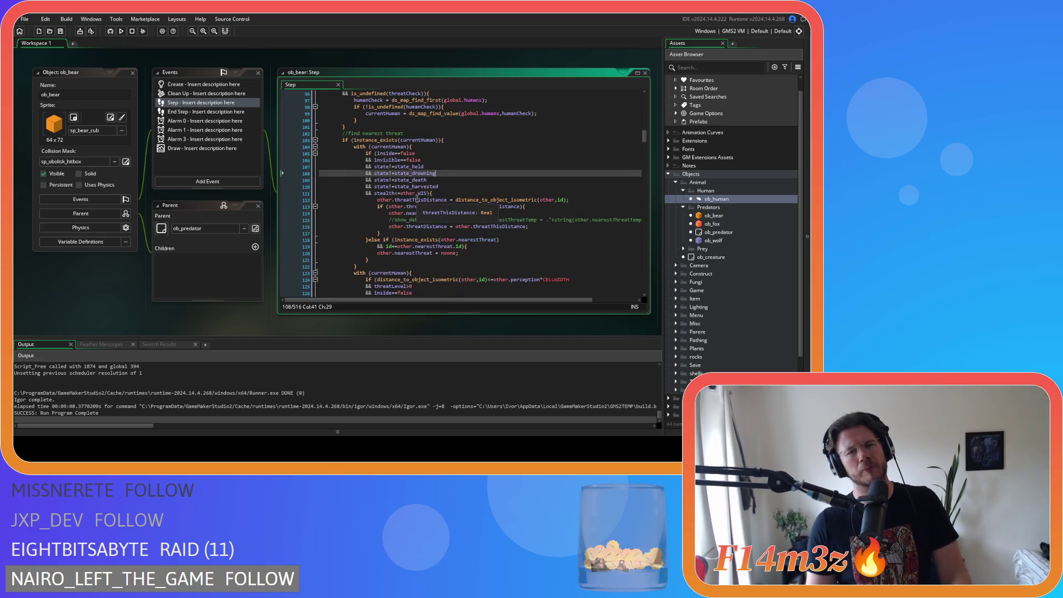
pyautogui.scroll(-3, 423, 188)
pyautogui.scroll(5, 432, 258)
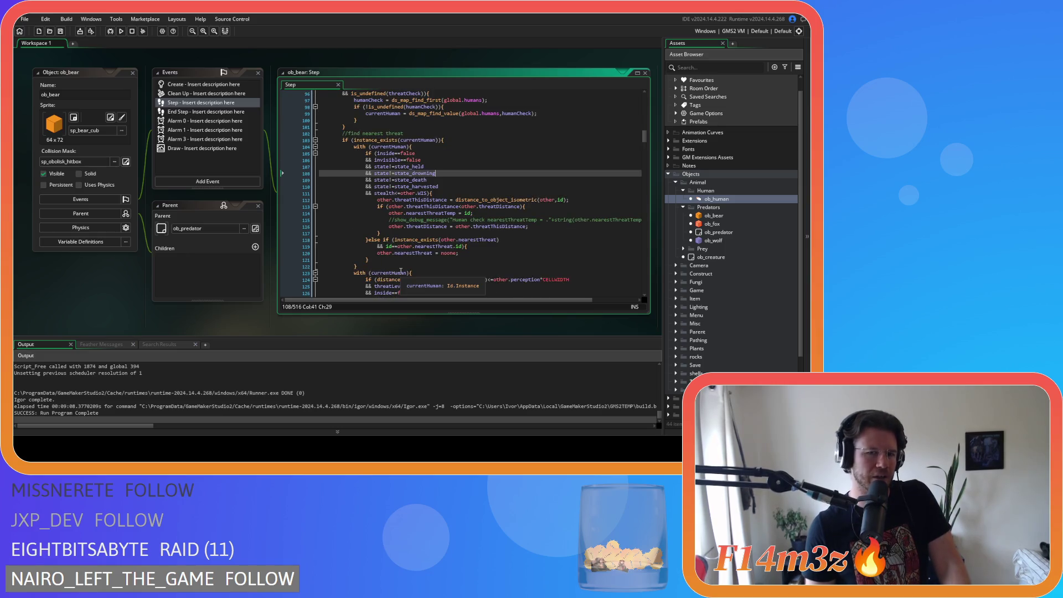
pyautogui.scroll(-1, 414, 251)
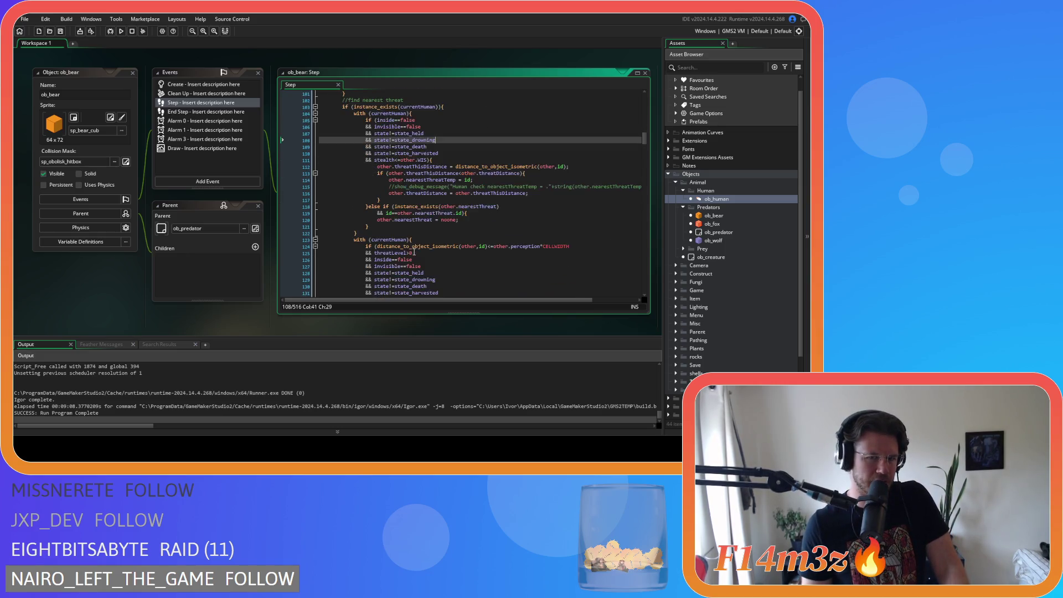
pyautogui.scroll(1, 414, 251)
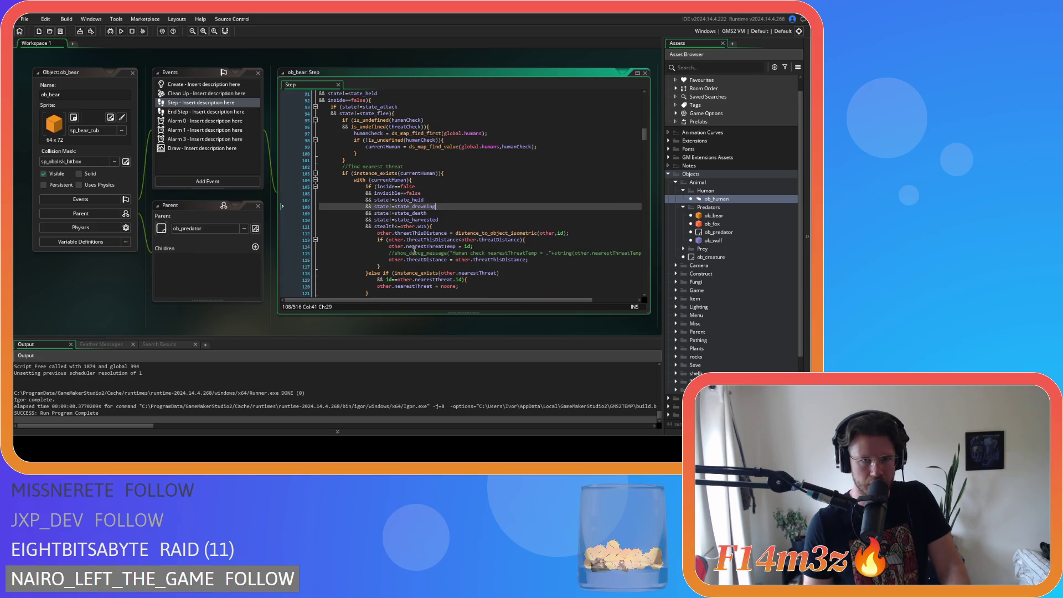
pyautogui.scroll(-3, 410, 201)
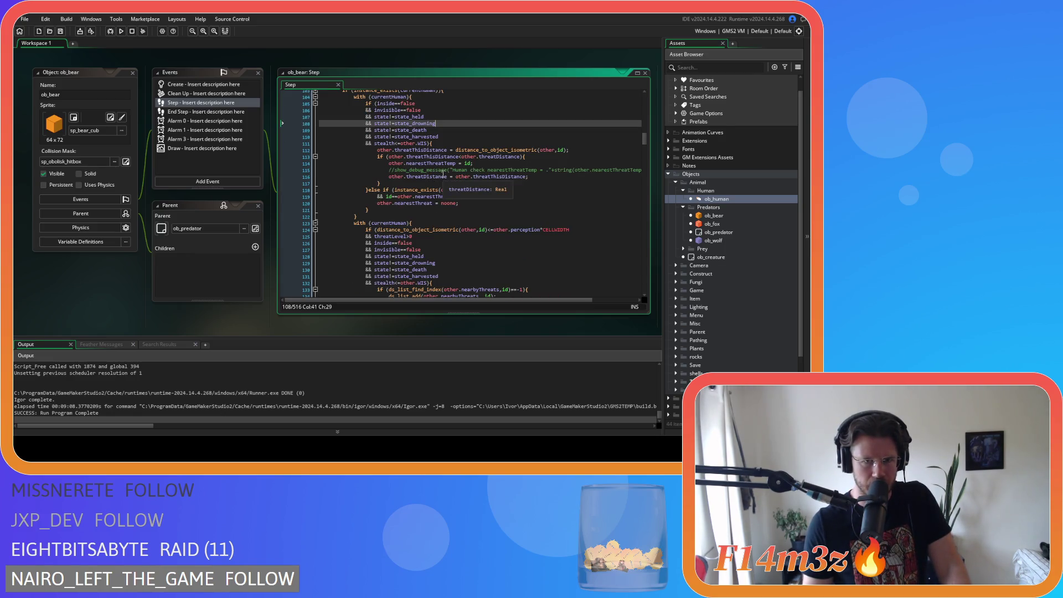
pyautogui.click(447, 121)
pyautogui.scroll(-8, 451, 128)
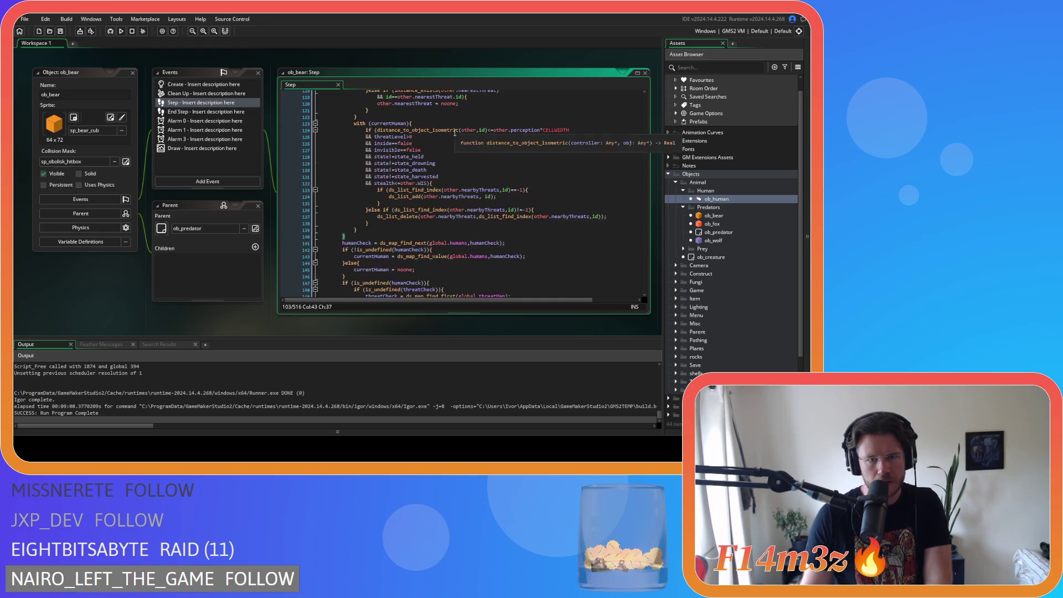
pyautogui.scroll(-3, 458, 139)
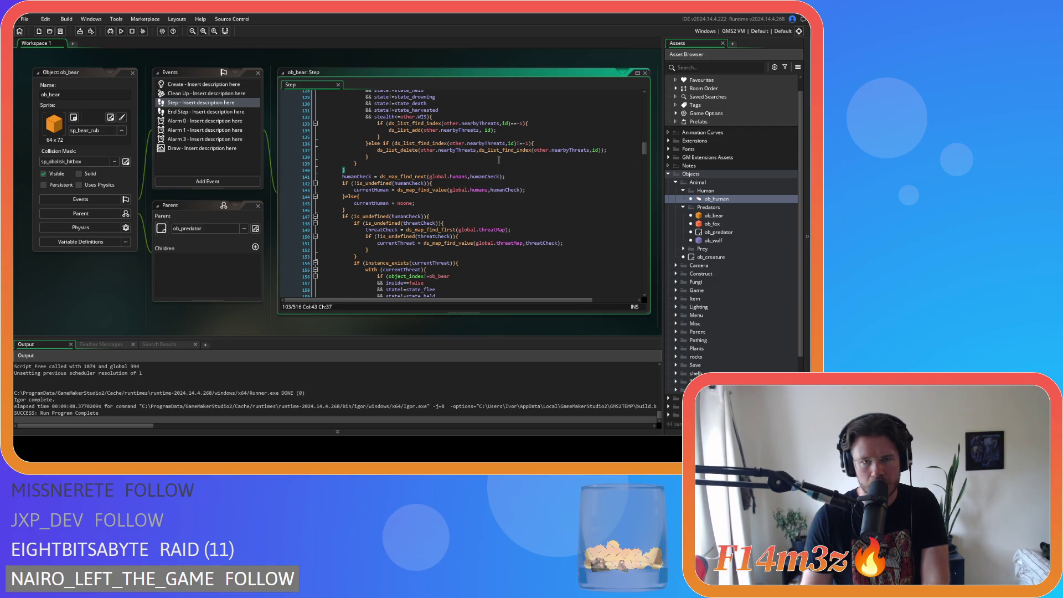
pyautogui.scroll(2, 498, 160)
pyautogui.scroll(-6, 439, 189)
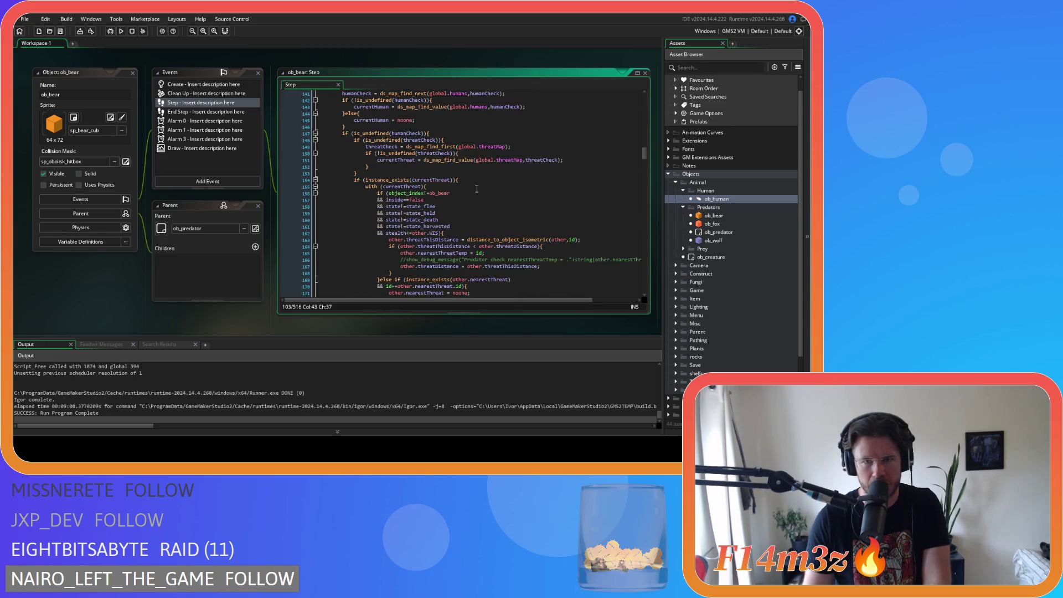
pyautogui.scroll(-12, 502, 190)
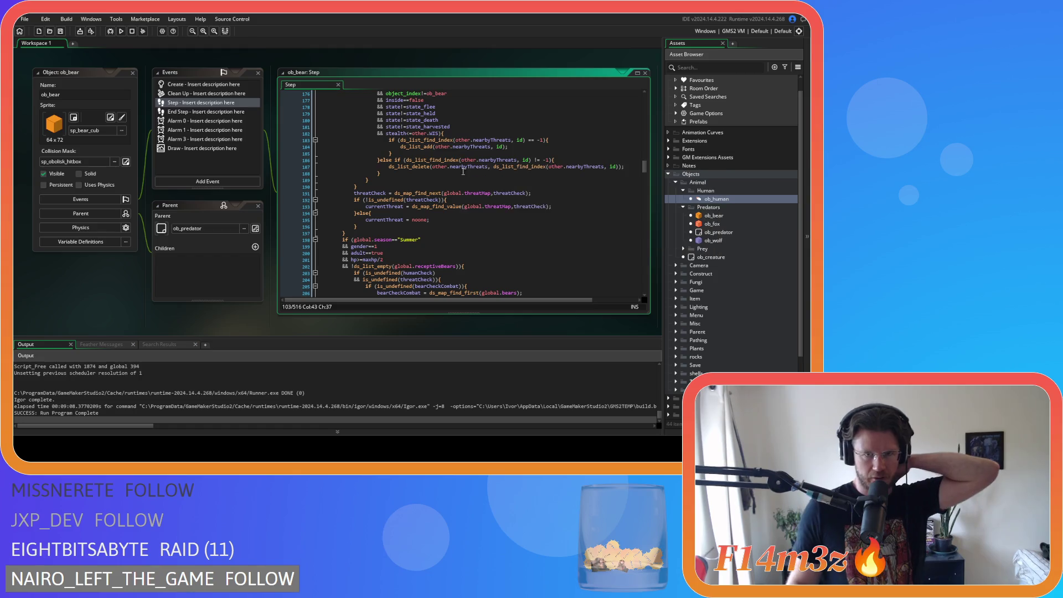
pyautogui.scroll(12, 507, 205)
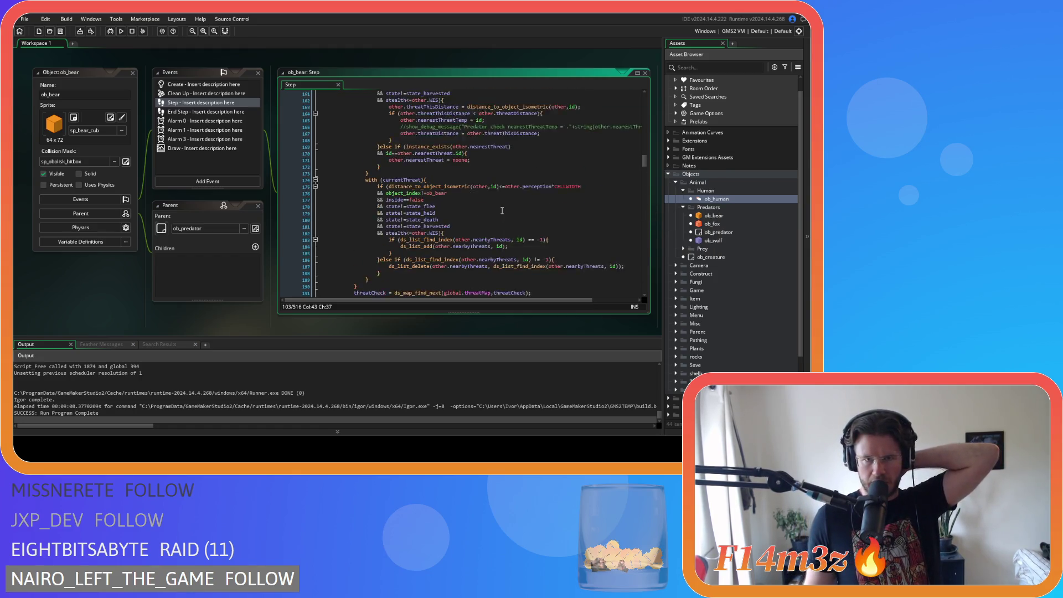
pyautogui.scroll(2, 502, 210)
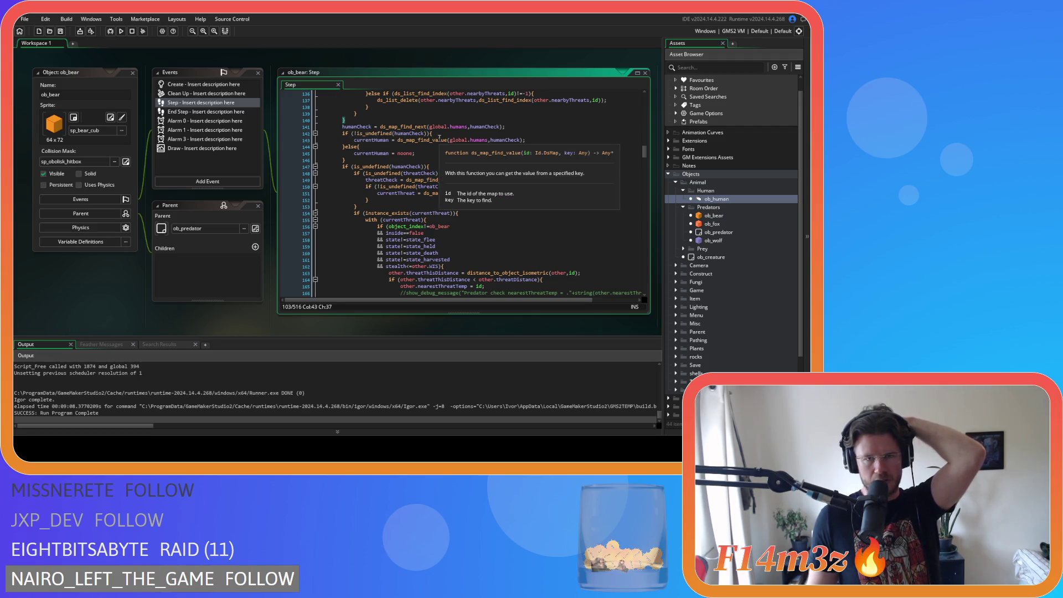
pyautogui.scroll(3, 455, 150)
pyautogui.scroll(12, 456, 150)
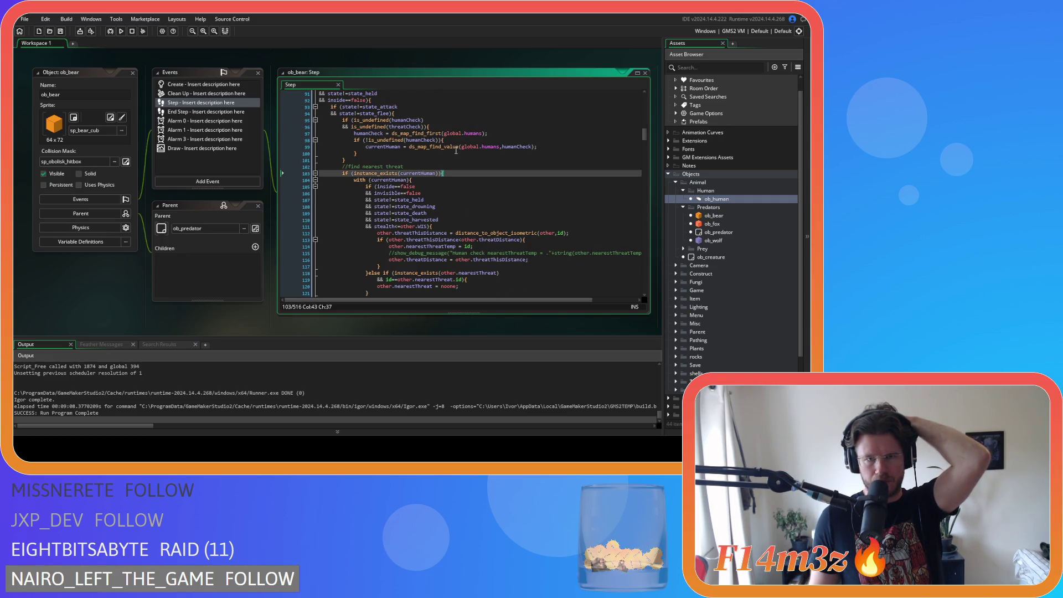
pyautogui.scroll(-5, 456, 150)
pyautogui.scroll(3, 456, 149)
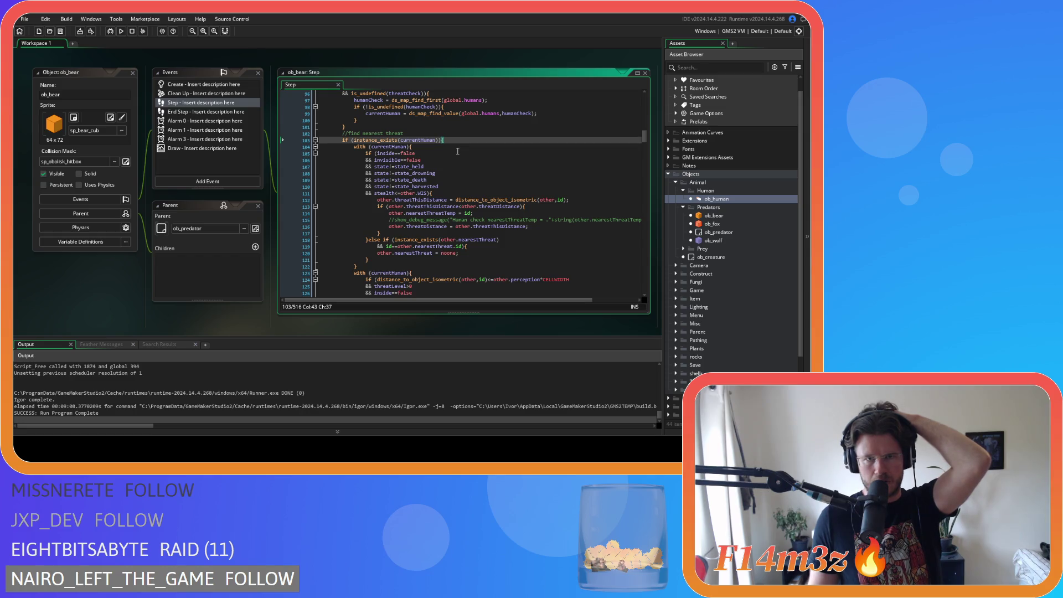
pyautogui.scroll(-10, 457, 151)
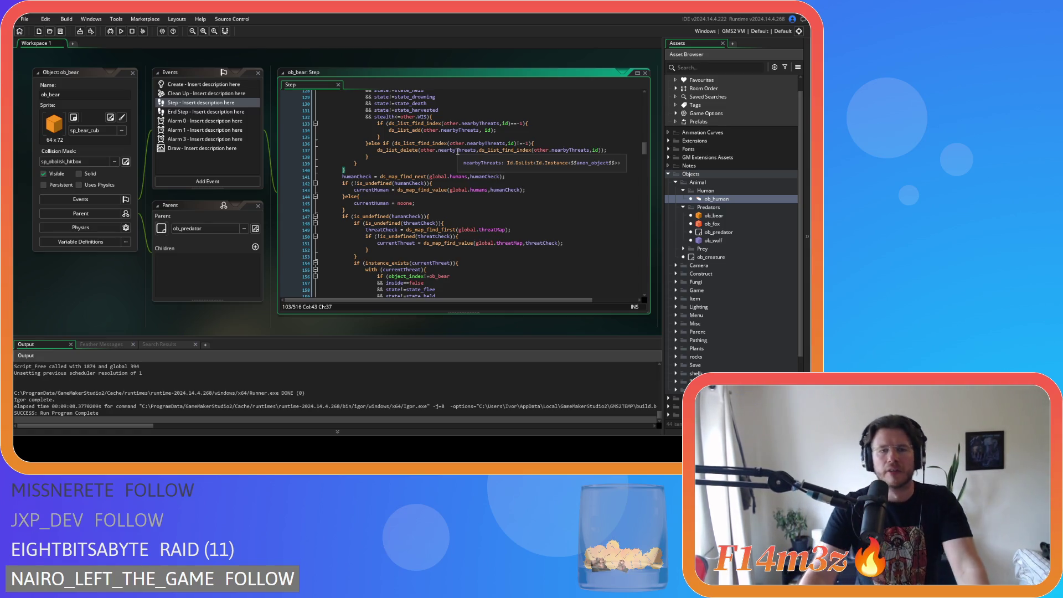
pyautogui.moveTo(452, 124)
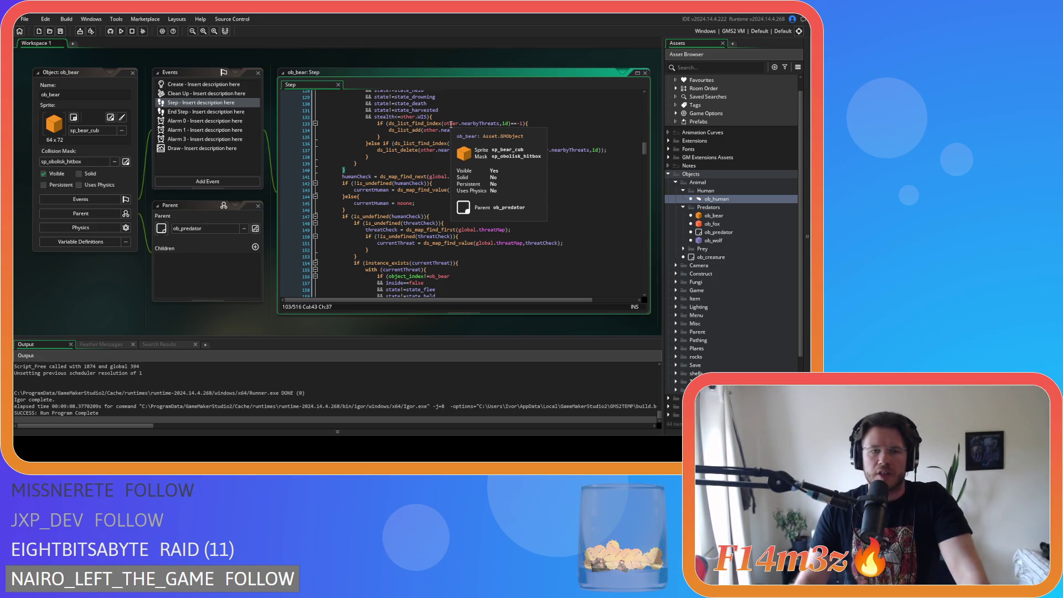
pyautogui.scroll(10, 447, 142)
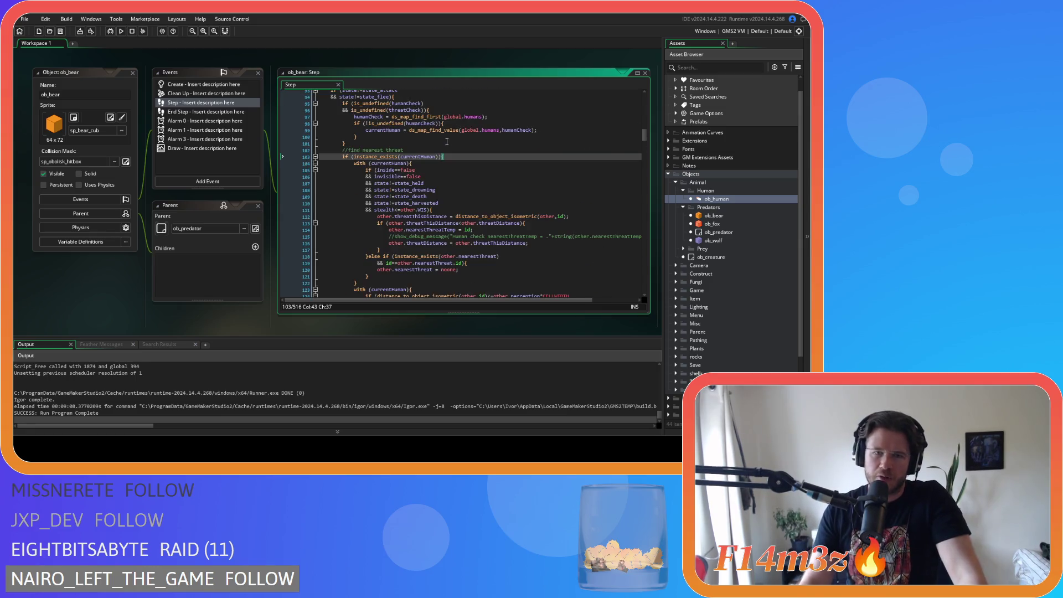
pyautogui.click(462, 156)
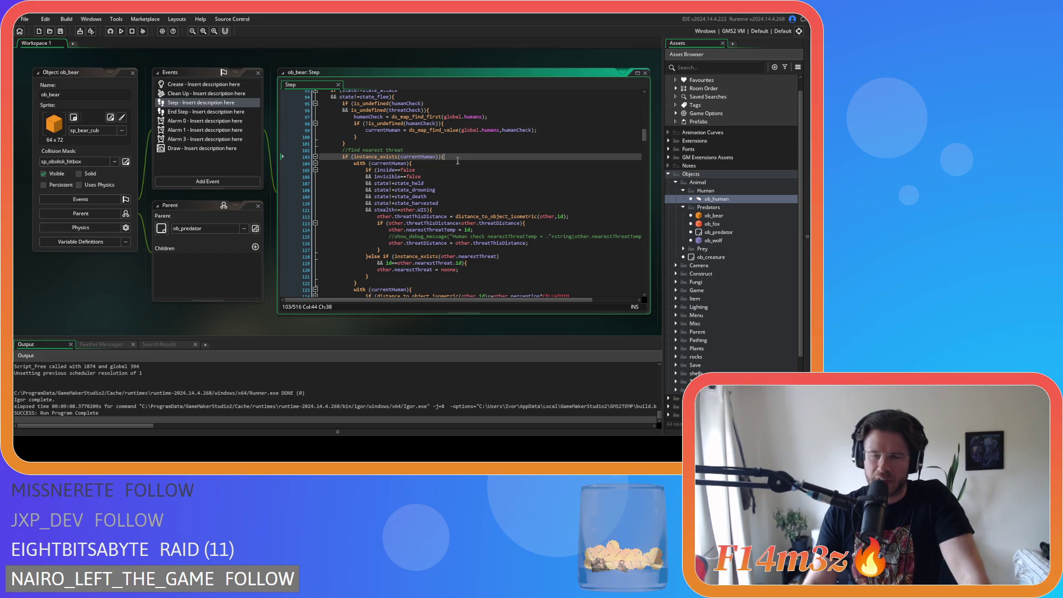
pyautogui.doubleClick(719, 197)
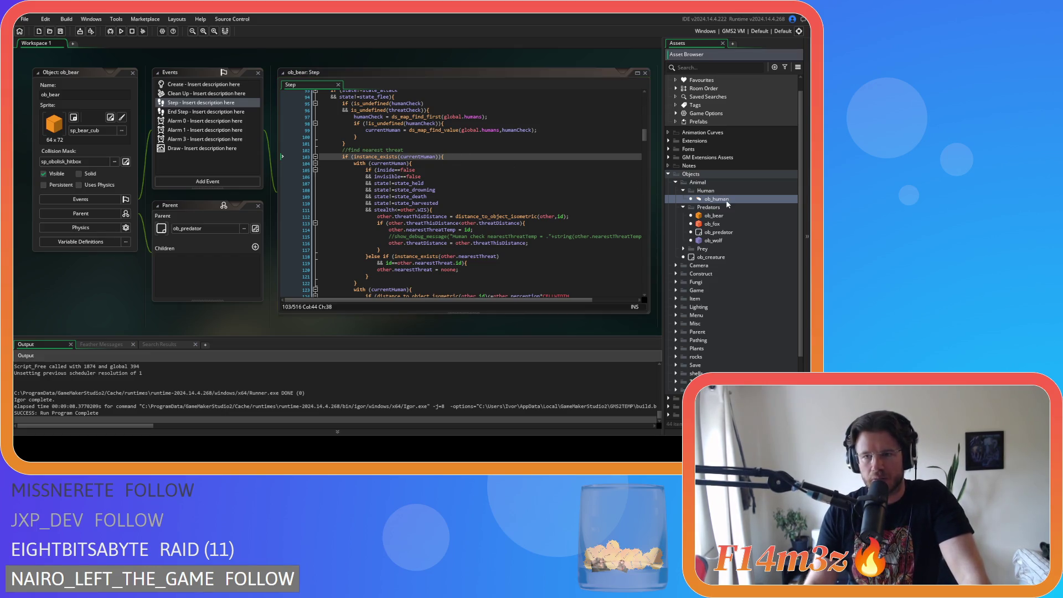
pyautogui.moveTo(644, 164)
pyautogui.mouseDown()
pyautogui.moveTo(647, 138)
pyautogui.moveTo(646, 149)
pyautogui.mouseUp()
pyautogui.click(502, 186)
pyautogui.click(494, 195)
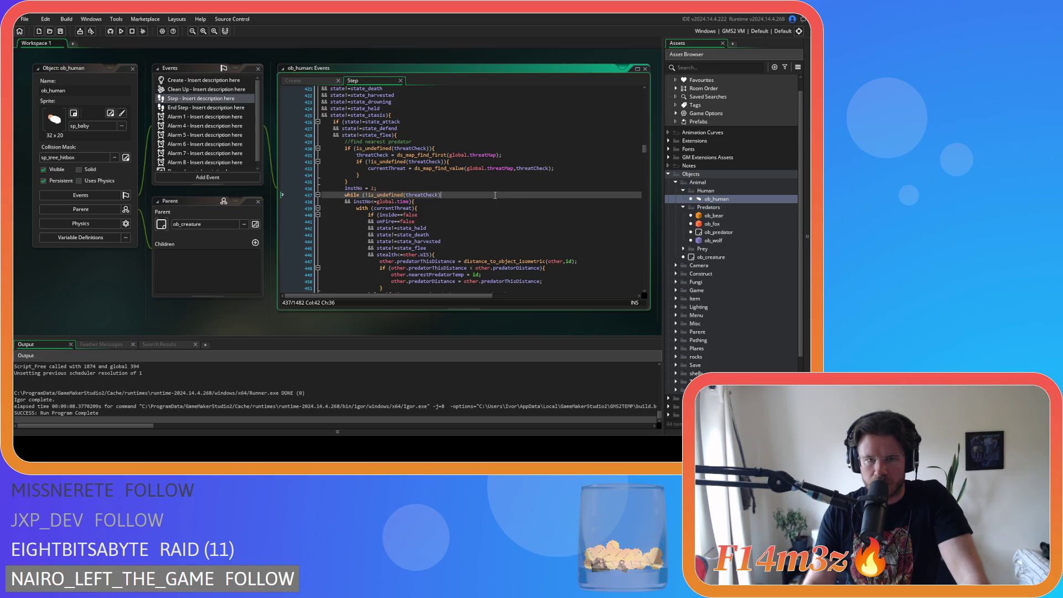
pyautogui.scroll(5, 260, 290)
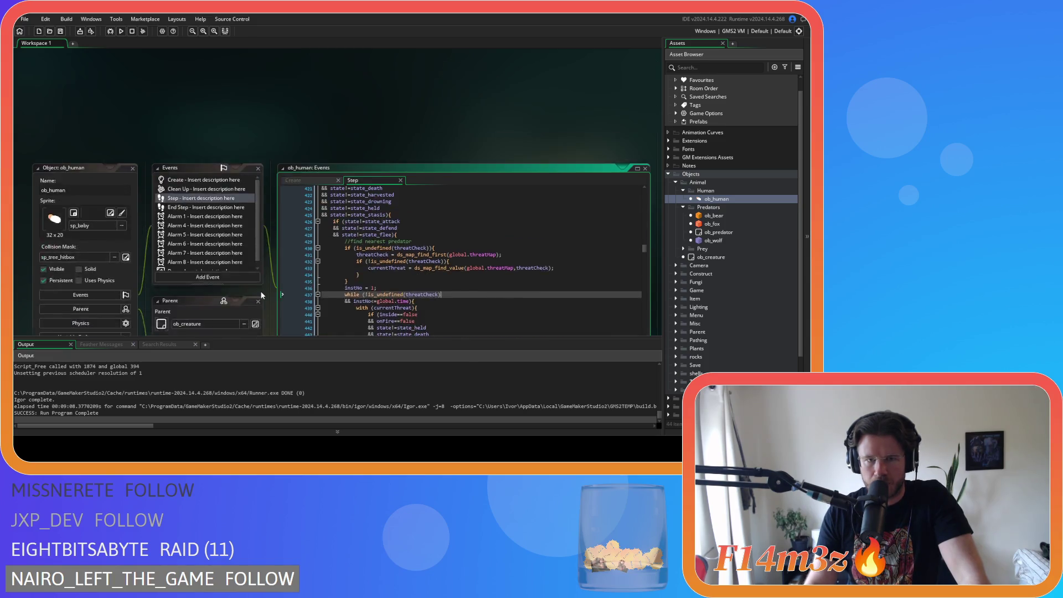
pyautogui.scroll(1, 260, 277)
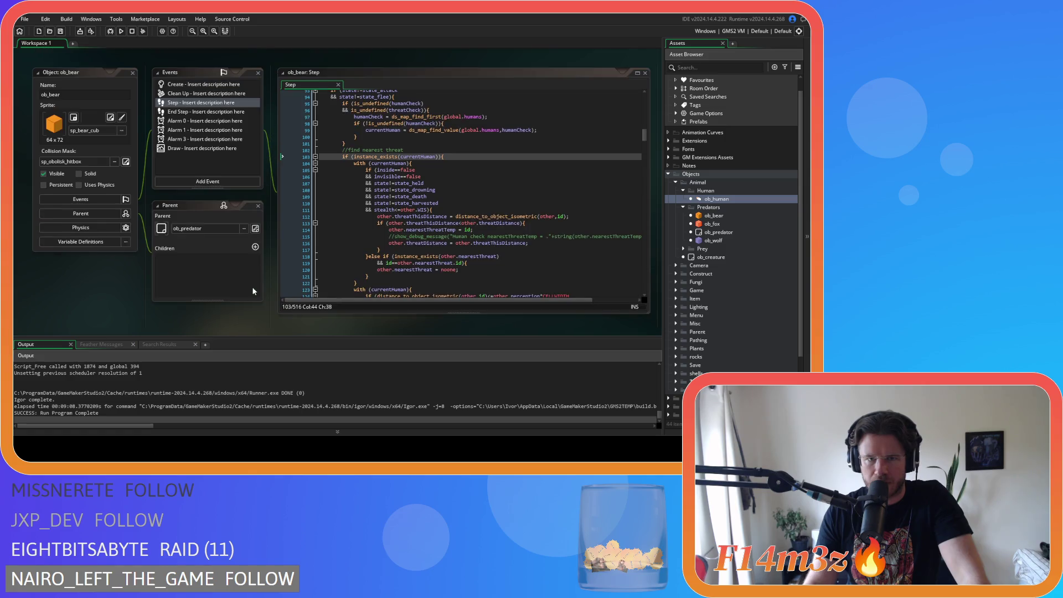
pyautogui.click(466, 215)
pyautogui.scroll(-2, 466, 215)
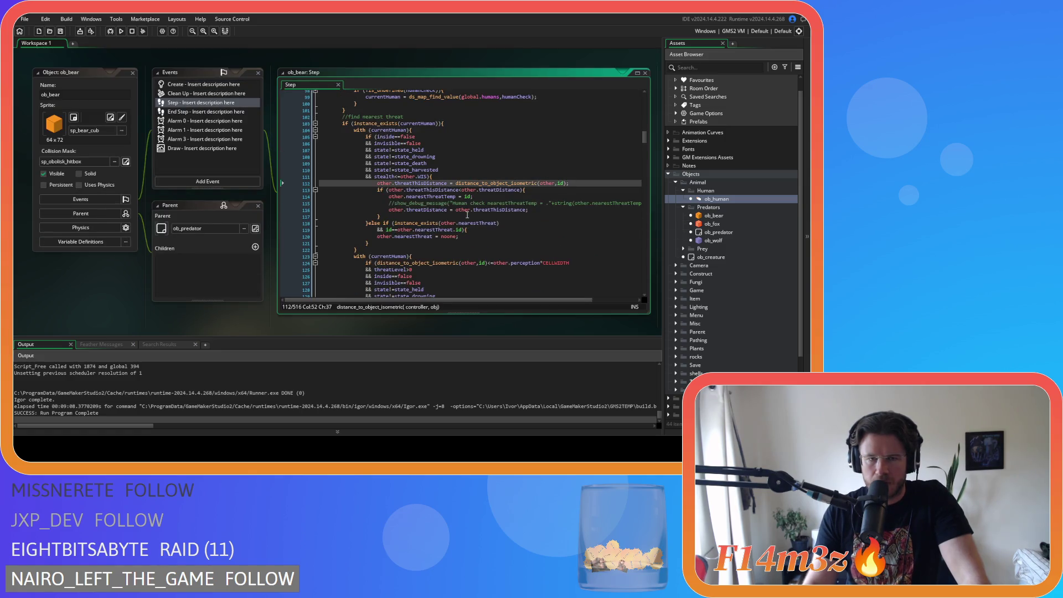
pyautogui.scroll(-14, 466, 214)
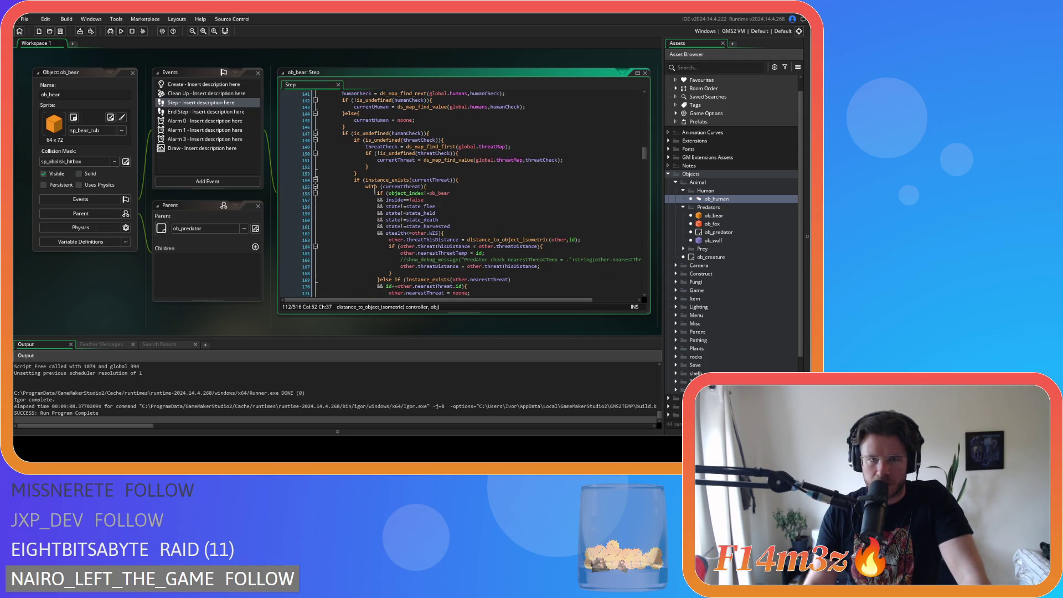
pyautogui.scroll(2, 421, 249)
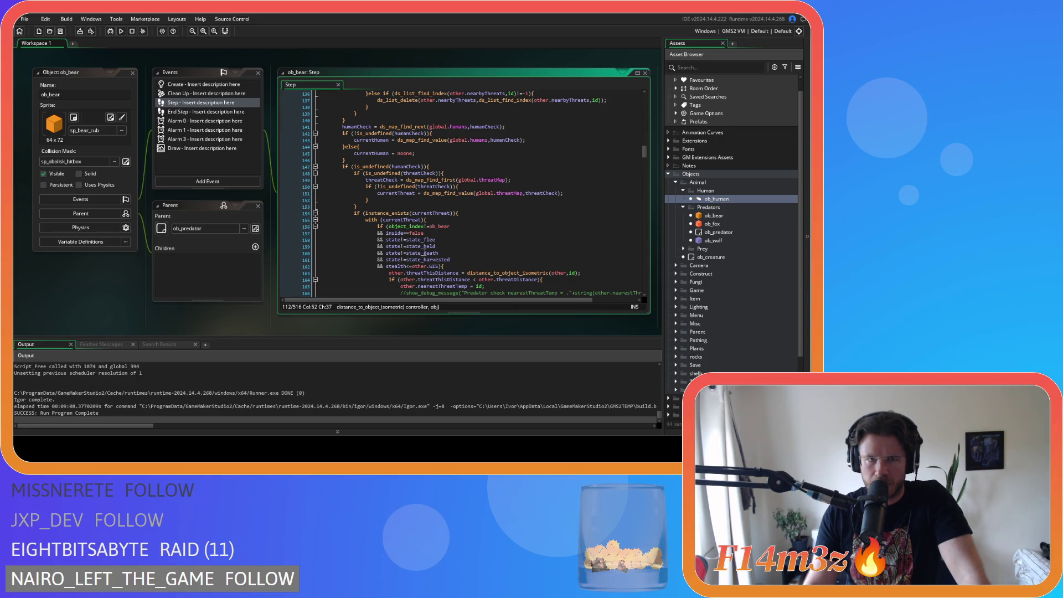
pyautogui.scroll(11, 424, 253)
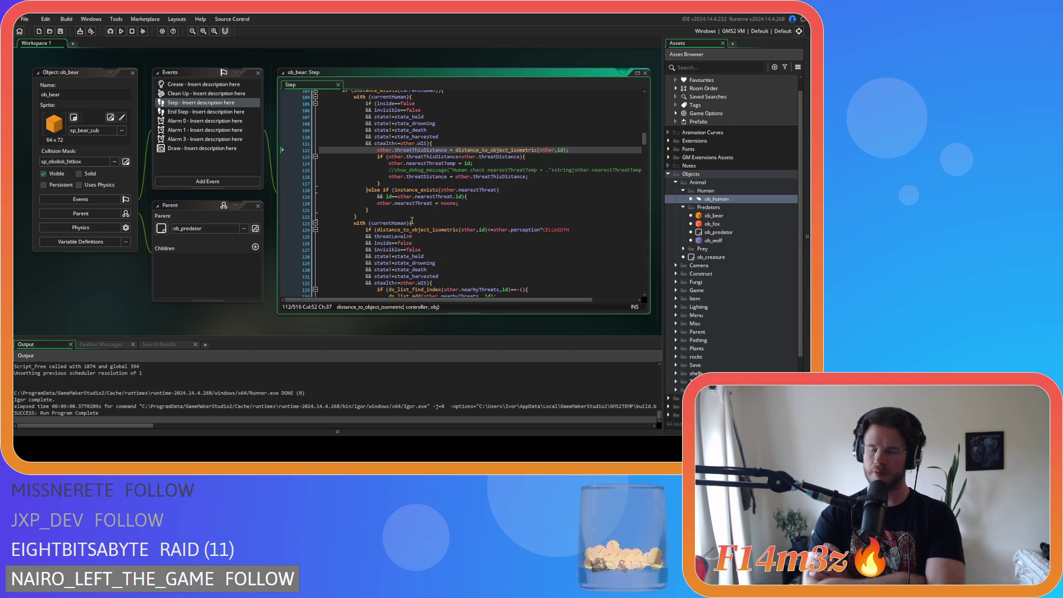
pyautogui.scroll(3, 471, 188)
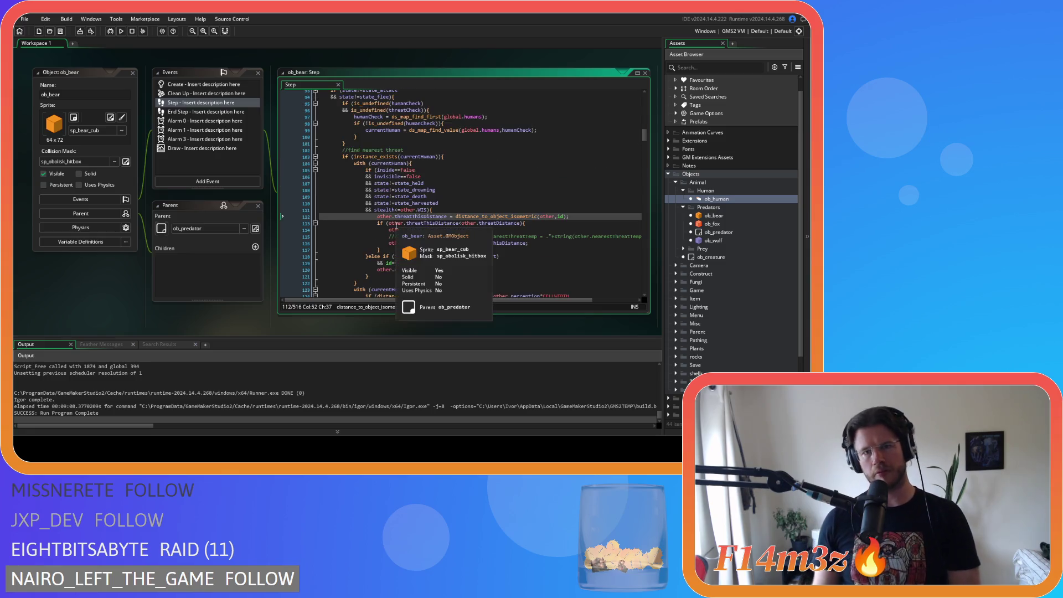
pyautogui.click(470, 157)
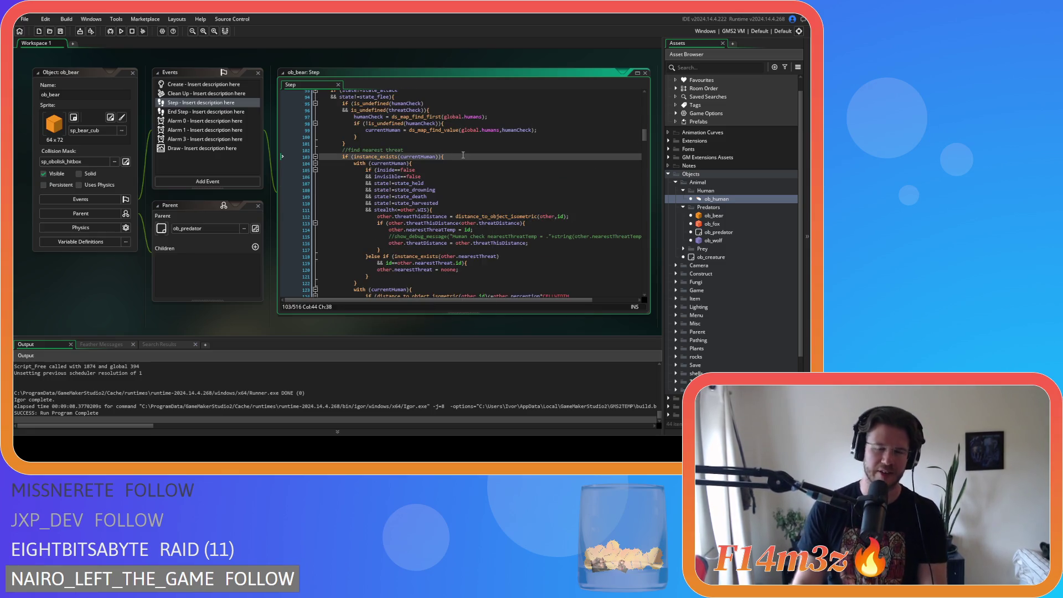
pyautogui.scroll(-10, 470, 159)
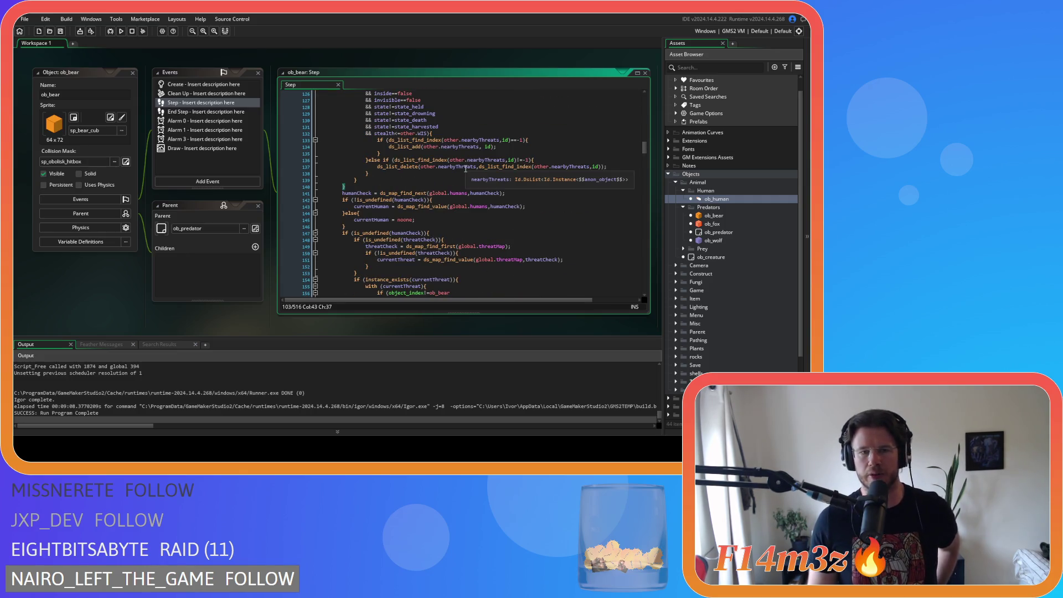
pyautogui.doubleClick(407, 220)
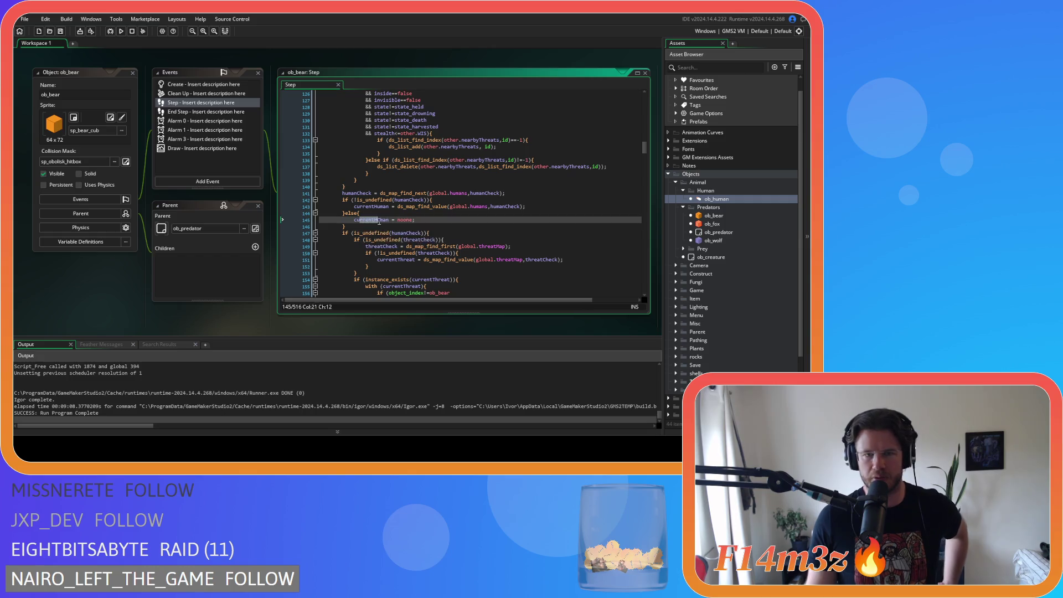
pyautogui.scroll(6, 409, 202)
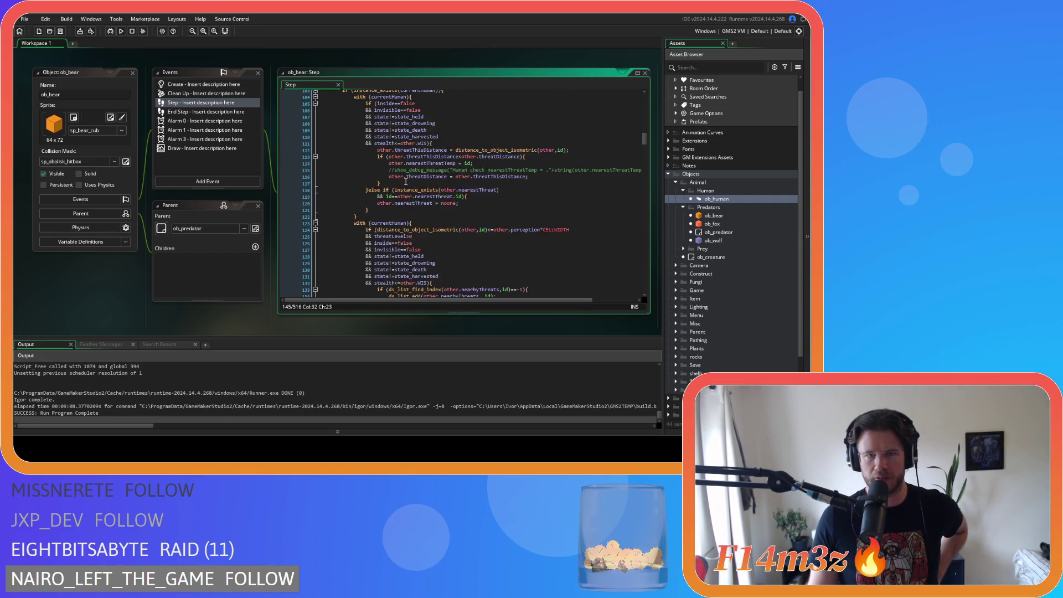
pyautogui.doubleClick(409, 148)
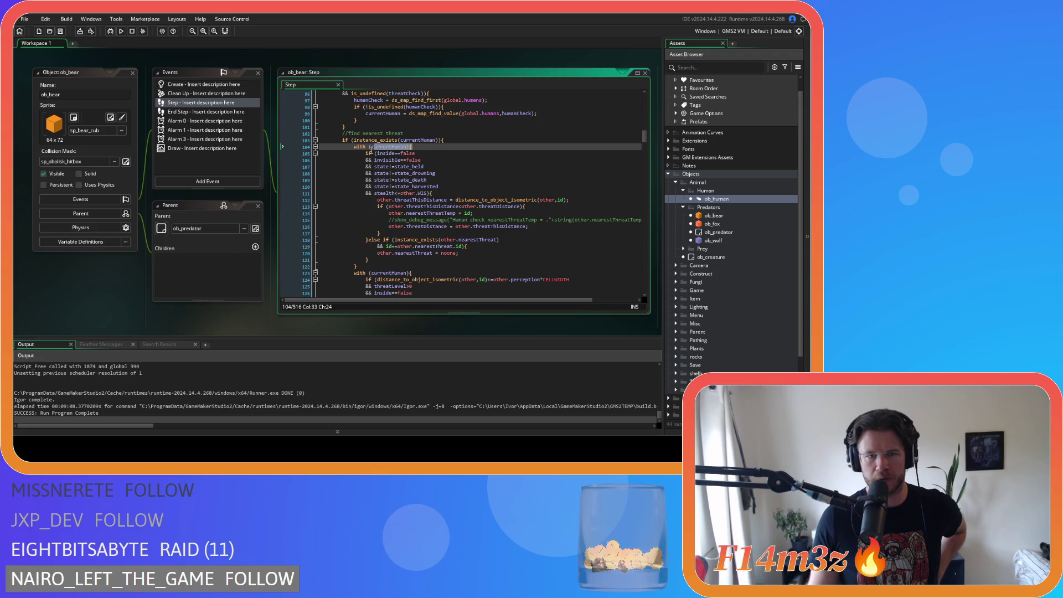
pyautogui.scroll(-4, 439, 265)
pyautogui.click(445, 243)
pyautogui.scroll(-4, 445, 243)
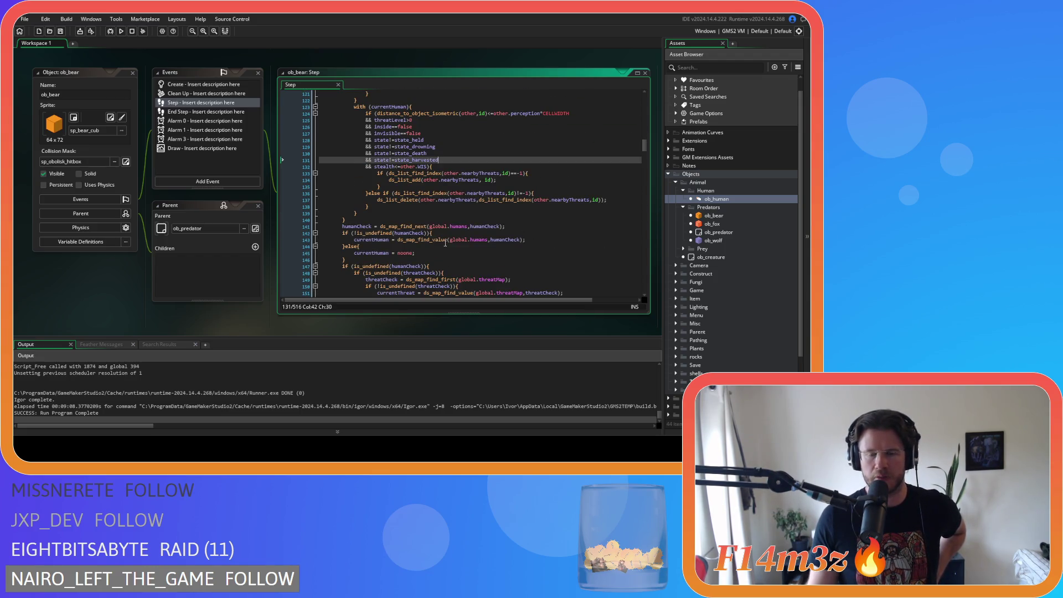
pyautogui.moveTo(343, 226); pyautogui.dragTo(435, 228)
pyautogui.click(508, 226)
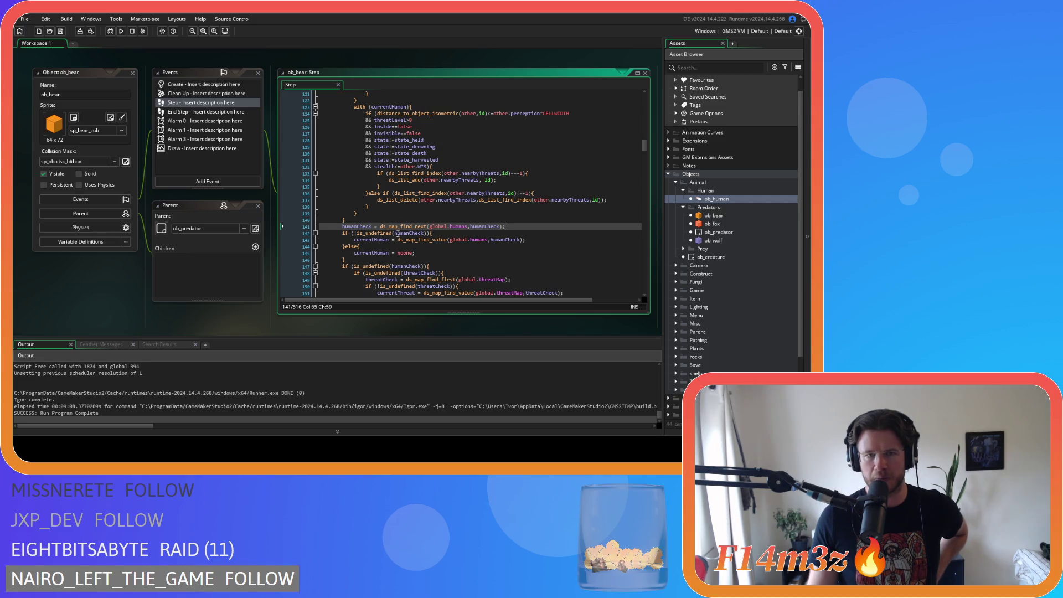
pyautogui.moveTo(413, 227)
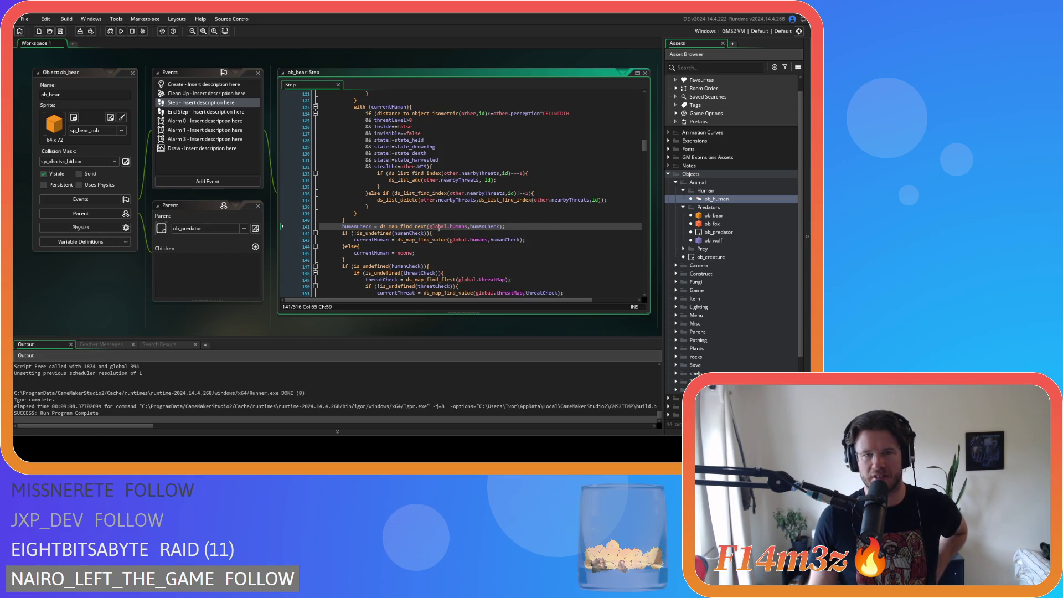
pyautogui.scroll(3, 447, 233)
pyautogui.click(427, 174)
pyautogui.press('Left')
pyautogui.scroll(4, 429, 184)
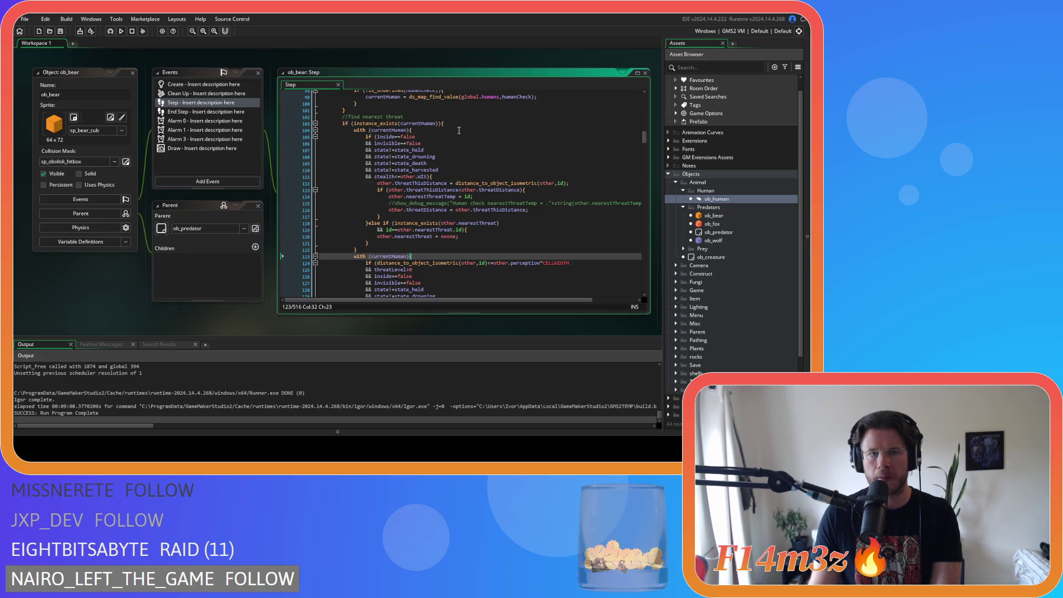
pyautogui.scroll(-10, 459, 133)
pyautogui.moveTo(342, 176); pyautogui.dragTo(438, 176)
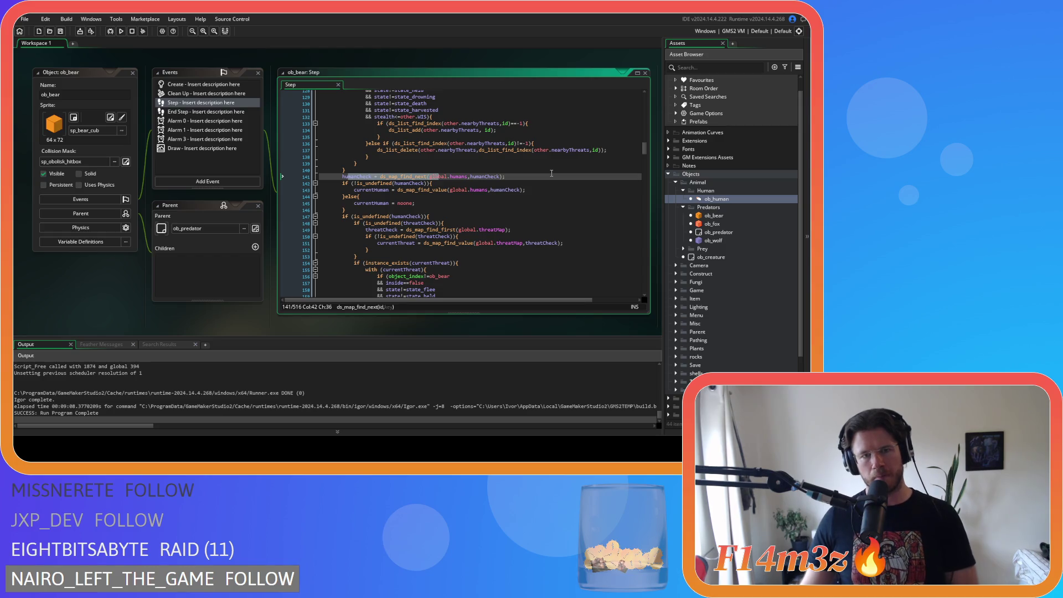
pyautogui.click(551, 173)
pyautogui.scroll(6, 419, 215)
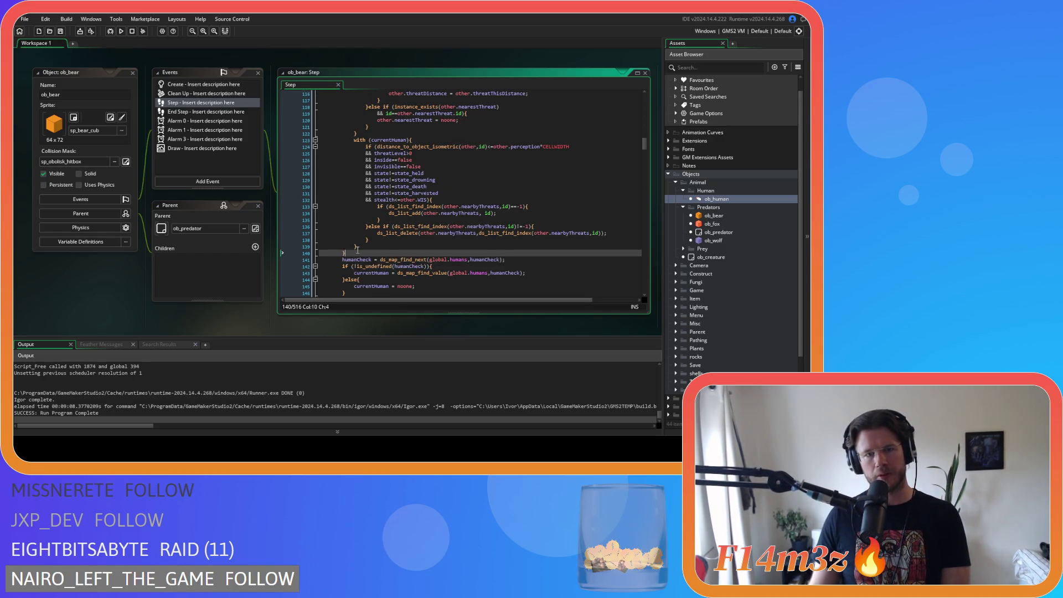
pyautogui.scroll(8, 432, 209)
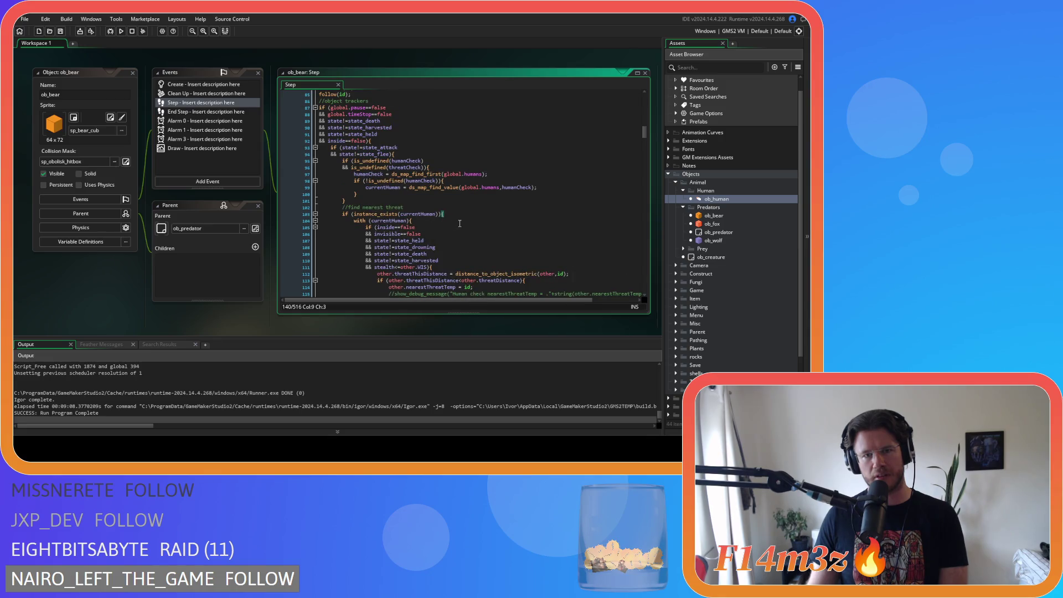
pyautogui.scroll(-14, 459, 223)
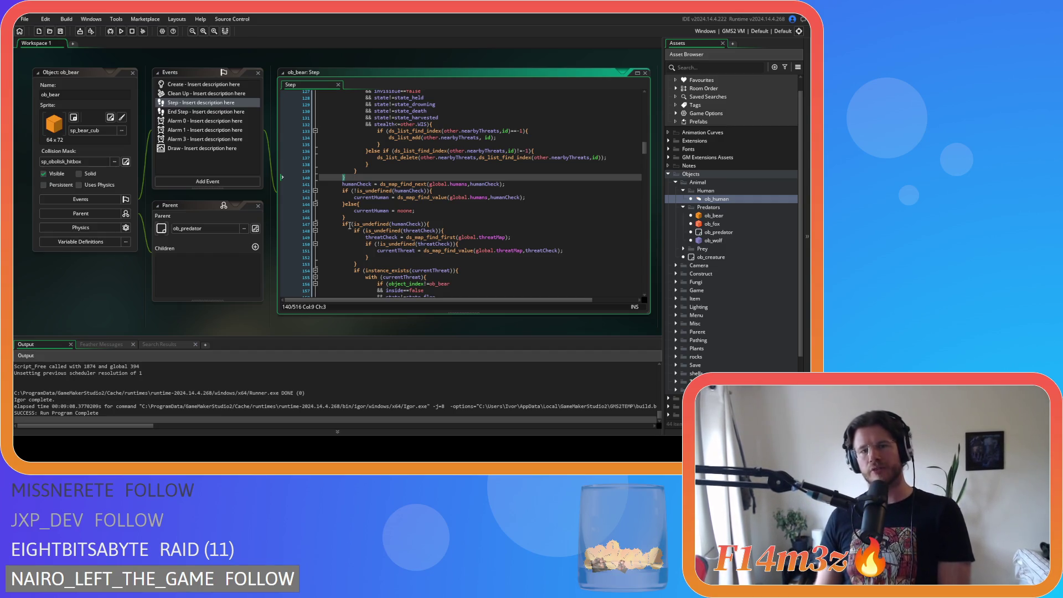
pyautogui.scroll(7, 379, 227)
pyautogui.scroll(3, 379, 227)
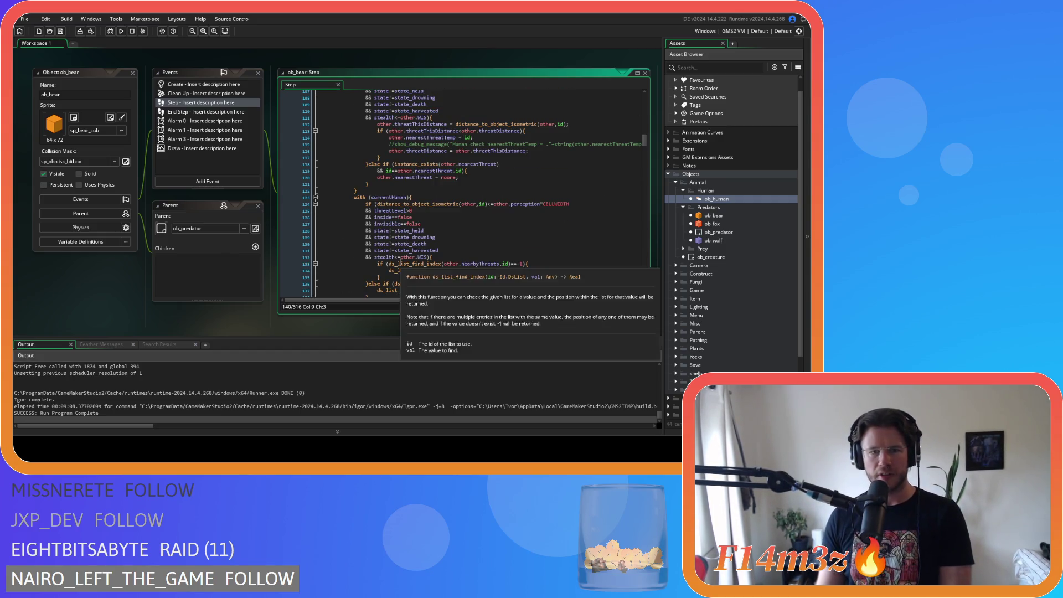
pyautogui.scroll(2, 423, 176)
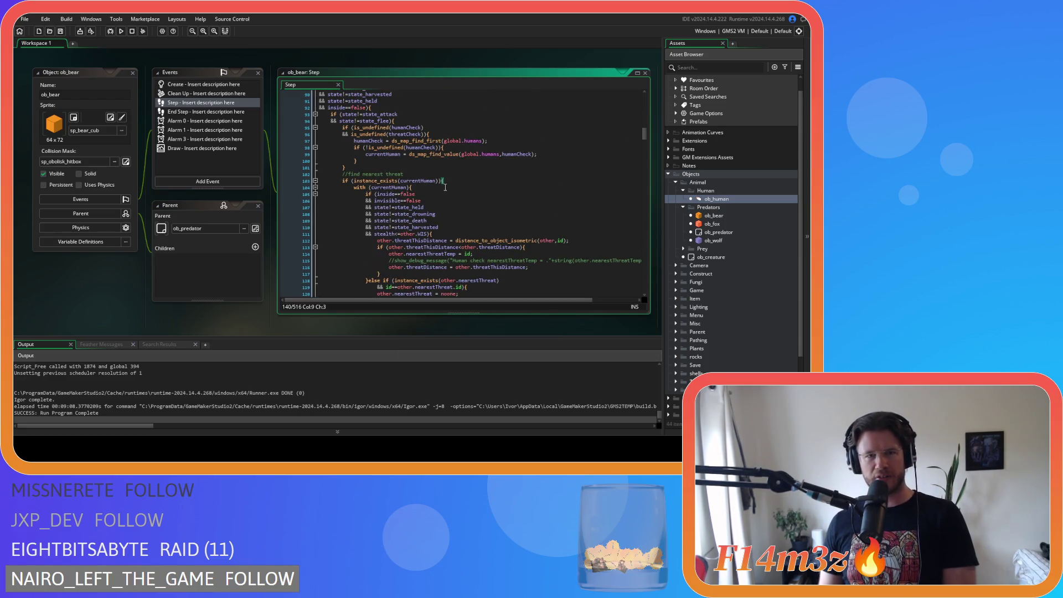
pyautogui.scroll(1, 444, 187)
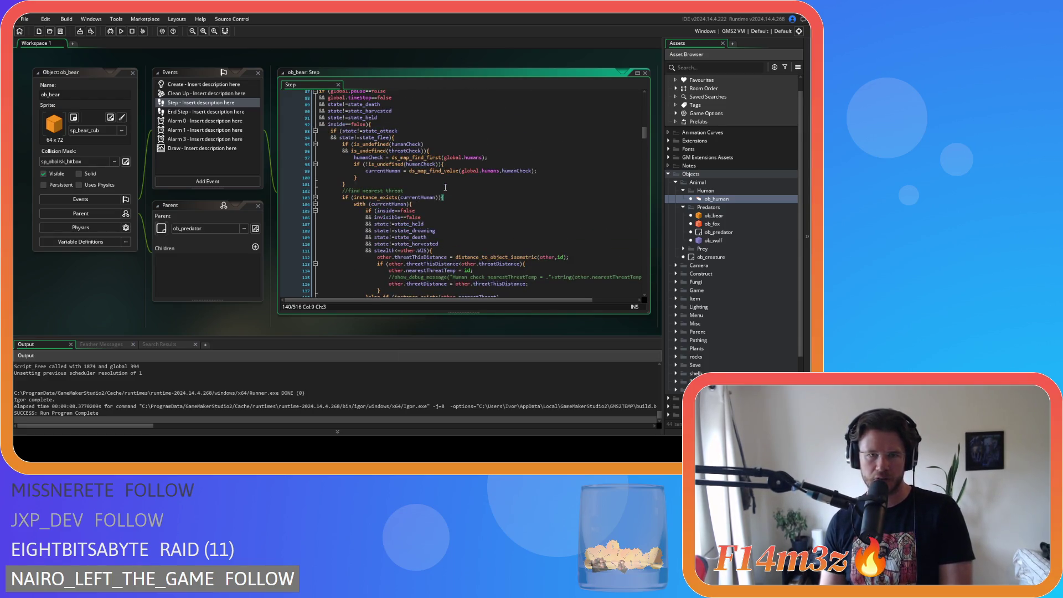
pyautogui.scroll(-13, 458, 204)
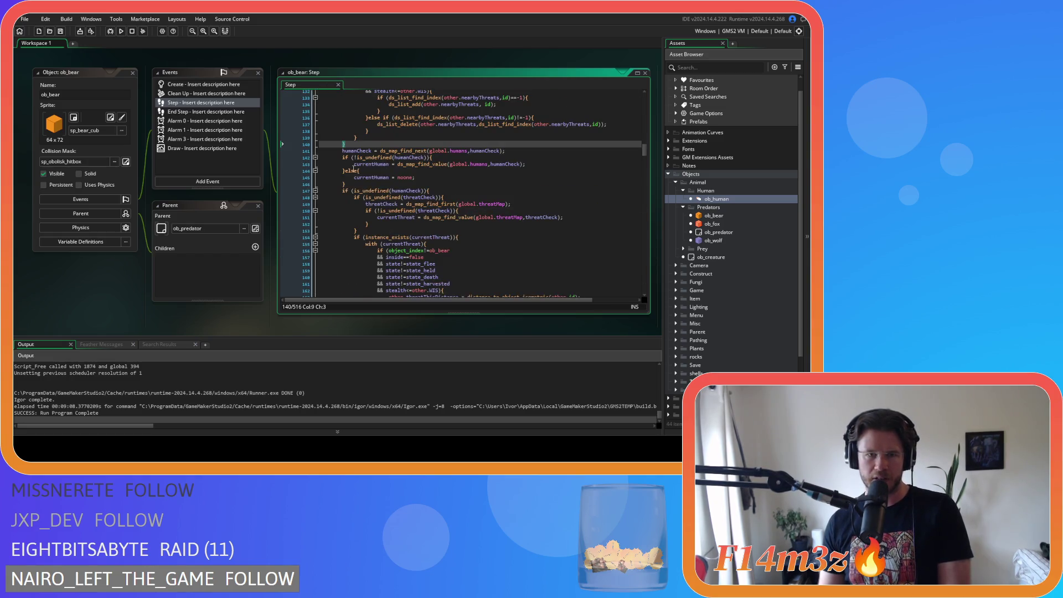
pyautogui.moveTo(349, 153); pyautogui.dragTo(504, 156)
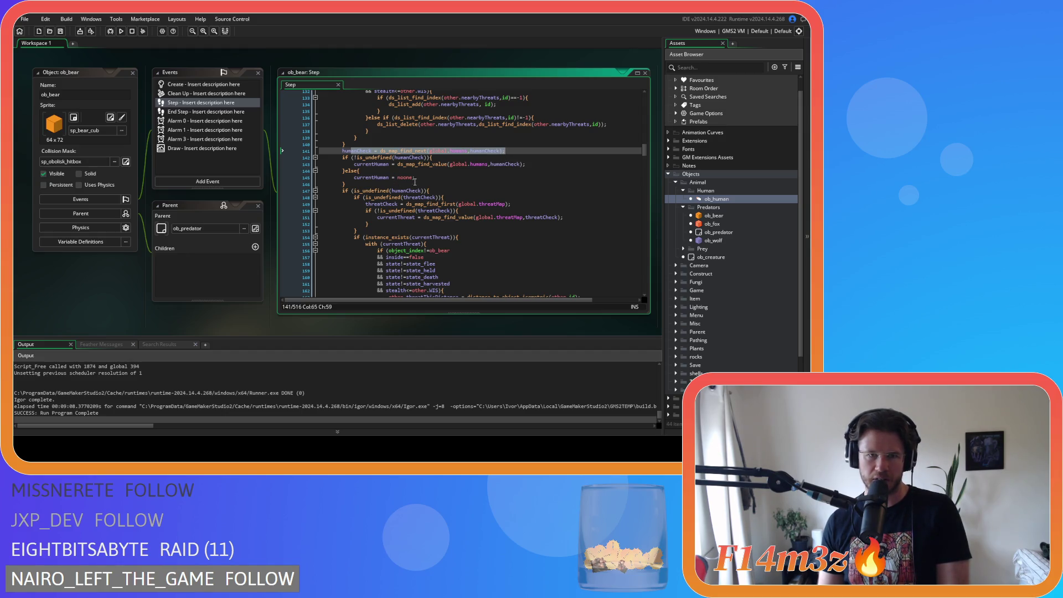
pyautogui.moveTo(346, 178); pyautogui.dragTo(434, 182)
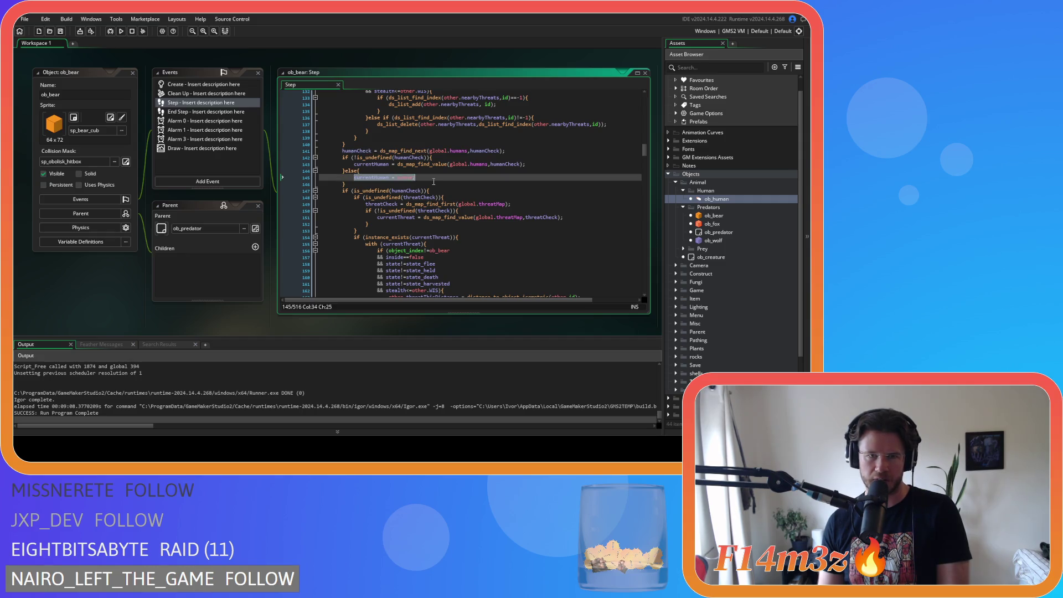
pyautogui.moveTo(354, 183)
pyautogui.mouseDown()
pyautogui.moveTo(355, 155)
pyautogui.moveTo(342, 151)
pyautogui.mouseUp()
pyautogui.scroll(1, 470, 187)
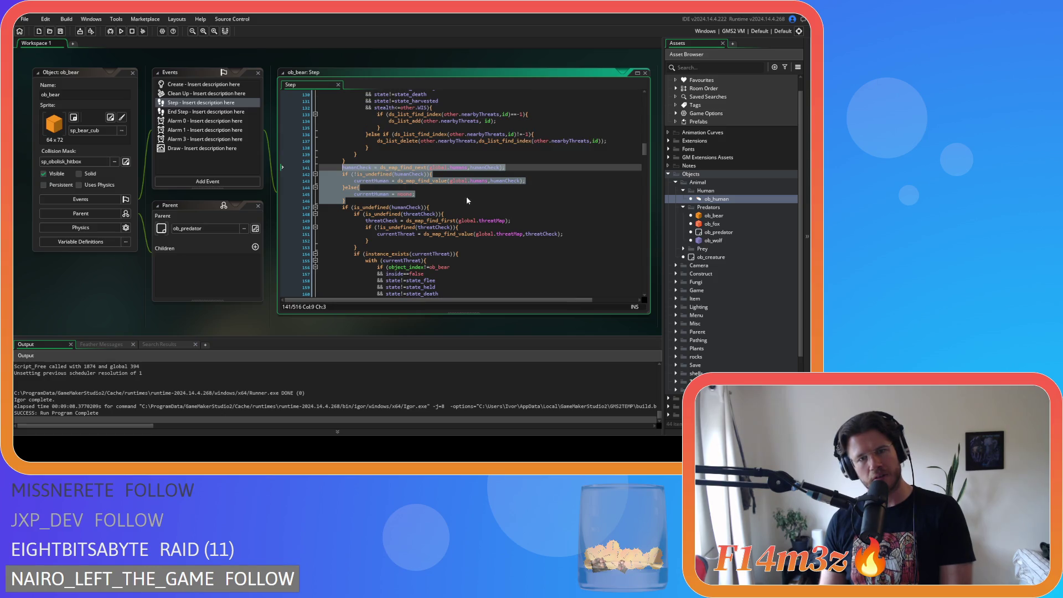
pyautogui.press('Up')
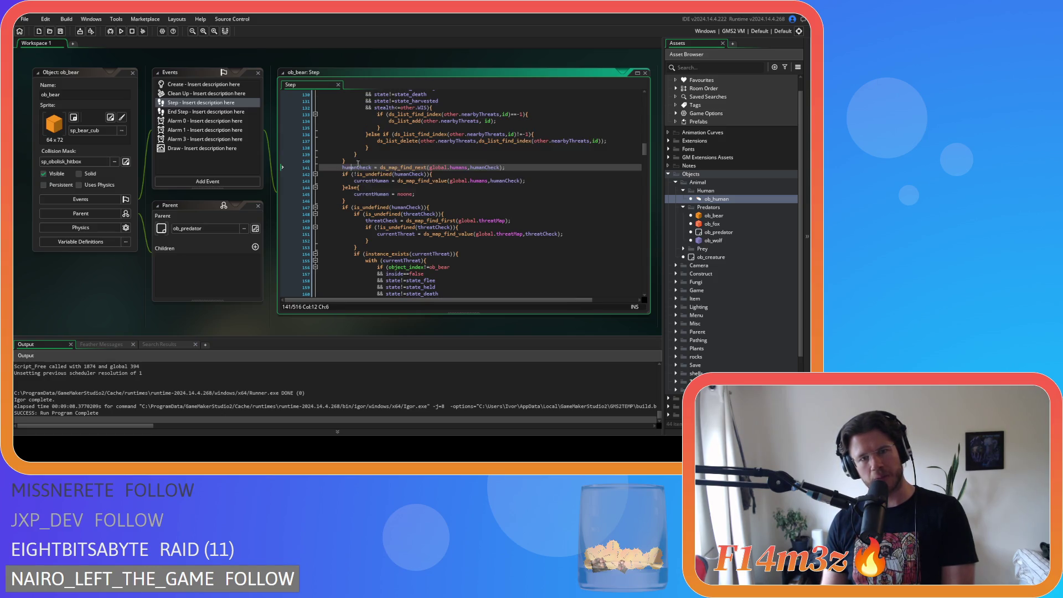
pyautogui.scroll(10, 419, 183)
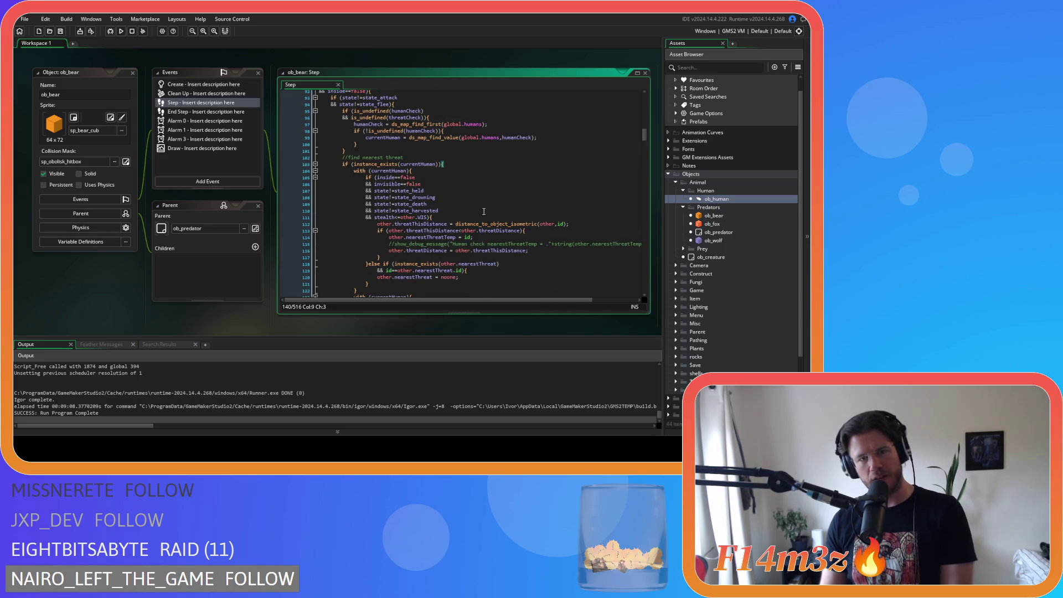
pyautogui.scroll(-1, 483, 211)
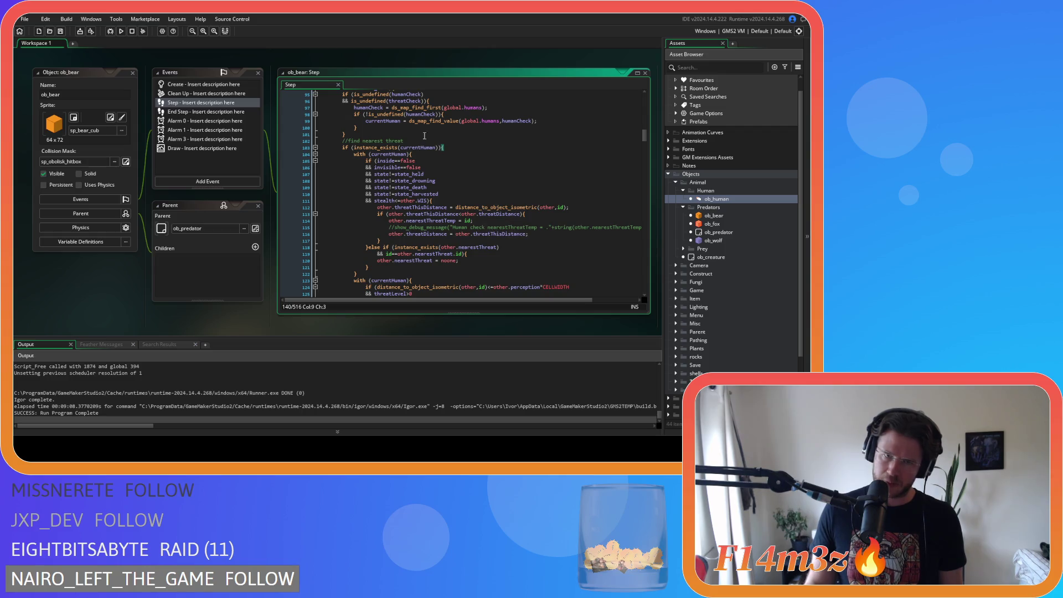
pyautogui.scroll(-12, 393, 104)
pyautogui.moveTo(431, 251)
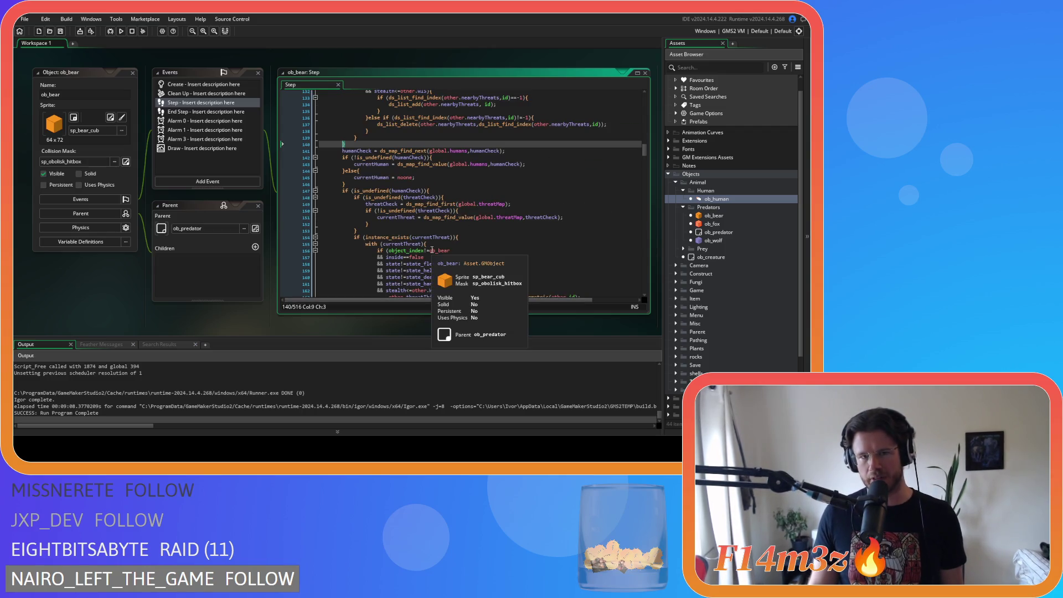
pyautogui.scroll(-11, 432, 251)
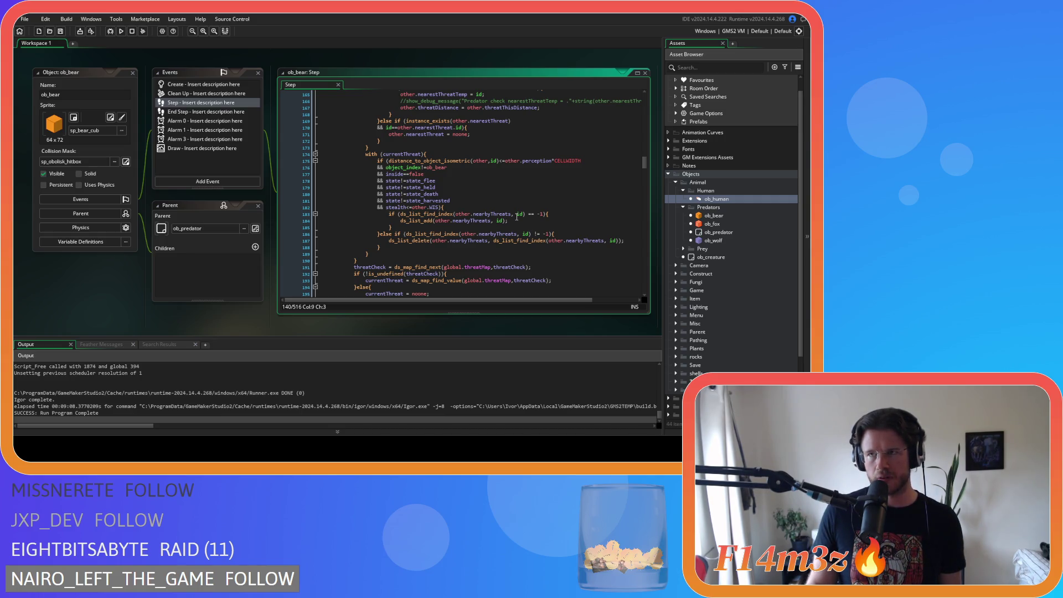
pyautogui.scroll(15, 516, 216)
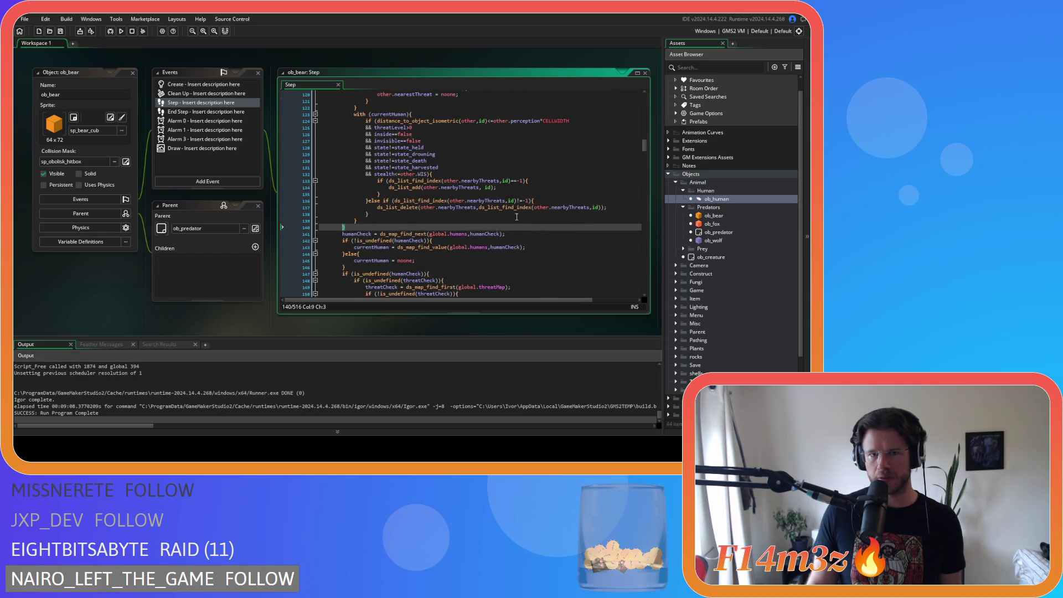
pyautogui.click(365, 227)
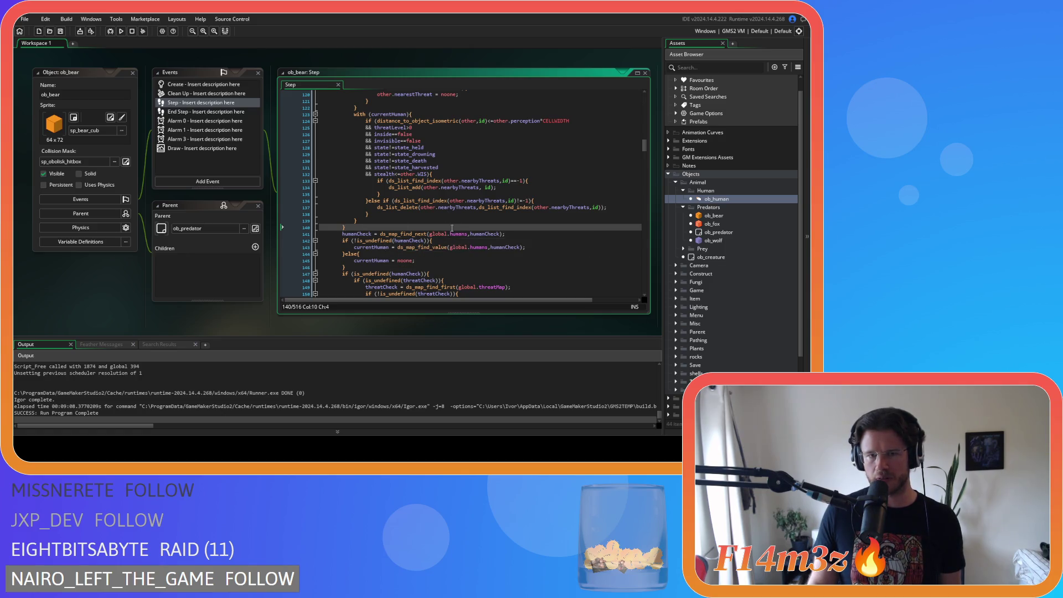
pyautogui.scroll(-2, 336, 153)
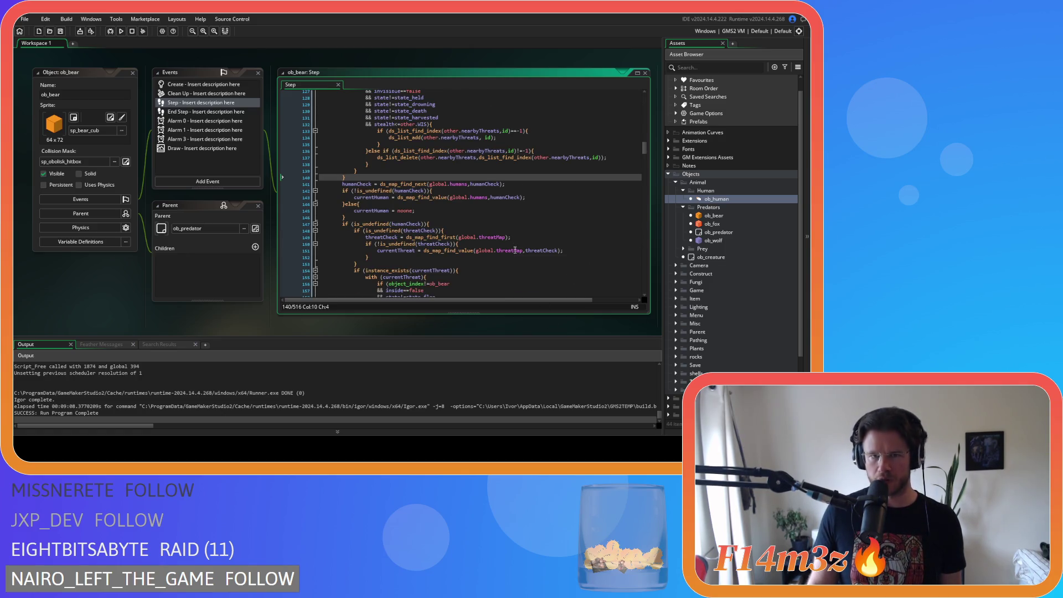
pyautogui.scroll(-14, 514, 250)
pyautogui.scroll(11, 522, 243)
pyautogui.click(492, 204)
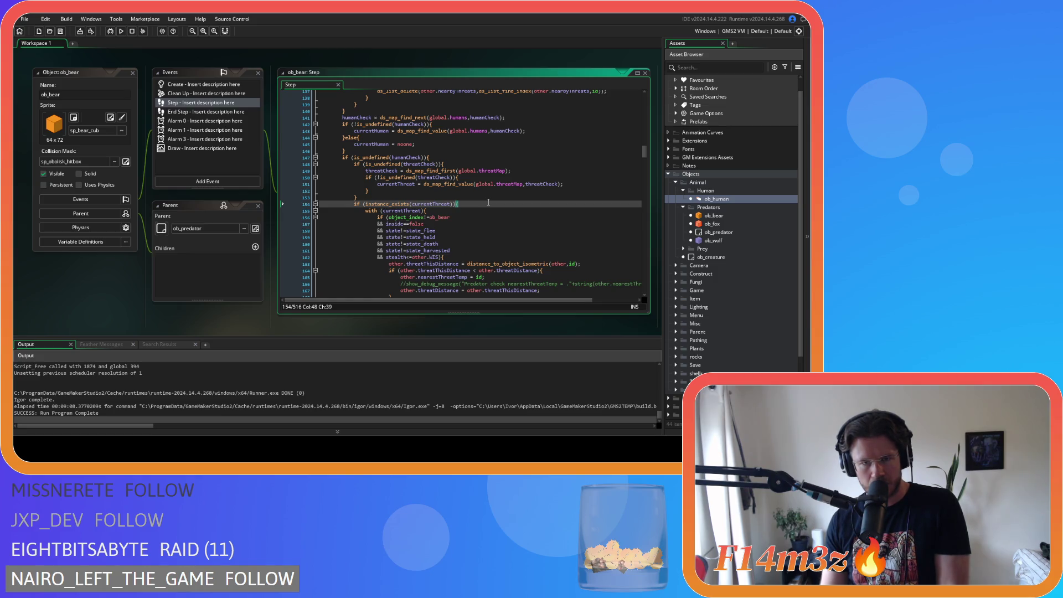
pyautogui.scroll(-12, 488, 202)
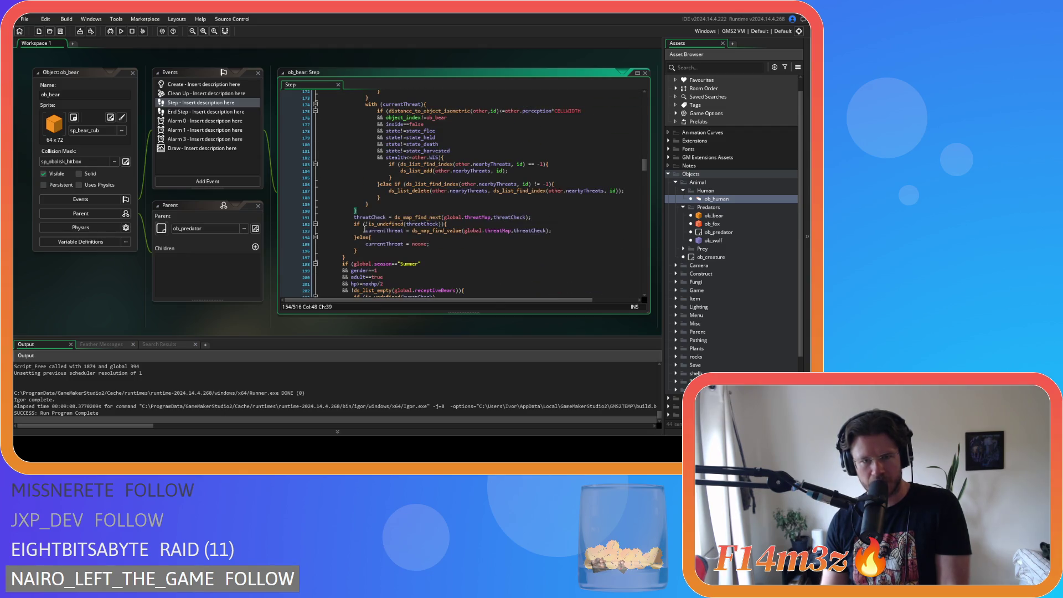
pyautogui.moveTo(423, 215)
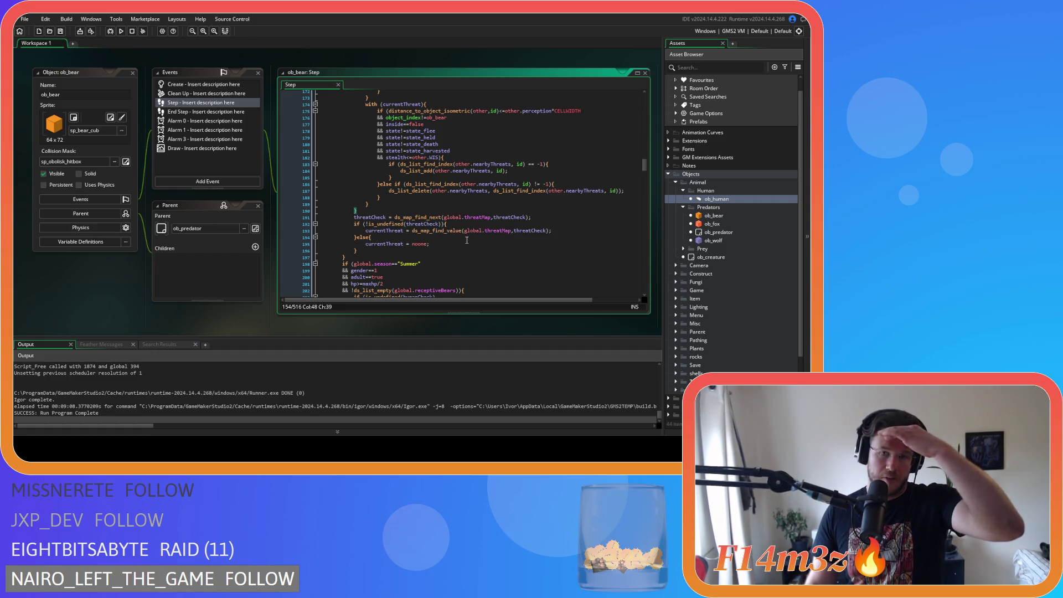
pyautogui.scroll(1, 421, 233)
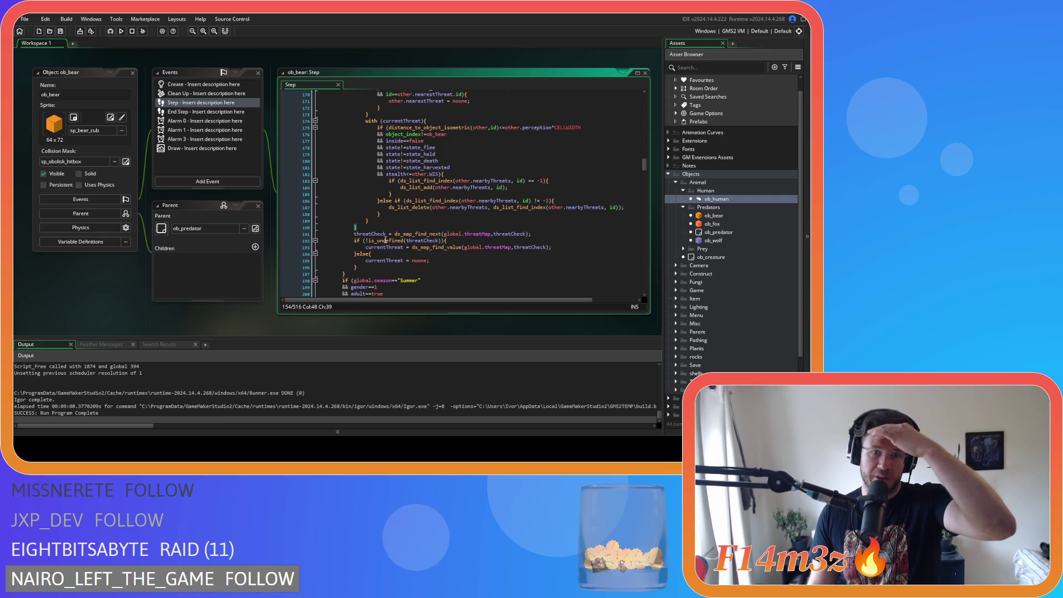
pyautogui.moveTo(385, 240)
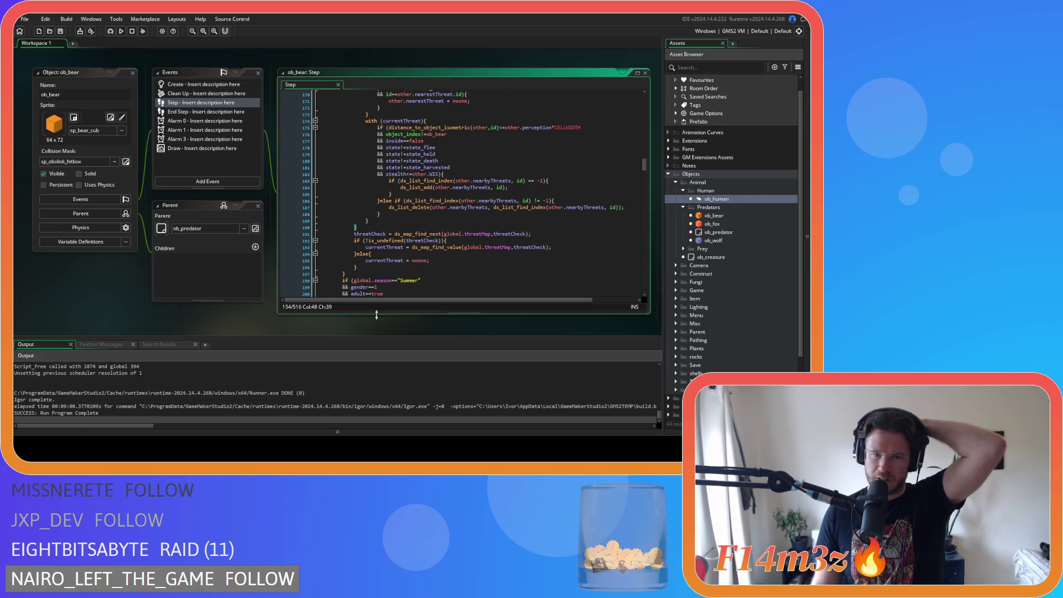
pyautogui.moveTo(358, 267)
pyautogui.mouseDown()
pyautogui.moveTo(357, 234)
pyautogui.moveTo(540, 232)
pyautogui.mouseUp()
pyautogui.hotkey('shift', 'Down')
pyautogui.hotkey('shift', 'Down')
pyautogui.moveTo(354, 233); pyautogui.dragTo(421, 266)
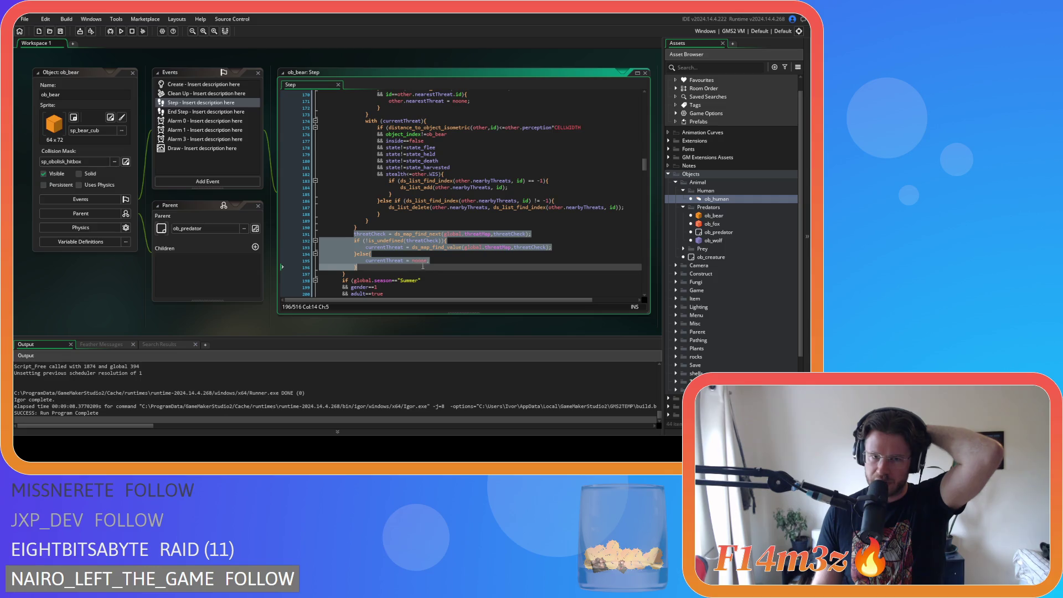
pyautogui.scroll(10, 431, 265)
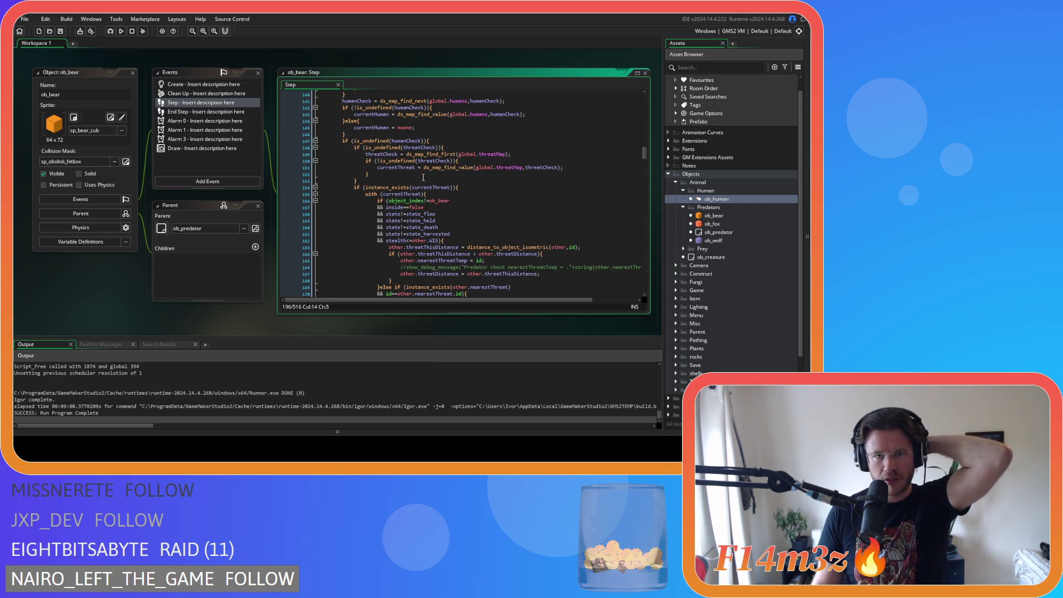
pyautogui.click(427, 141)
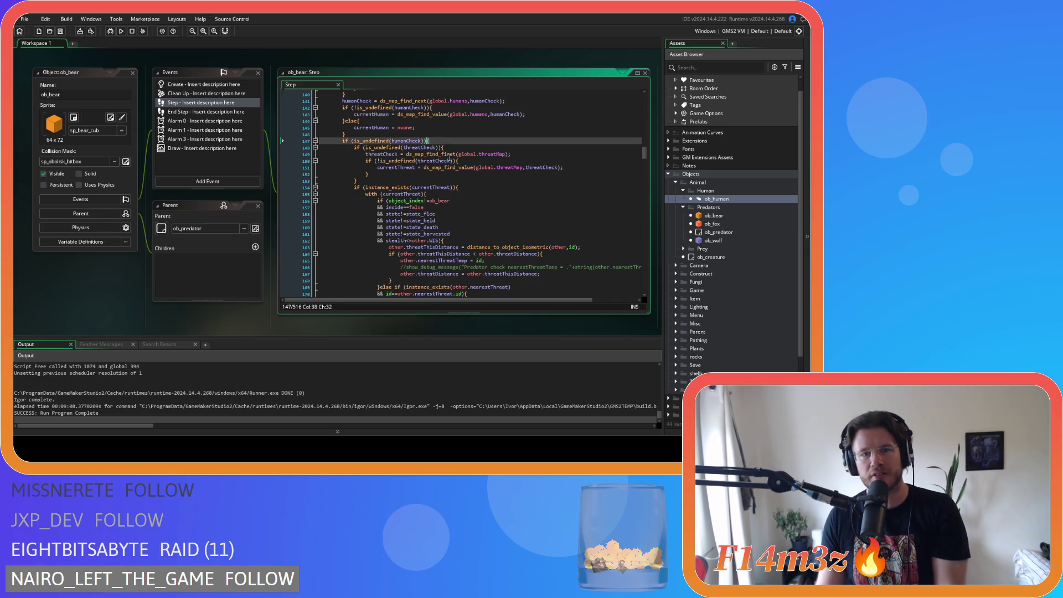
pyautogui.scroll(-8, 450, 170)
pyautogui.scroll(-5, 450, 170)
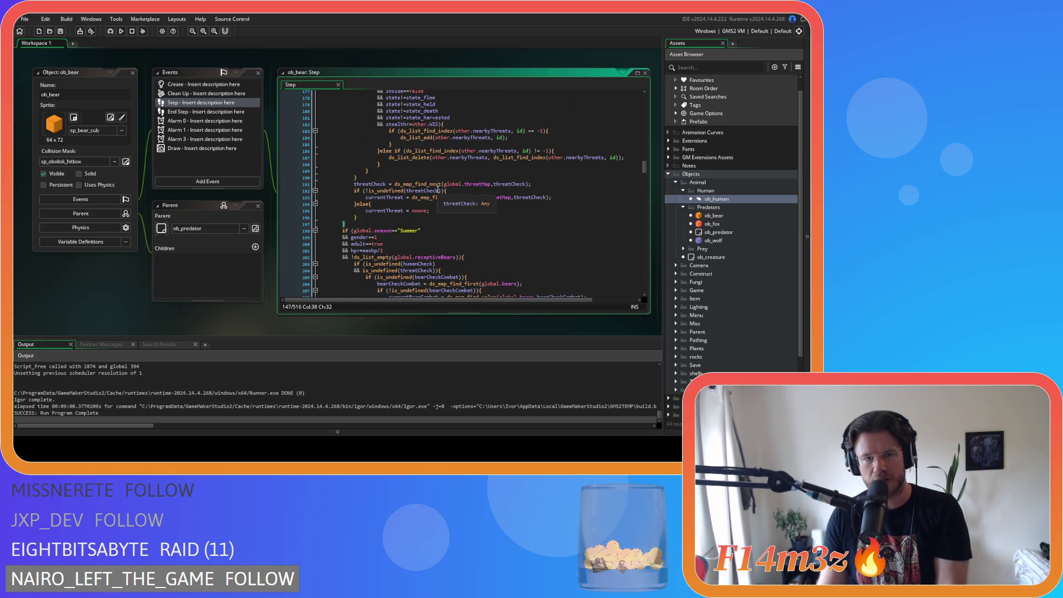
pyautogui.scroll(15, 438, 190)
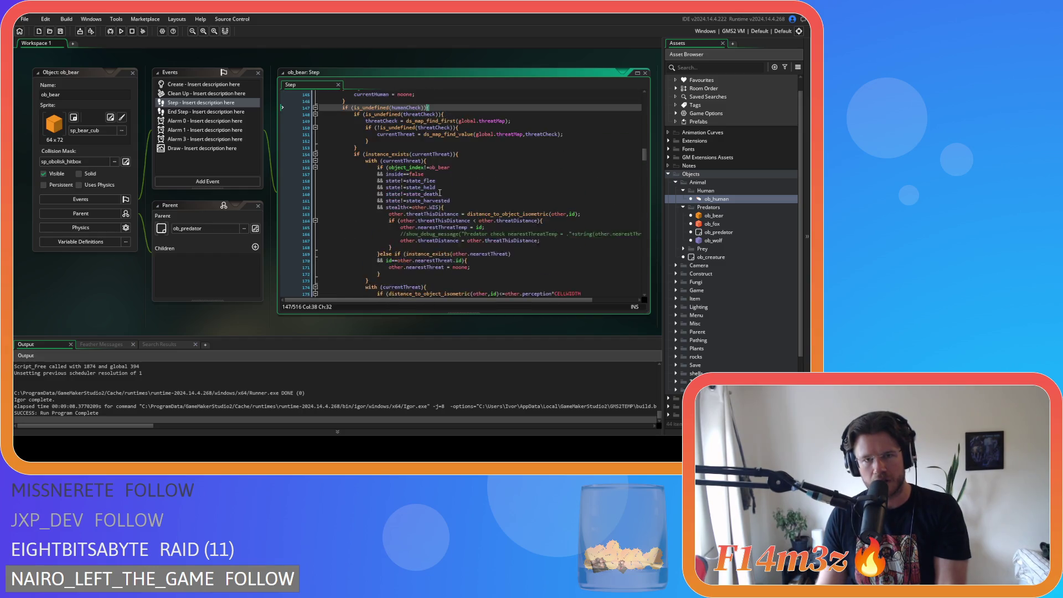
pyautogui.scroll(13, 440, 192)
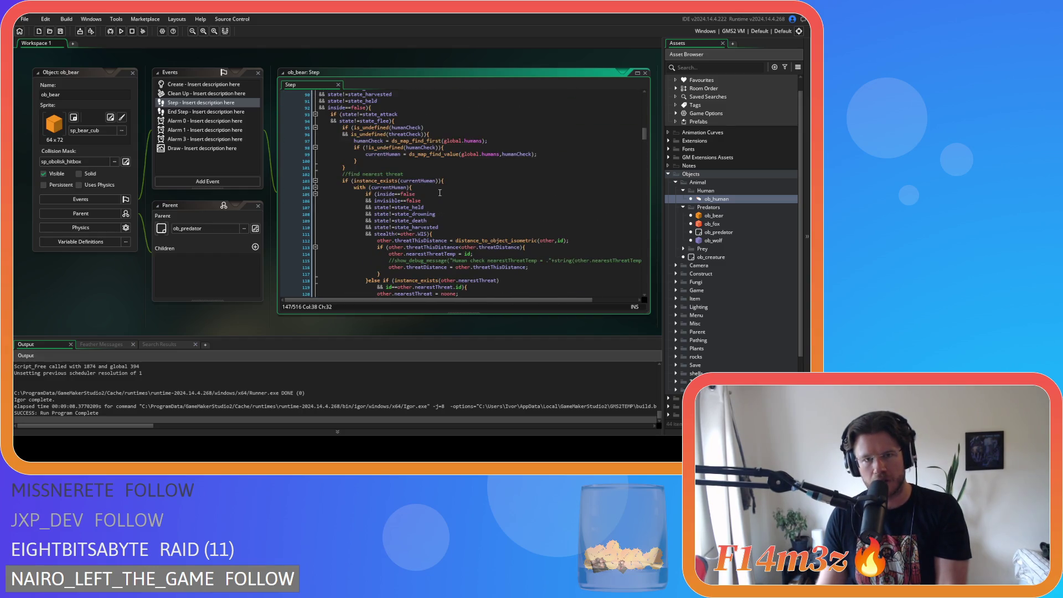
pyautogui.click(443, 181)
pyautogui.scroll(-12, 470, 199)
pyautogui.scroll(-20, 498, 206)
pyautogui.scroll(7, 498, 207)
pyautogui.click(384, 273)
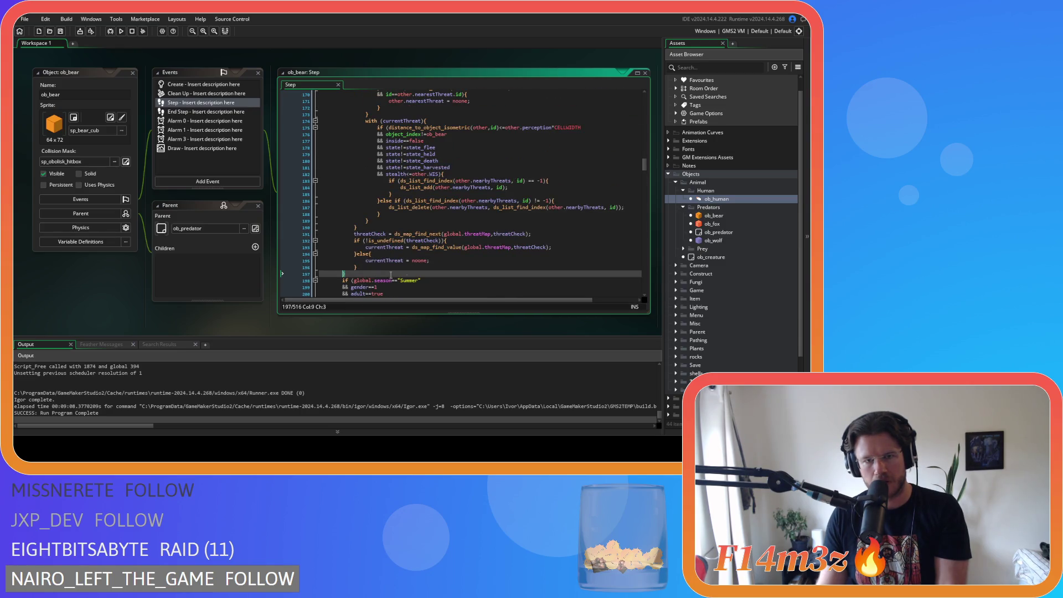
pyautogui.scroll(9, 509, 257)
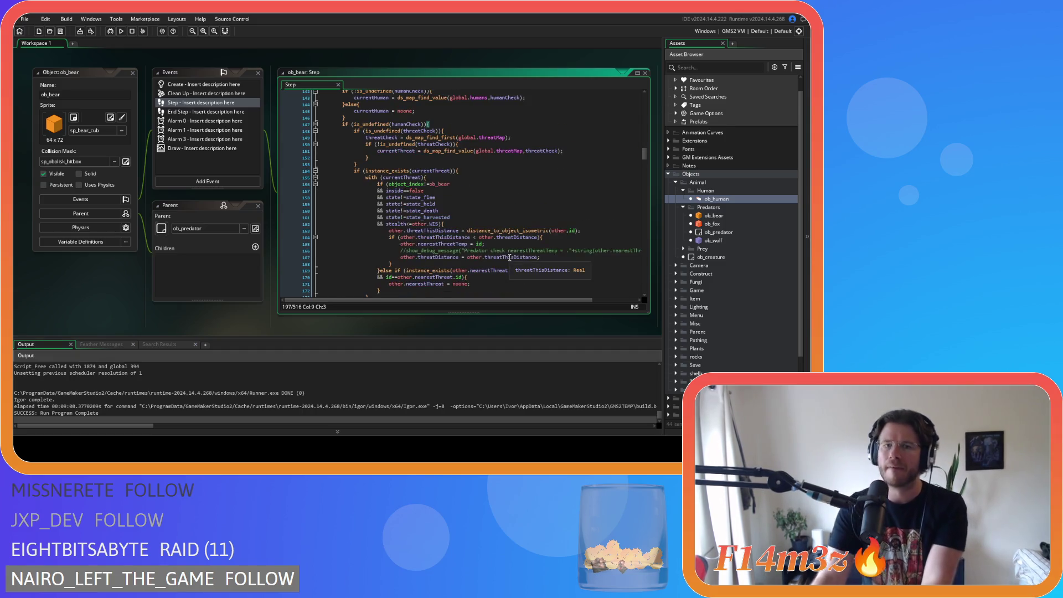
pyautogui.scroll(-11, 459, 255)
pyautogui.moveTo(344, 240)
pyautogui.mouseDown()
pyautogui.moveTo(355, 200)
pyautogui.moveTo(331, 194)
pyautogui.mouseUp()
pyautogui.scroll(18, 410, 224)
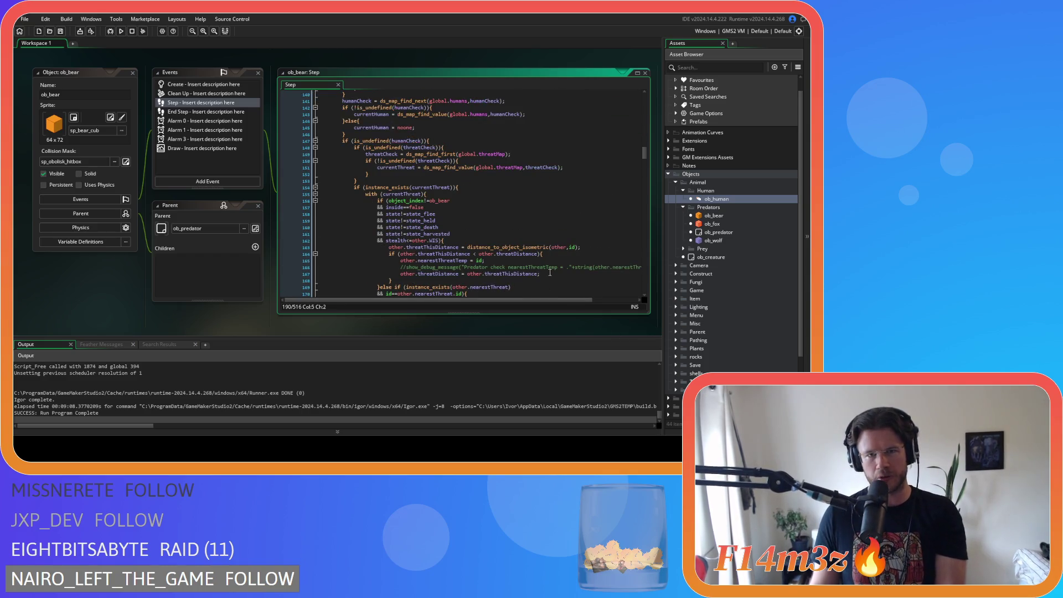
pyautogui.scroll(8, 489, 200)
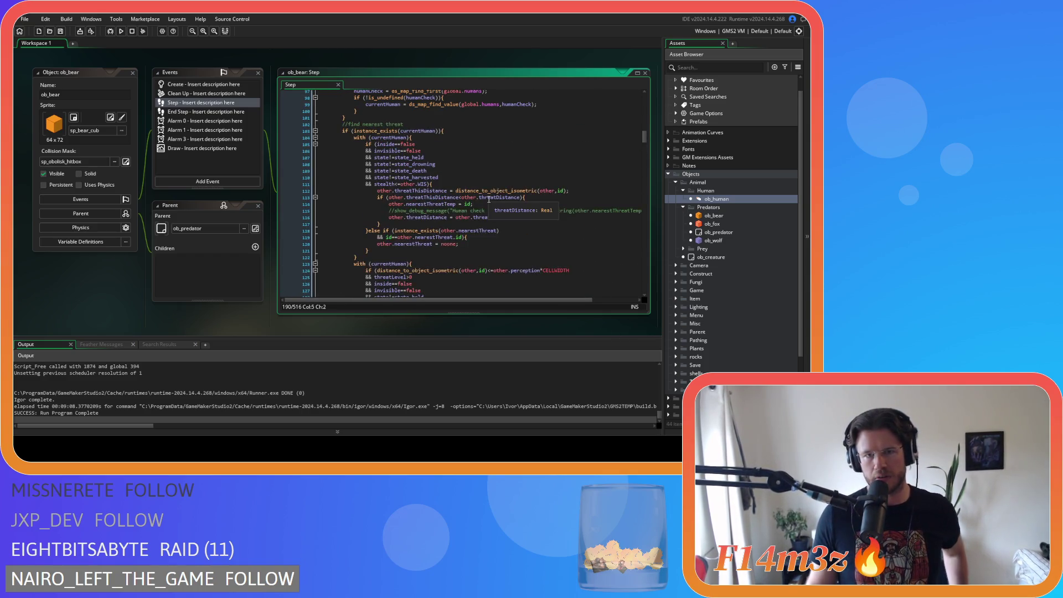
pyautogui.scroll(2, 489, 199)
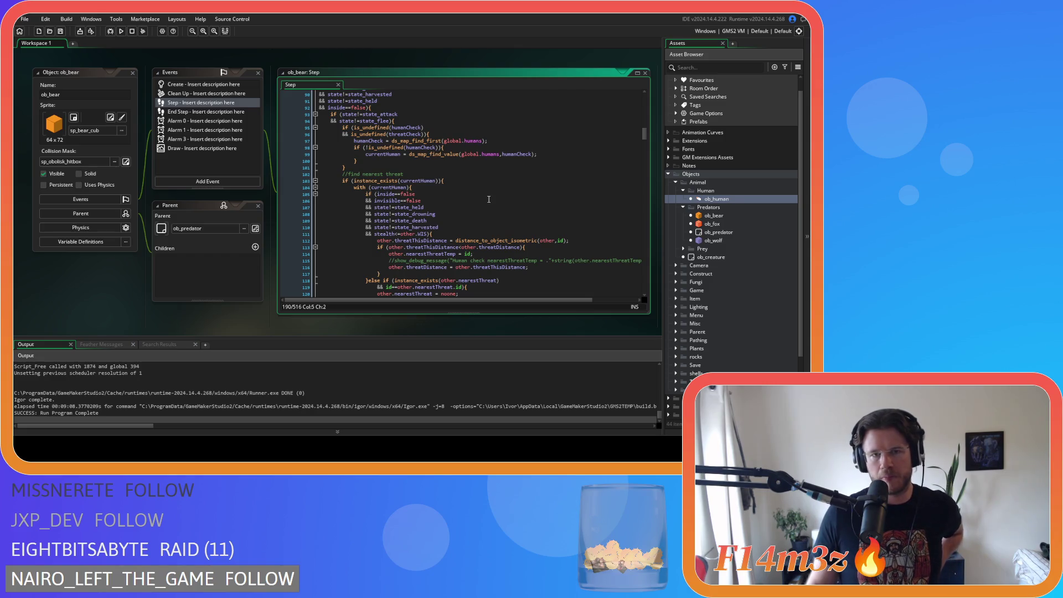
pyautogui.click(472, 181)
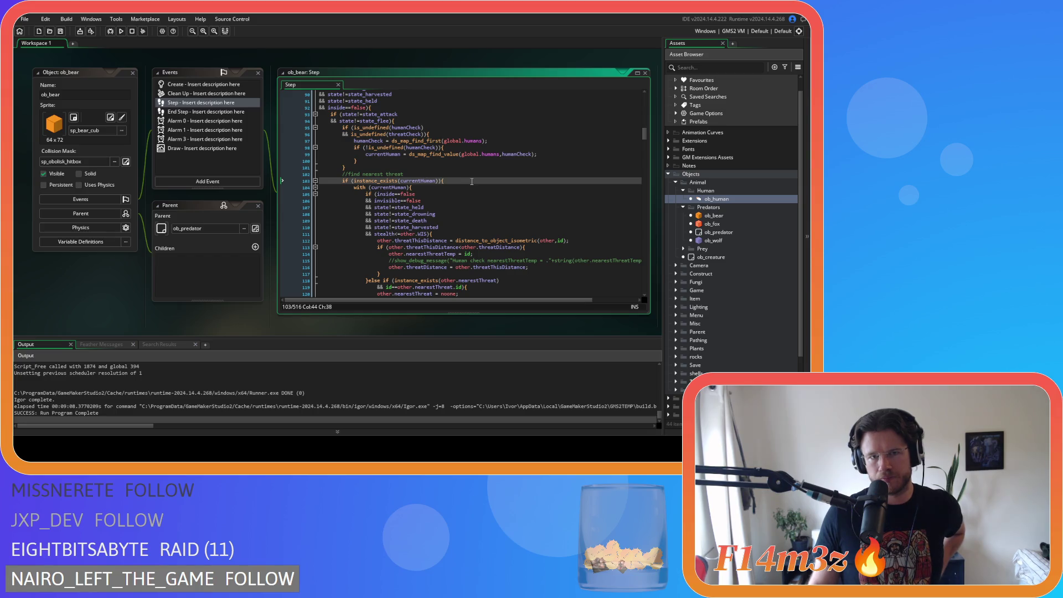
pyautogui.scroll(-17, 472, 181)
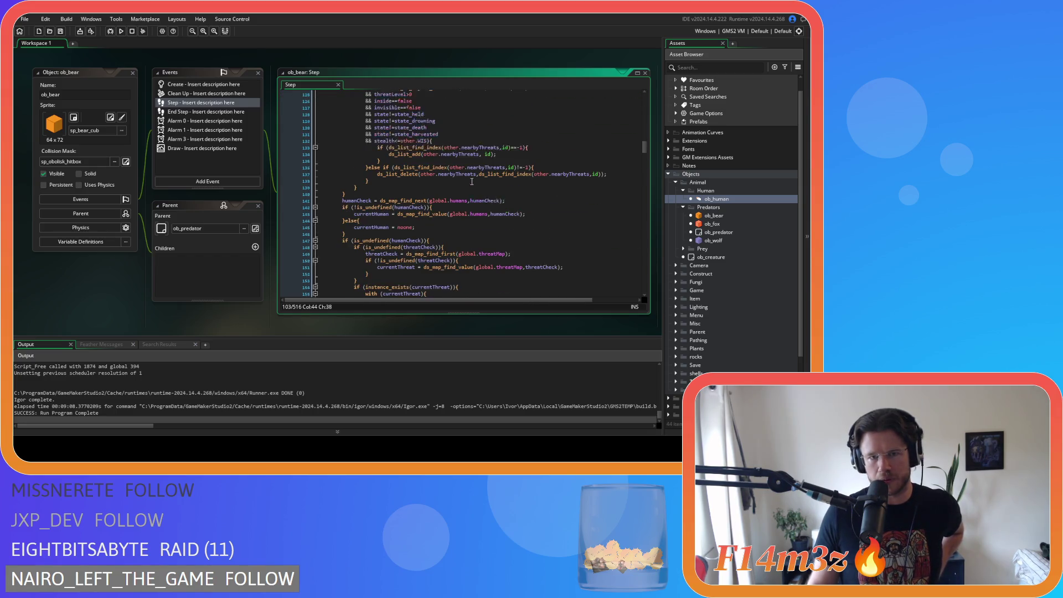
pyautogui.scroll(-9, 472, 181)
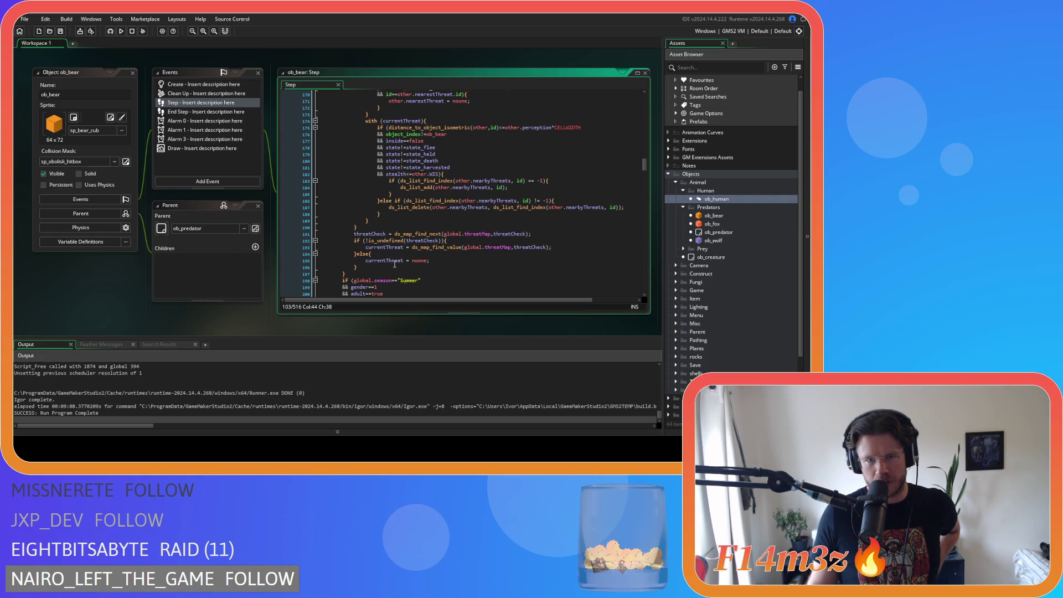
pyautogui.moveTo(370, 271); pyautogui.dragTo(356, 233)
pyautogui.scroll(10, 390, 260)
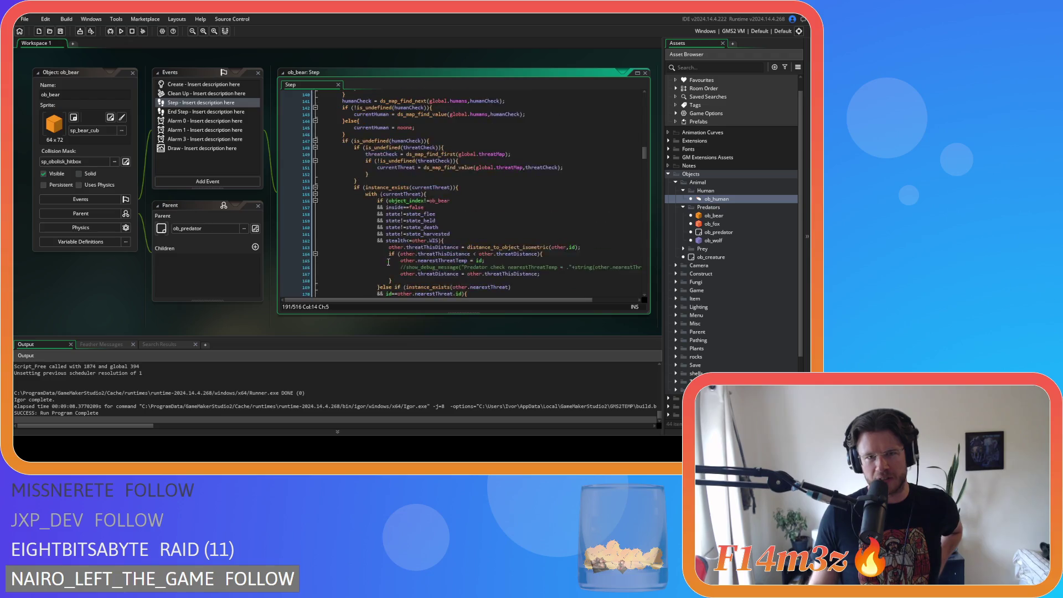
pyautogui.scroll(7, 343, 248)
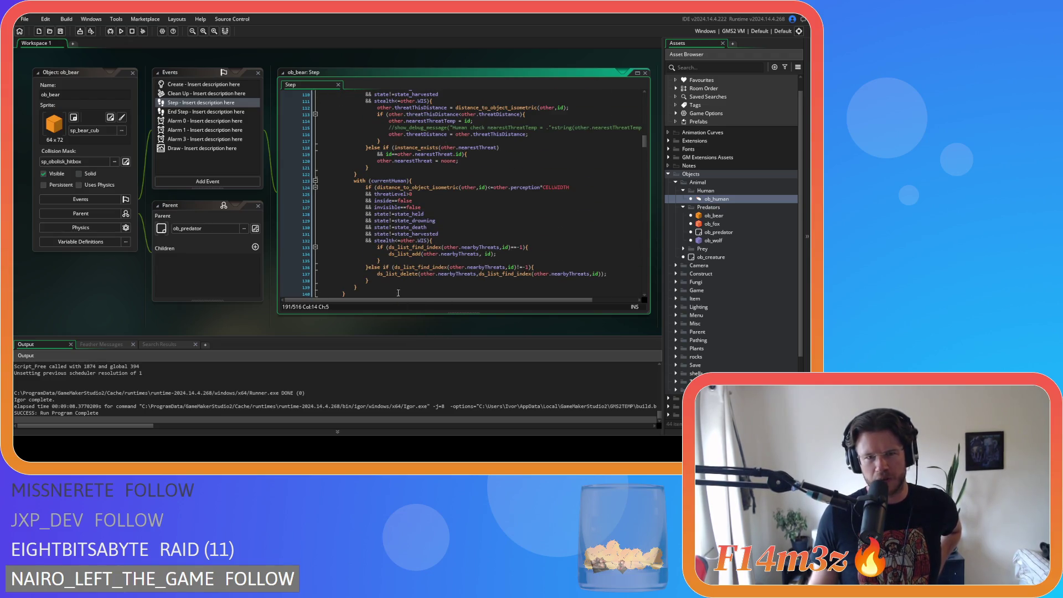
pyautogui.scroll(7, 438, 241)
pyautogui.click(399, 182)
pyautogui.scroll(-5, 400, 244)
pyautogui.scroll(-20, 400, 243)
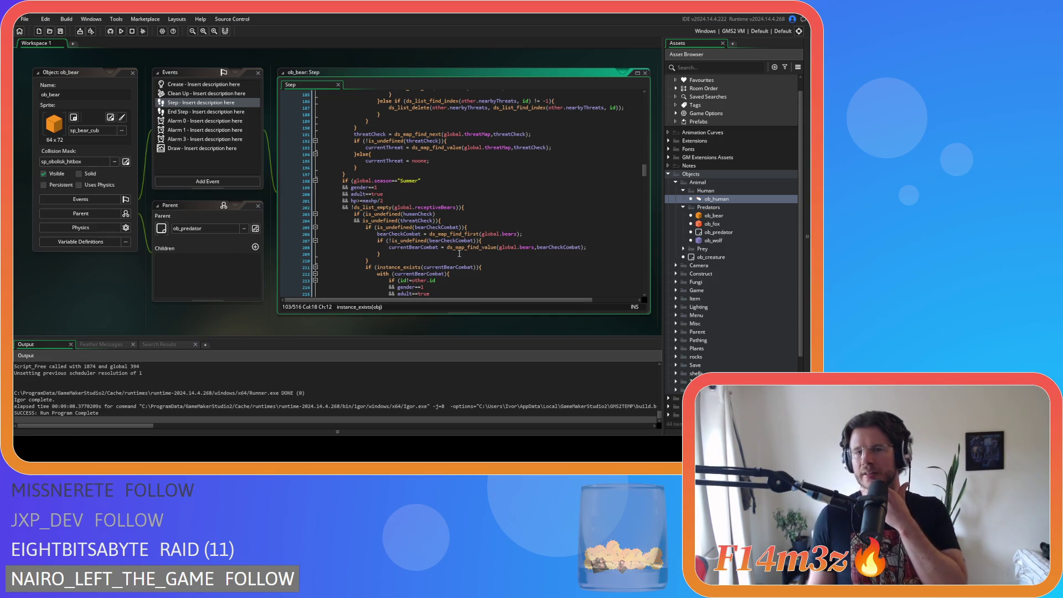
pyautogui.scroll(20, 459, 253)
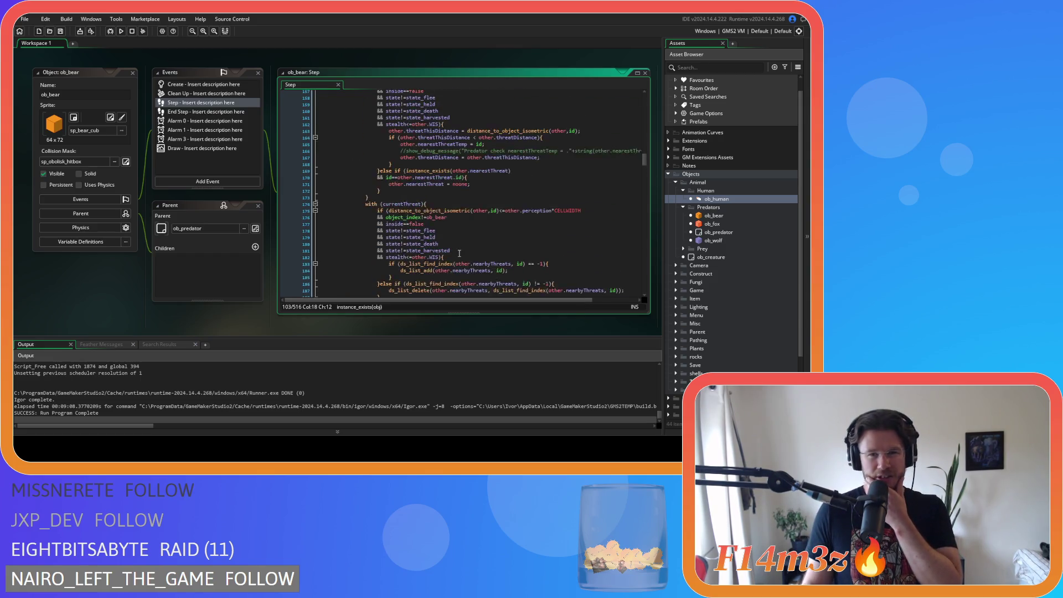
pyautogui.scroll(5, 459, 254)
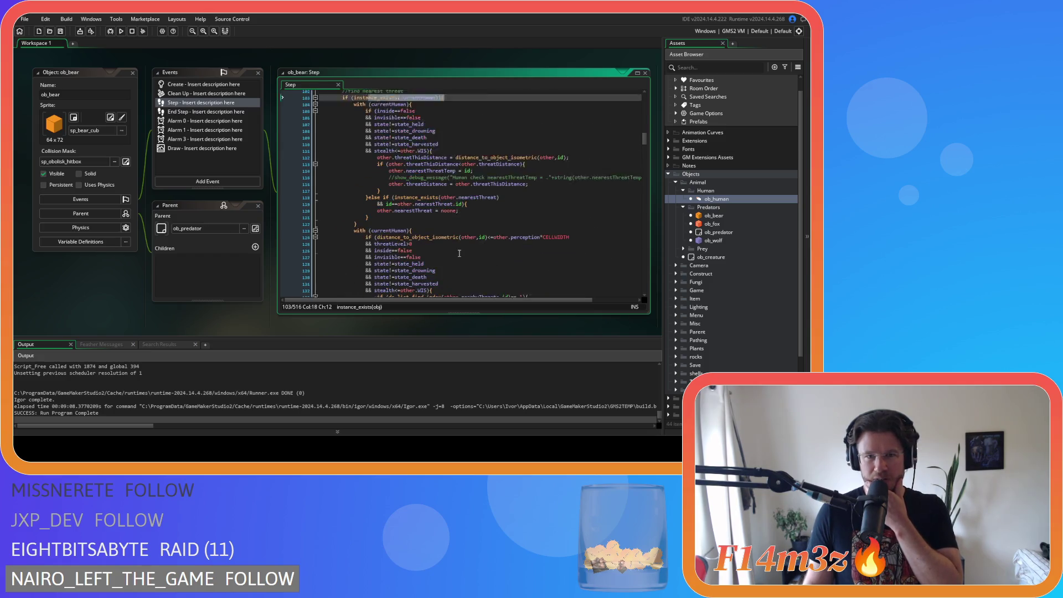
pyautogui.scroll(-6, 459, 253)
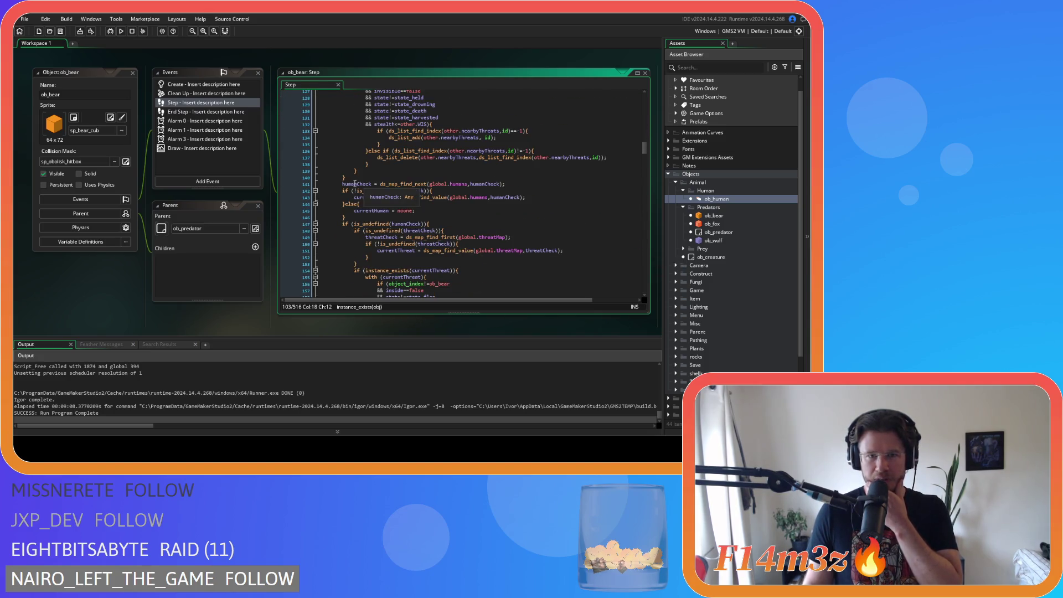
pyautogui.moveTo(354, 184); pyautogui.dragTo(345, 217)
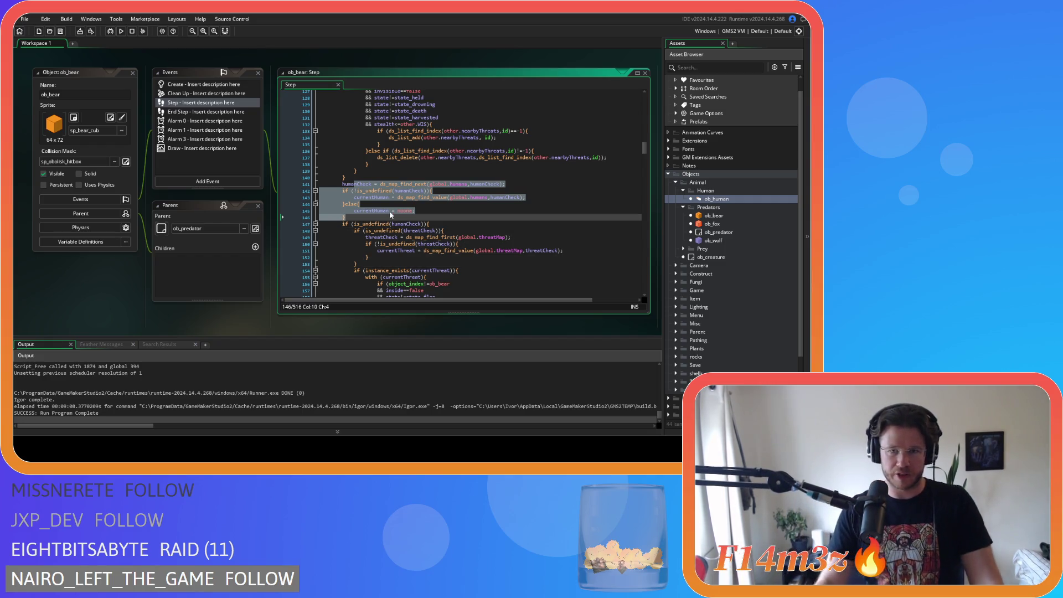
# Step: Inspect the humanCheck lookup and the instance_exists(currentThreat) check in ob_bear's Step
pyautogui.click(351, 216)
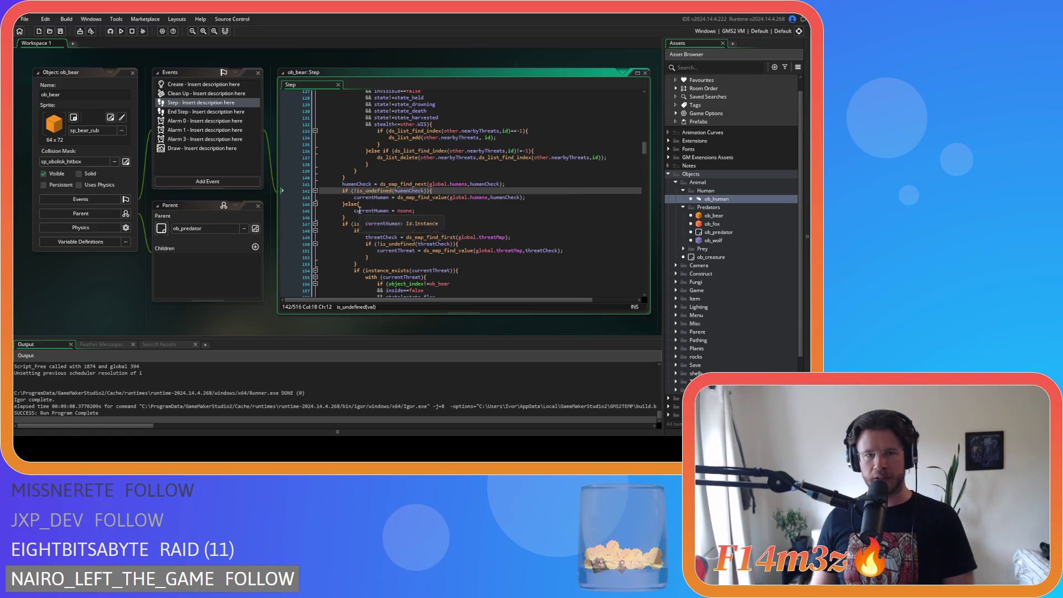
pyautogui.moveTo(350, 217); pyautogui.dragTo(342, 184)
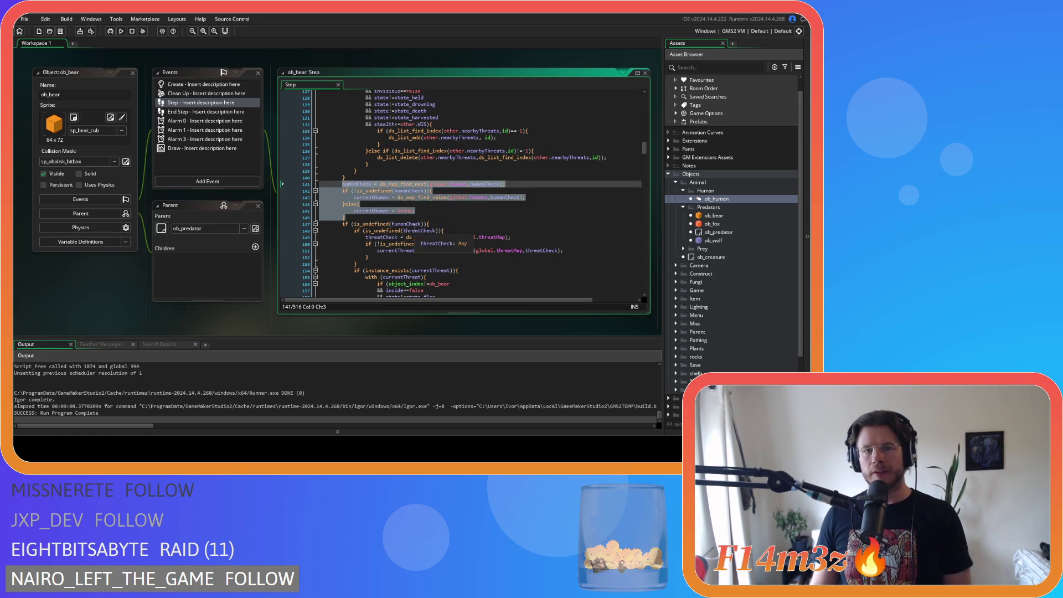
pyautogui.scroll(-3, 415, 226)
pyautogui.scroll(-3, 414, 227)
pyautogui.scroll(3, 415, 227)
pyautogui.click(451, 159)
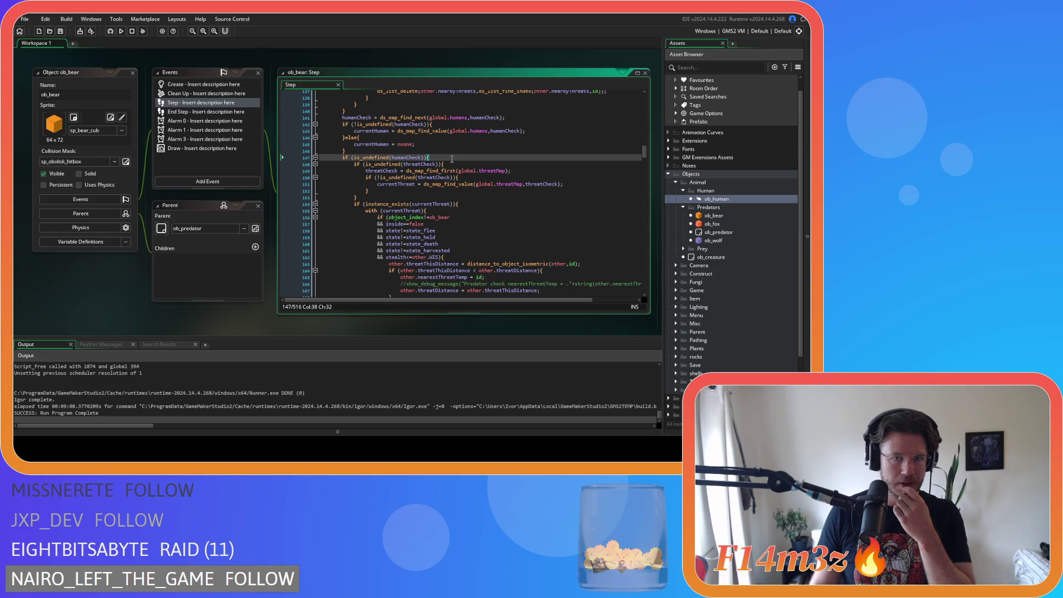
pyautogui.scroll(-5, 451, 158)
pyautogui.scroll(3, 451, 159)
pyautogui.click(472, 172)
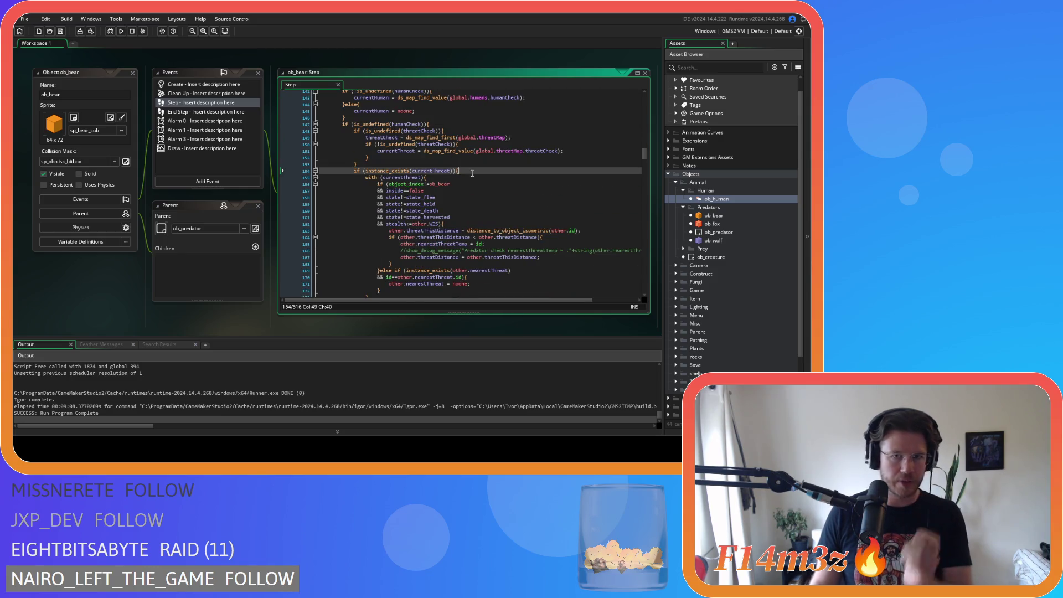
pyautogui.press('Left')
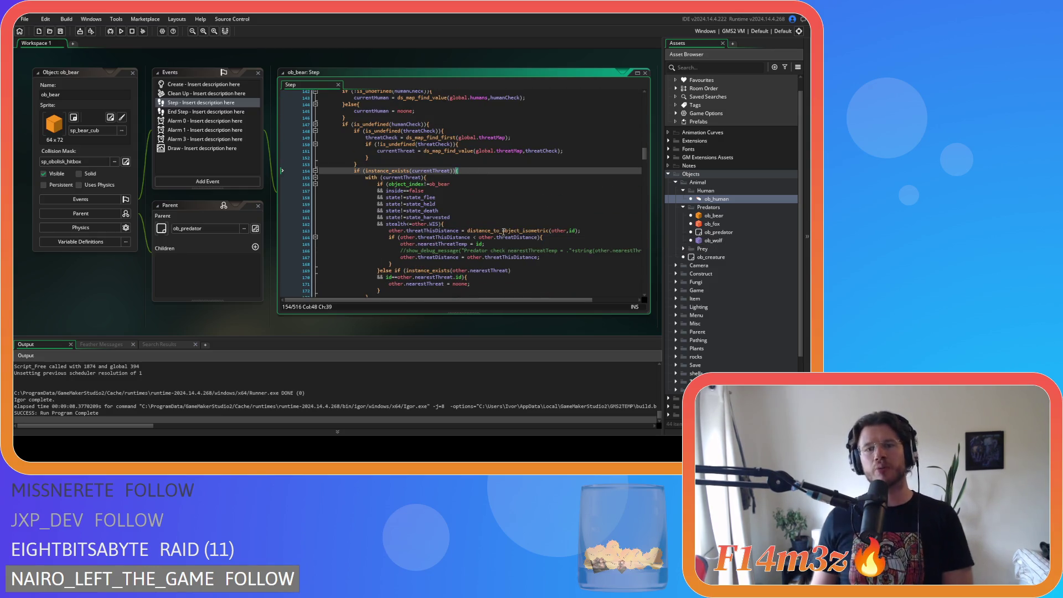
pyautogui.scroll(-10, 501, 222)
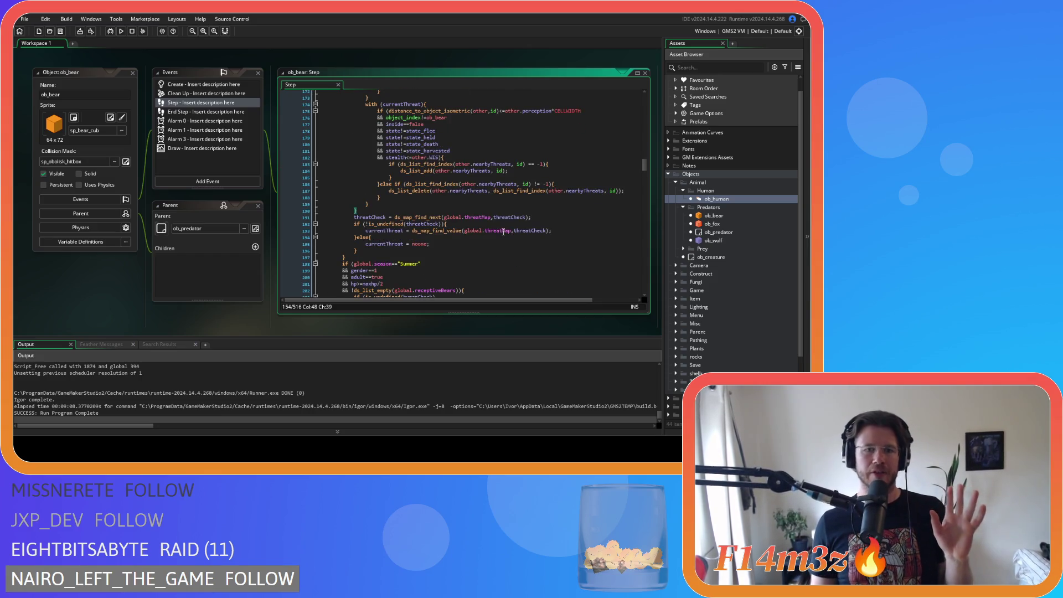
pyautogui.scroll(6, 492, 256)
pyautogui.scroll(3, 491, 256)
pyautogui.click(462, 154)
pyautogui.scroll(6, 492, 208)
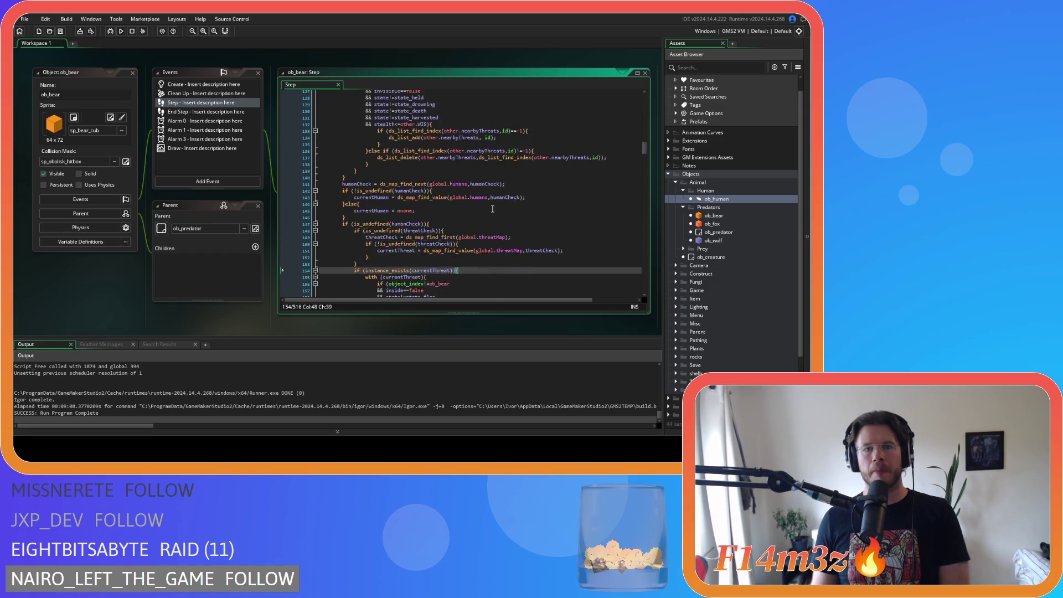
# Step: Move the humanCheck lookup lines inside the preceding human-search block
pyautogui.click(364, 216)
pyautogui.moveTo(365, 216); pyautogui.dragTo(350, 180)
pyautogui.click(351, 180)
pyautogui.click(376, 178)
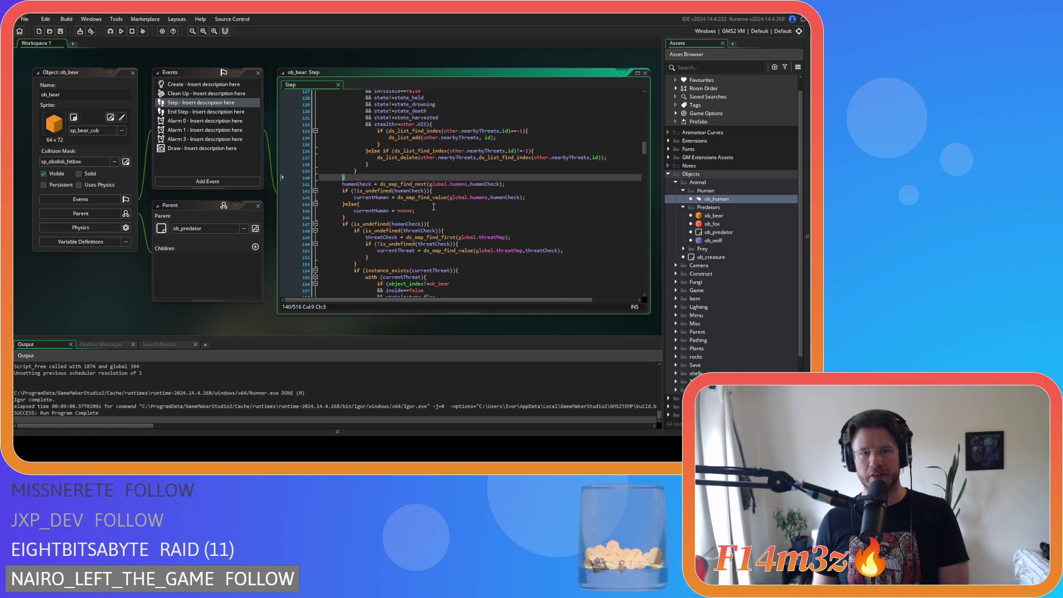
pyautogui.scroll(13, 445, 209)
pyautogui.scroll(-11, 451, 212)
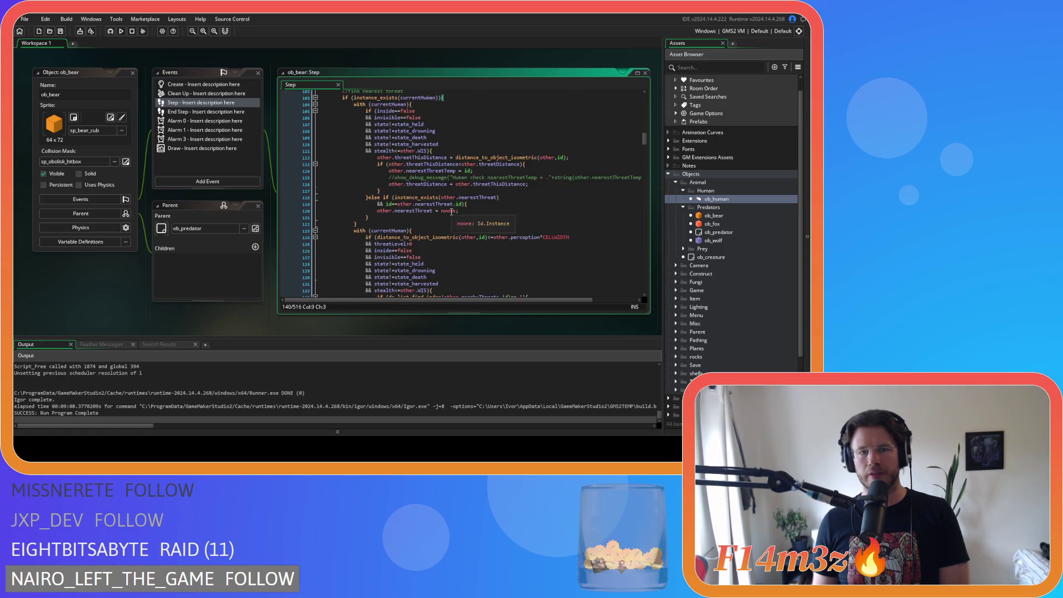
pyautogui.click(350, 266)
pyautogui.moveTo(350, 266); pyautogui.dragTo(341, 235)
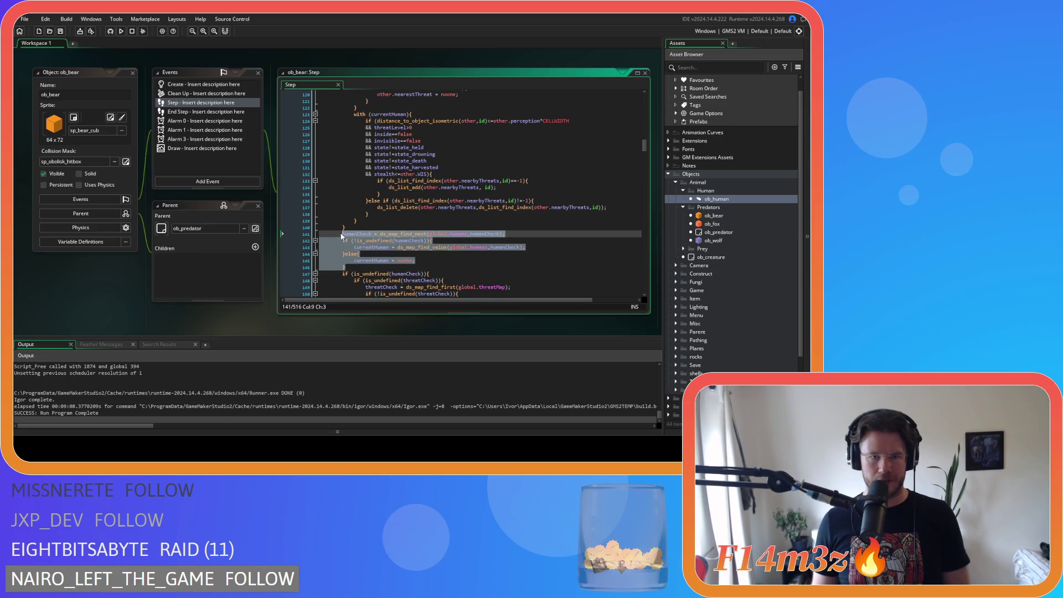
pyautogui.press('BackSpace')
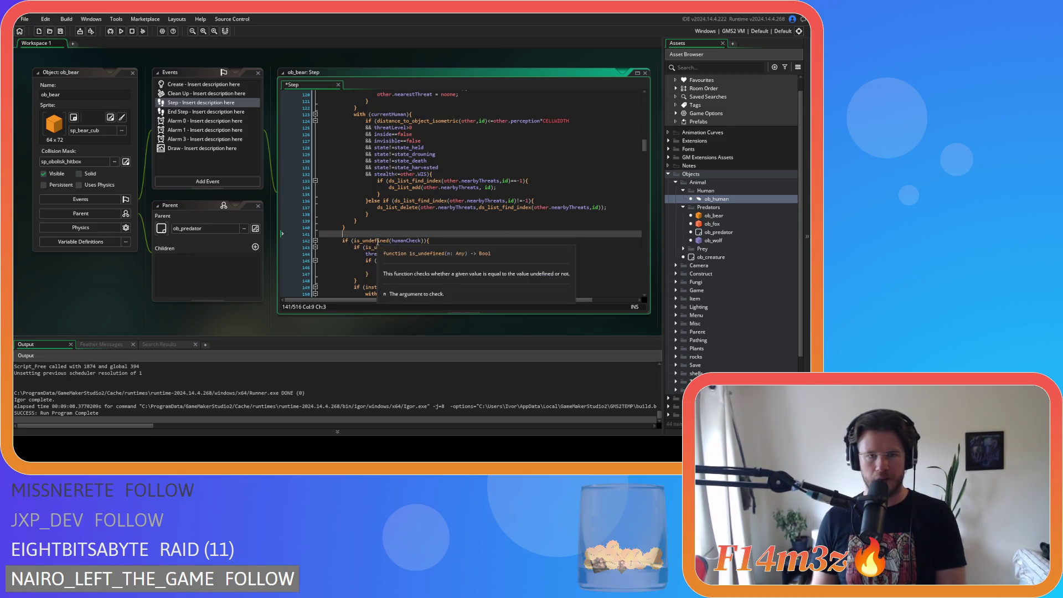
pyautogui.press('BackSpace')
pyautogui.click(366, 219)
pyautogui.hotkey('ctrl', 'z')
pyautogui.hotkey('ctrl', 'z')
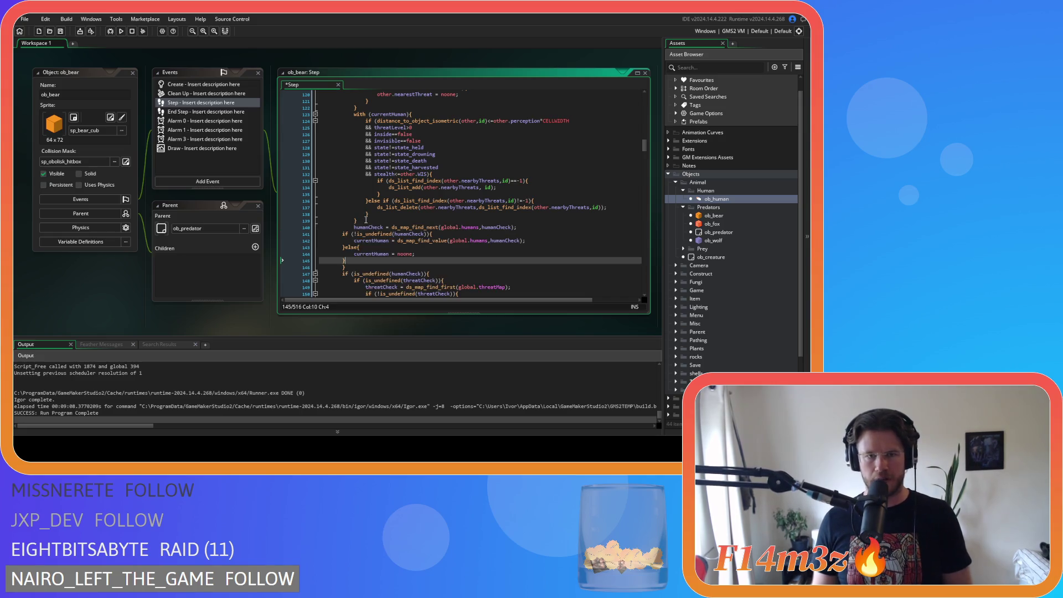
pyautogui.moveTo(363, 260); pyautogui.dragTo(371, 229)
pyautogui.press('BackSpace')
pyautogui.press('BackSpace')
pyautogui.hotkey('ctrl', 'z')
pyautogui.hotkey('ctrl', 'z')
pyautogui.moveTo(364, 261); pyautogui.dragTo(332, 233)
pyautogui.scroll(-5, 430, 248)
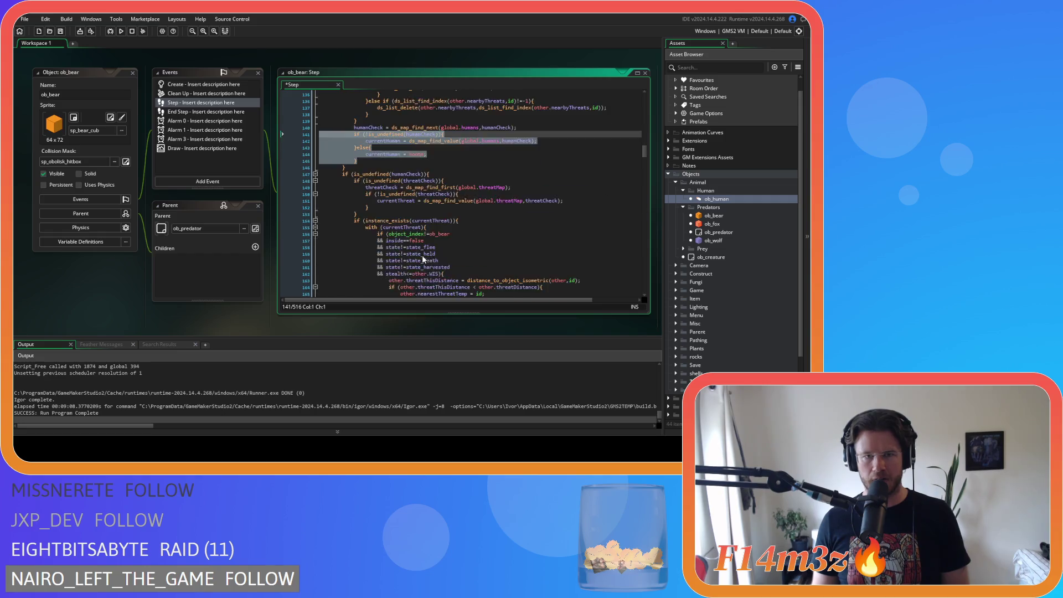
# Step: Delete the instance_exists(currentThreat) line and its extra closing brace
pyautogui.click(458, 171)
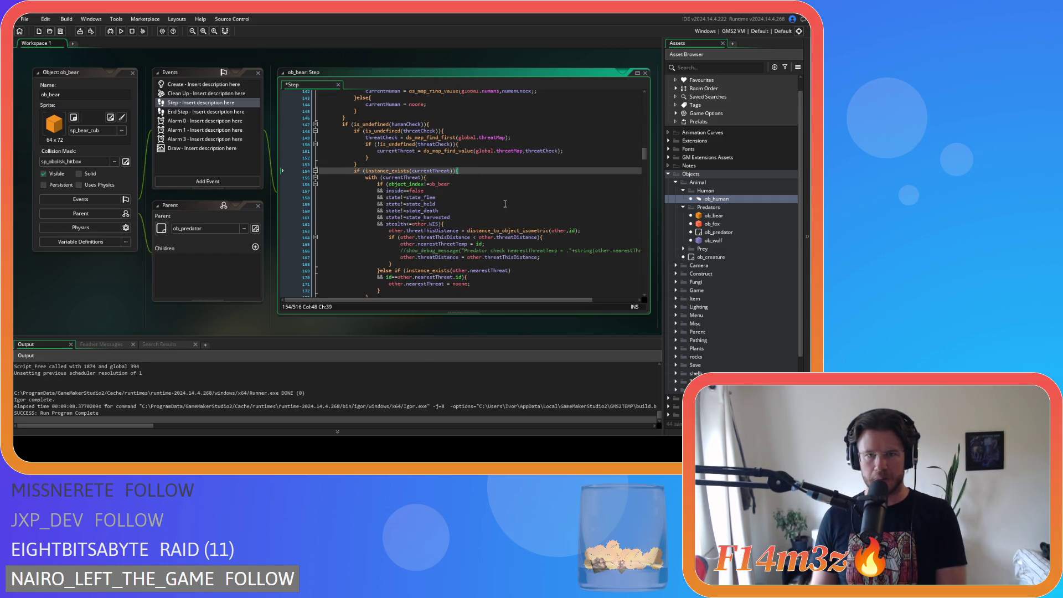
pyautogui.scroll(-7, 374, 195)
pyautogui.click(366, 195)
pyautogui.press('BackSpace')
pyautogui.press('BackSpace')
pyautogui.press('BackSpace')
pyautogui.scroll(6, 465, 155)
pyautogui.click(358, 130)
pyautogui.press('Delete')
pyautogui.scroll(-5, 421, 183)
pyautogui.scroll(1, 393, 217)
# Step: Outdent the with(currentThreat) block and save the Step code
pyautogui.moveTo(368, 280); pyautogui.dragTo(331, 234)
pyautogui.scroll(6, 331, 234)
pyautogui.keyDown('shift'); pyautogui.click(320, 170); pyautogui.keyUp('shift')
pyautogui.click(432, 178)
pyautogui.hotkey('ctrl', 's')
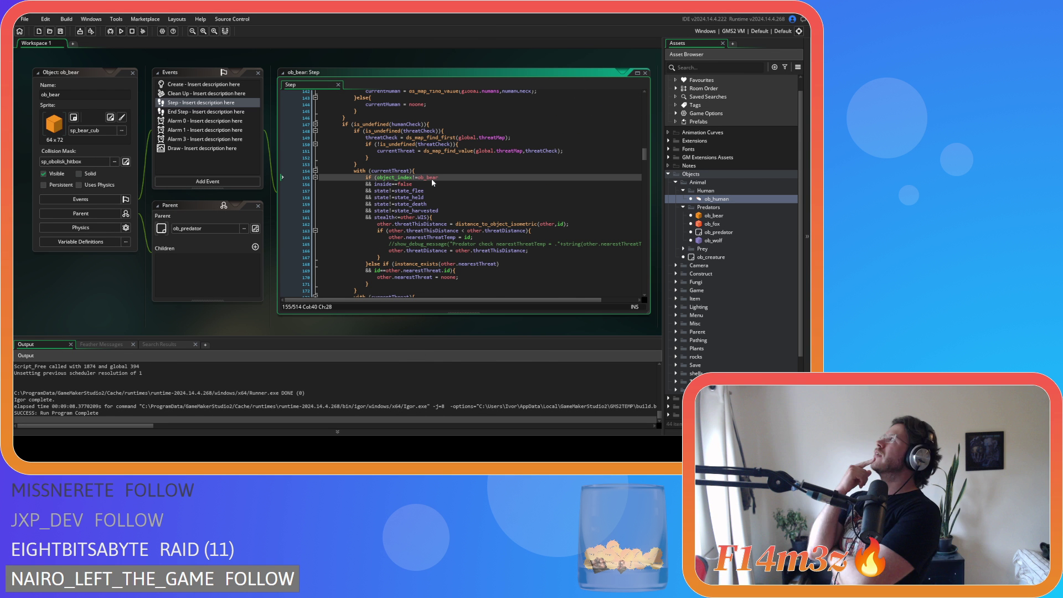
pyautogui.click(459, 263)
pyautogui.scroll(8, 454, 259)
pyautogui.scroll(8, 454, 259)
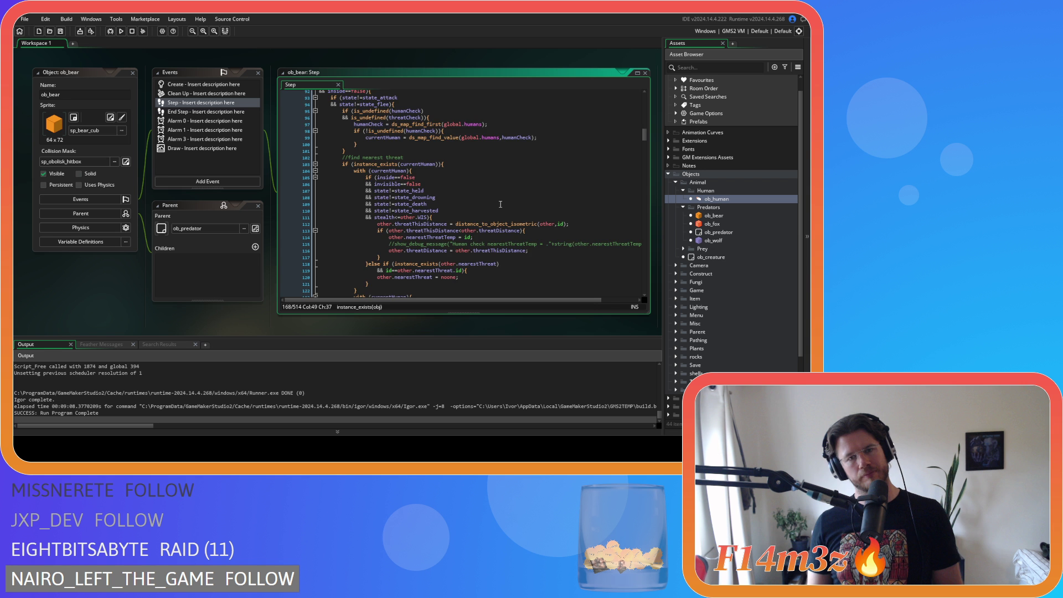
pyautogui.scroll(-15, 499, 204)
pyautogui.scroll(-10, 500, 205)
pyautogui.scroll(-3, 499, 204)
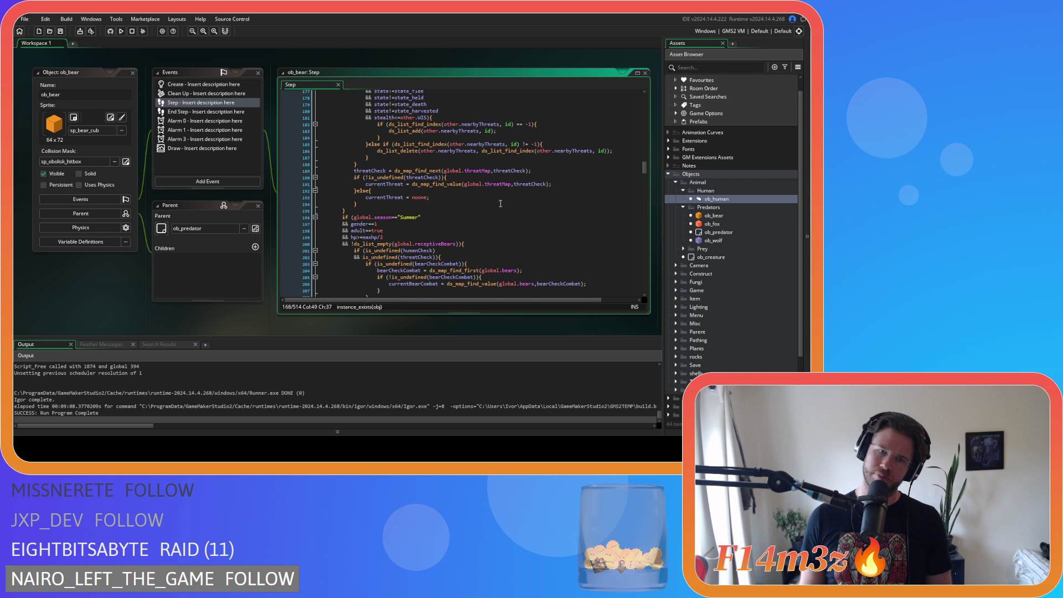
pyautogui.scroll(8, 499, 203)
pyautogui.scroll(-8, 488, 218)
pyautogui.scroll(1, 487, 223)
pyautogui.scroll(-15, 486, 223)
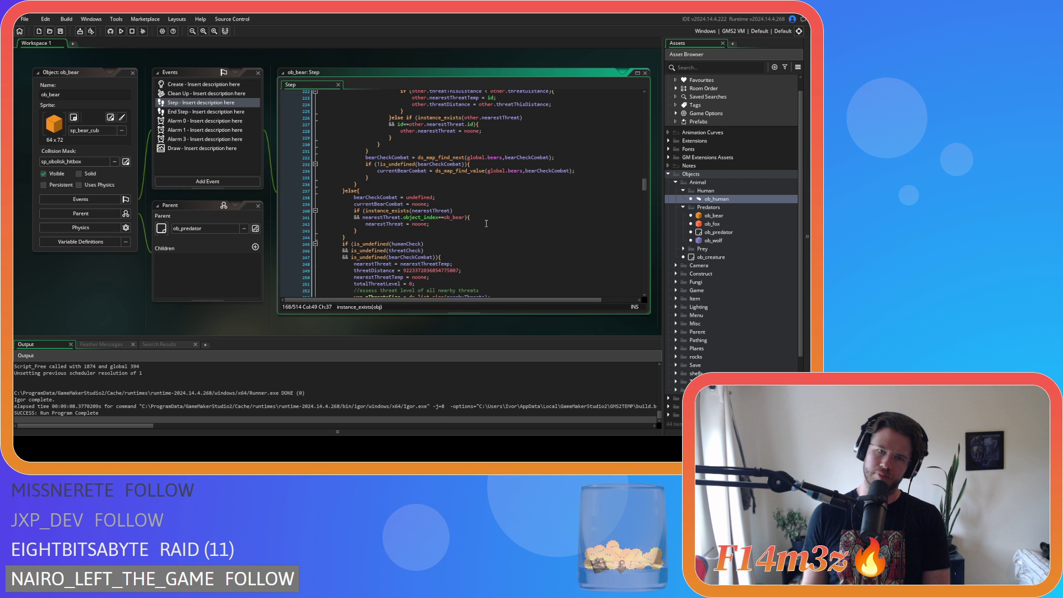
pyautogui.scroll(14, 486, 223)
pyautogui.scroll(-3, 453, 243)
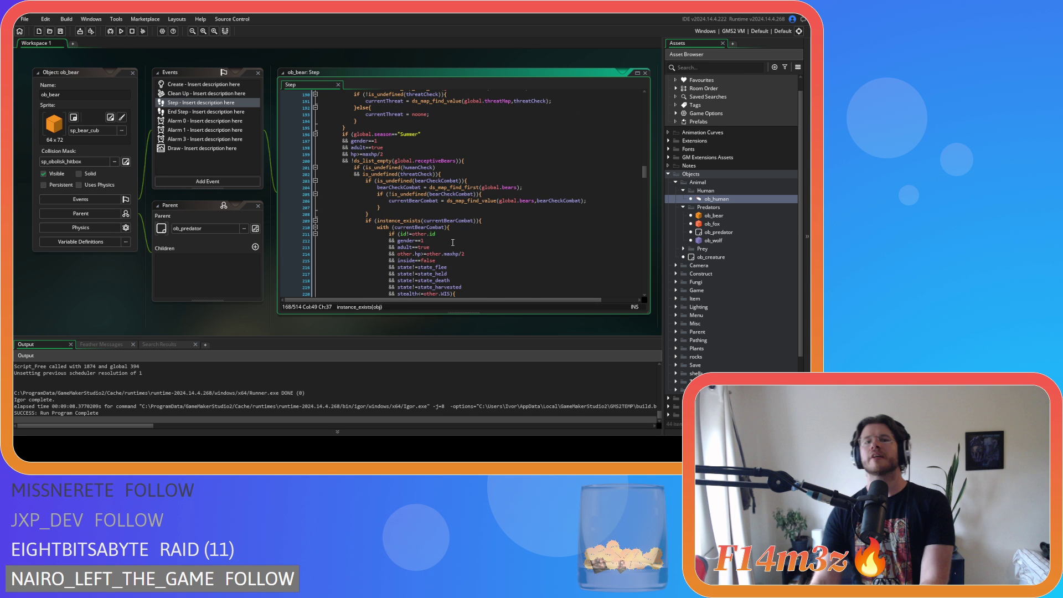
pyautogui.scroll(-2, 440, 221)
pyautogui.scroll(5, 431, 203)
pyautogui.scroll(-3, 431, 203)
pyautogui.click(465, 167)
pyautogui.click(486, 160)
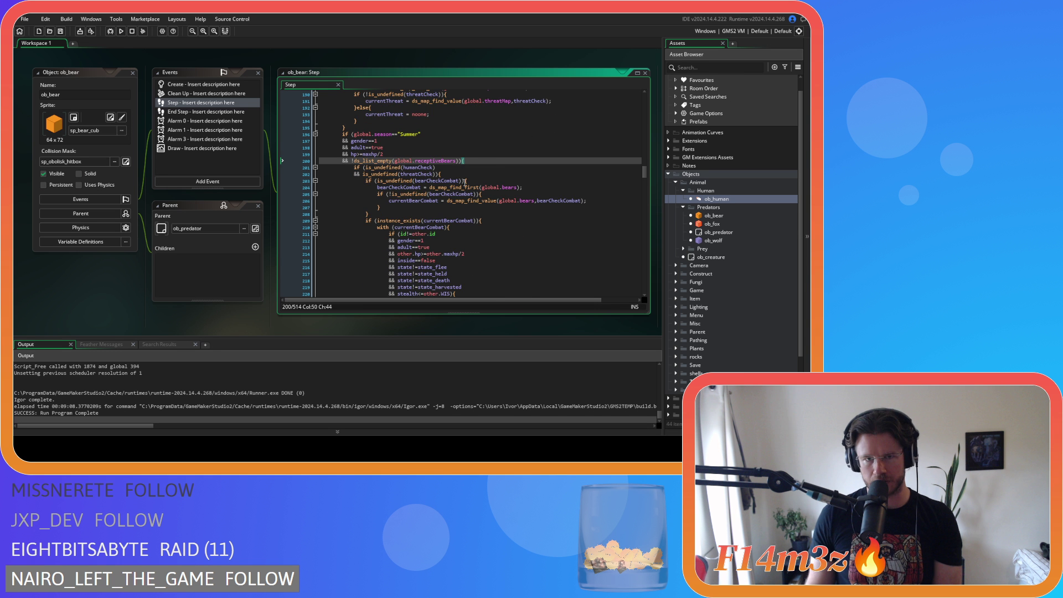
# Step: Review the summer mating conditions and the threatCheck and bearCheckCombat checks
pyautogui.scroll(1, 416, 185)
pyautogui.moveTo(409, 191); pyautogui.dragTo(423, 190)
pyautogui.scroll(-2, 432, 202)
pyautogui.scroll(1, 432, 201)
pyautogui.moveTo(465, 160); pyautogui.dragTo(379, 142)
pyautogui.click(485, 193)
pyautogui.click(485, 173)
pyautogui.scroll(-10, 485, 173)
pyautogui.press('Left')
pyautogui.scroll(8, 478, 196)
# Step: Delete the instance_exists(currentBearCombat) line and its closing brace
pyautogui.click(498, 186)
pyautogui.scroll(-2, 498, 199)
pyautogui.press('Left')
pyautogui.scroll(-1, 495, 199)
pyautogui.scroll(-3, 492, 198)
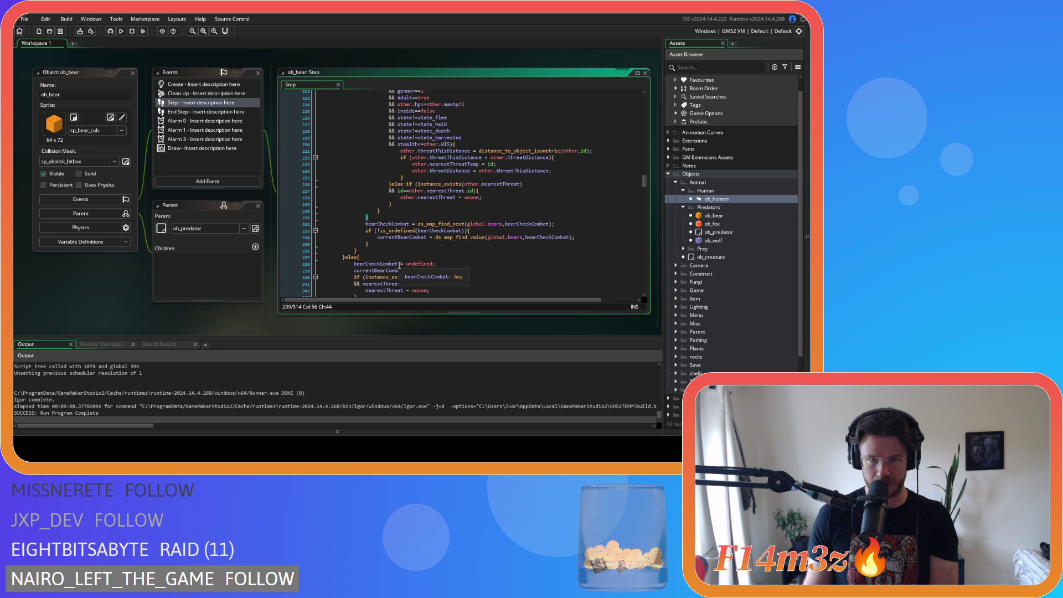
pyautogui.scroll(-2, 399, 265)
pyautogui.scroll(-4, 399, 265)
pyautogui.scroll(6, 399, 265)
pyautogui.click(365, 217)
pyautogui.press('BackSpace')
pyautogui.press('BackSpace')
pyautogui.press('BackSpace')
pyautogui.scroll(5, 419, 191)
pyautogui.scroll(1, 419, 191)
pyautogui.moveTo(481, 187); pyautogui.dragTo(279, 186)
pyautogui.press('BackSpace')
pyautogui.press('BackSpace')
# Step: Outdent the with(currentBearCombat) block and save the Step code
pyautogui.scroll(-3, 286, 186)
pyautogui.moveTo(321, 259); pyautogui.dragTo(286, 126)
pyautogui.hotkey('shift', 'Tab')
pyautogui.click(458, 201)
pyautogui.hotkey('ctrl', 's')
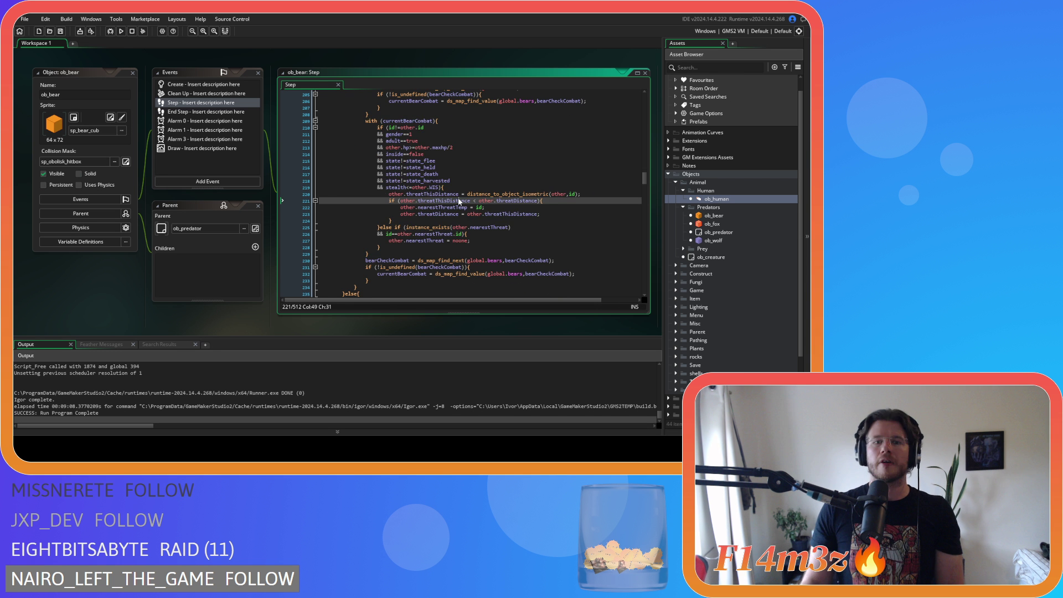
# Step: Scroll down to check the nearestThreat assignment and the humanCheck reset line
pyautogui.scroll(-8, 443, 209)
pyautogui.scroll(-6, 427, 215)
pyautogui.scroll(6, 427, 216)
pyautogui.scroll(-2, 427, 216)
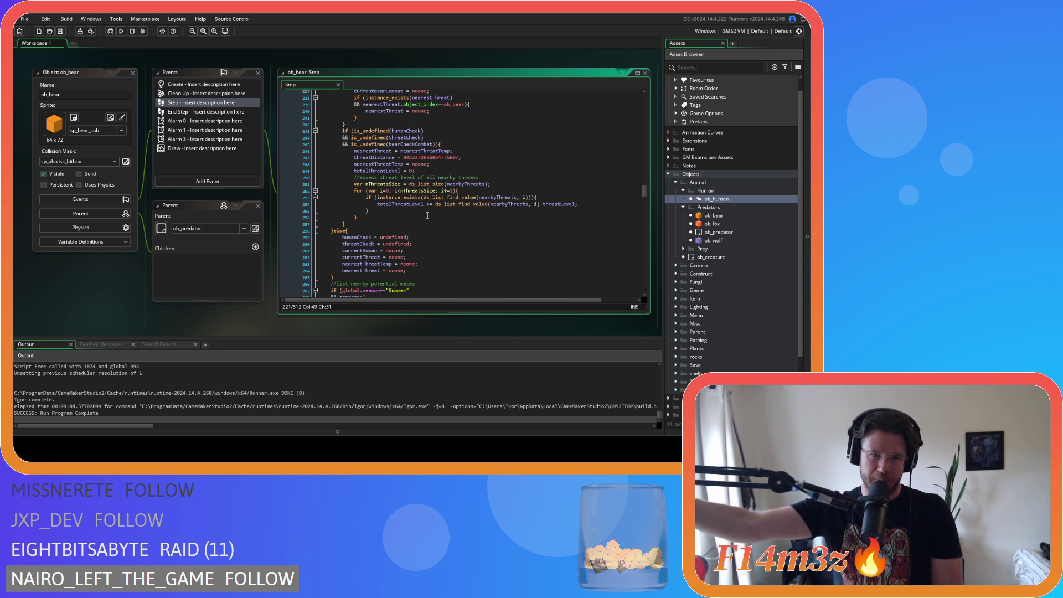
pyautogui.scroll(-3, 427, 216)
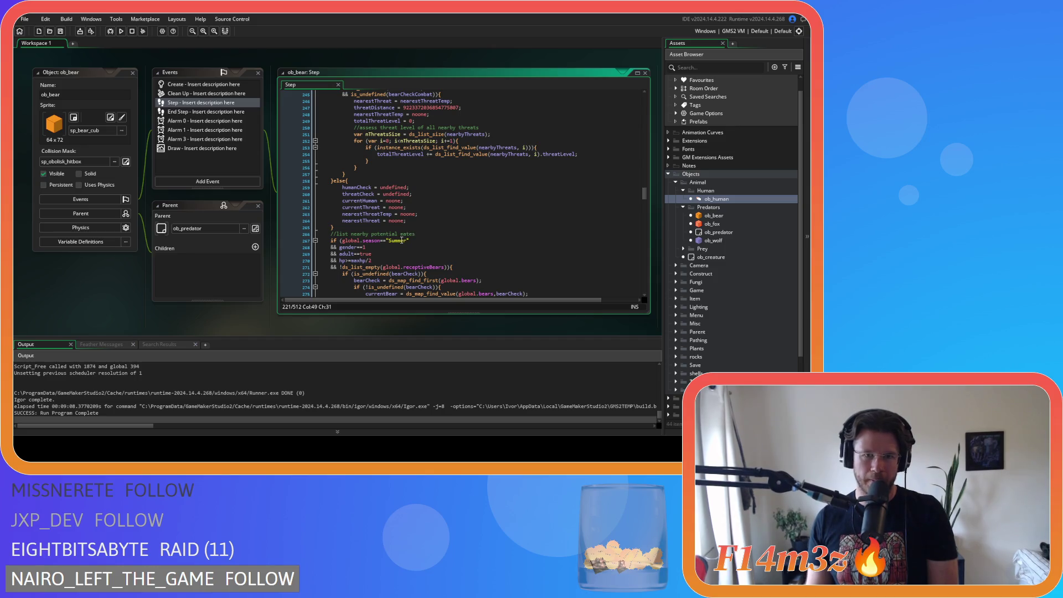
pyautogui.scroll(3, 430, 236)
pyautogui.scroll(-2, 449, 244)
pyautogui.click(375, 221)
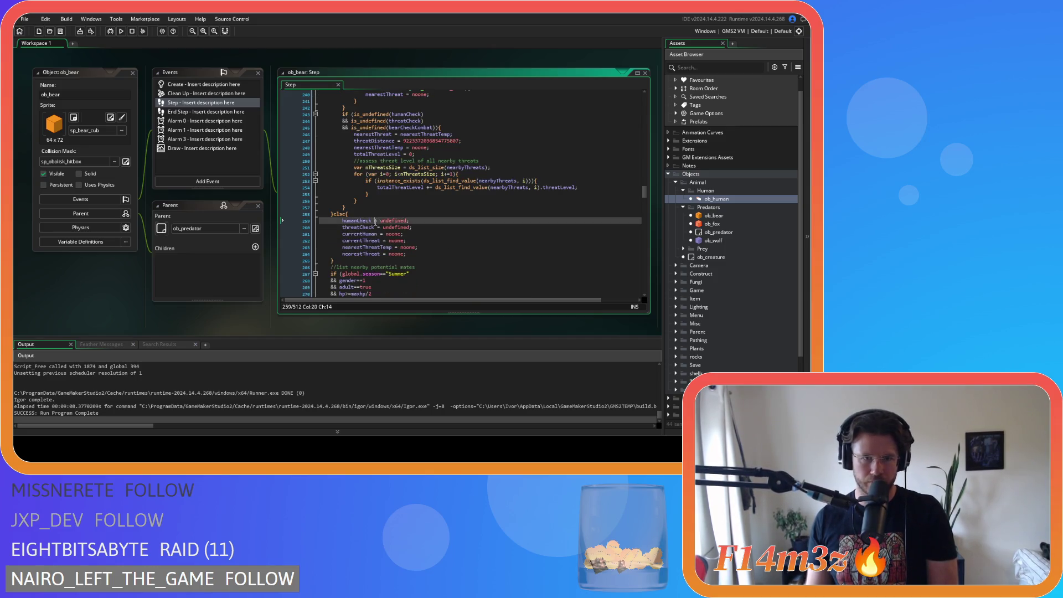
pyautogui.click(431, 253)
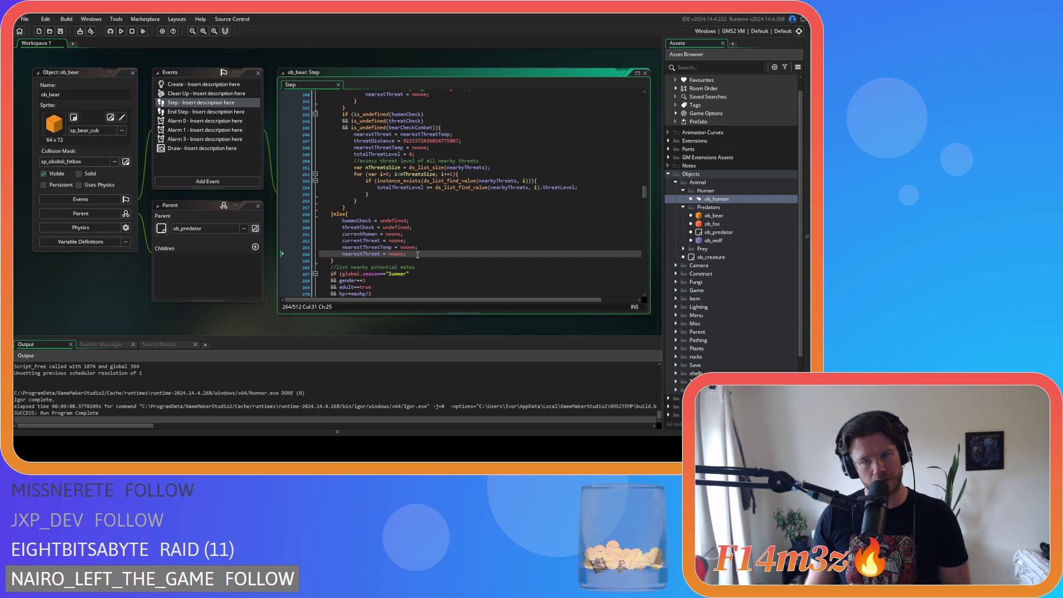
pyautogui.click(330, 214)
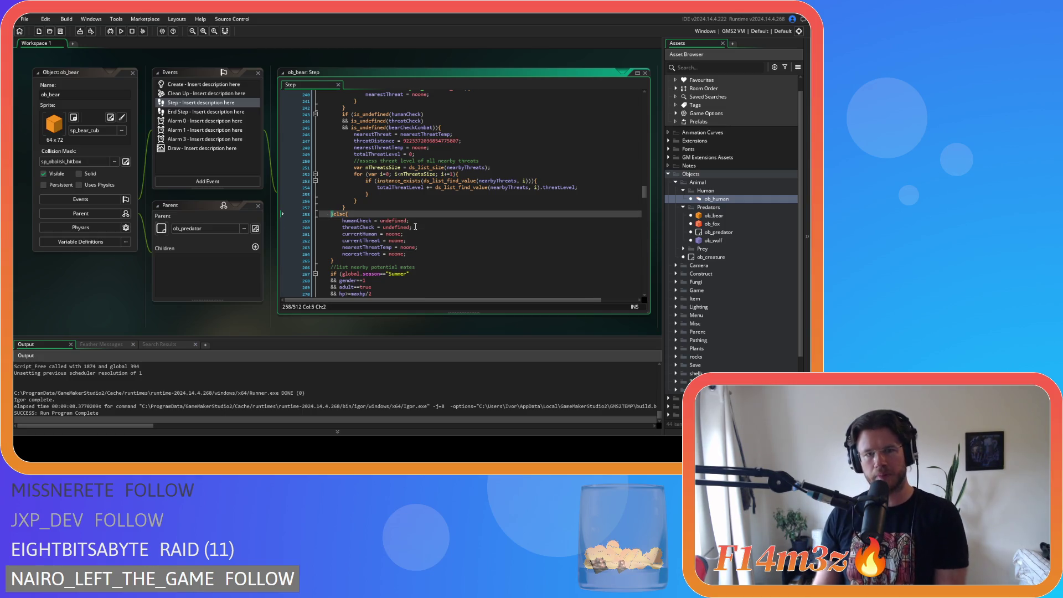
pyautogui.scroll(20, 416, 227)
pyautogui.scroll(5, 401, 231)
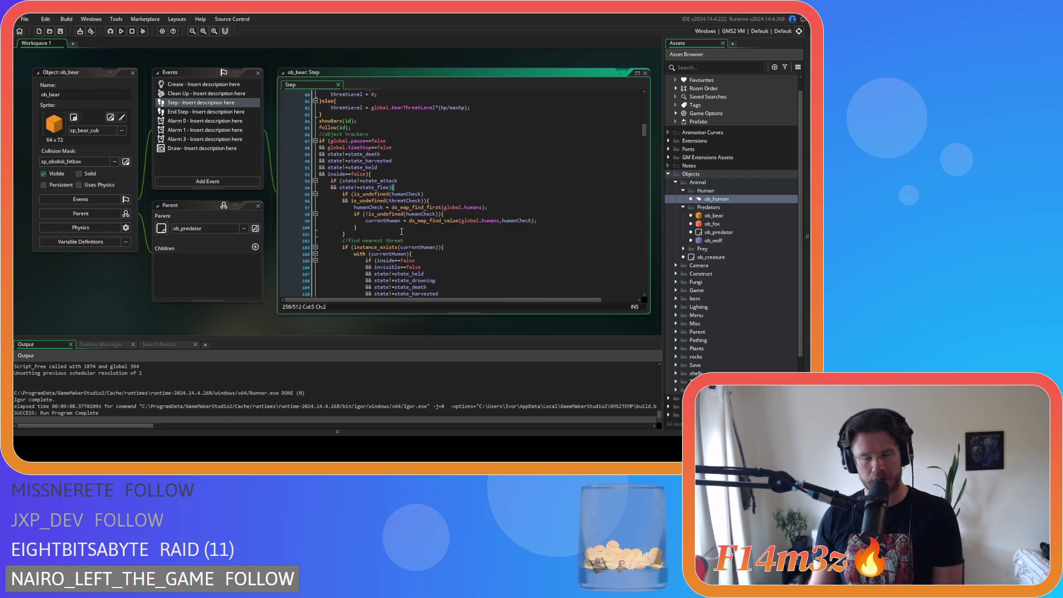
pyautogui.scroll(-20, 402, 232)
pyautogui.scroll(-12, 402, 231)
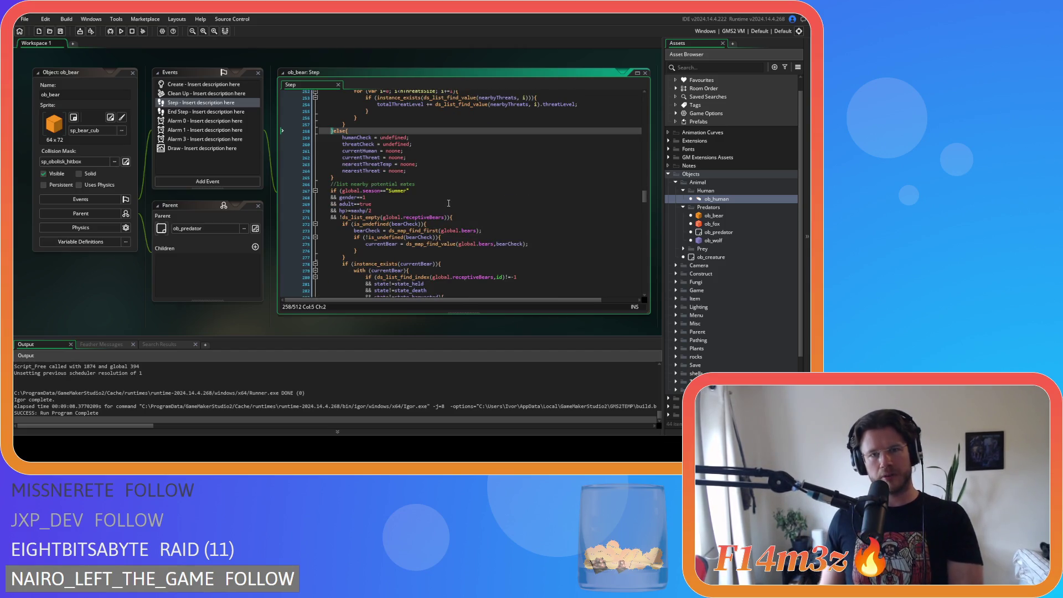
pyautogui.scroll(4, 448, 203)
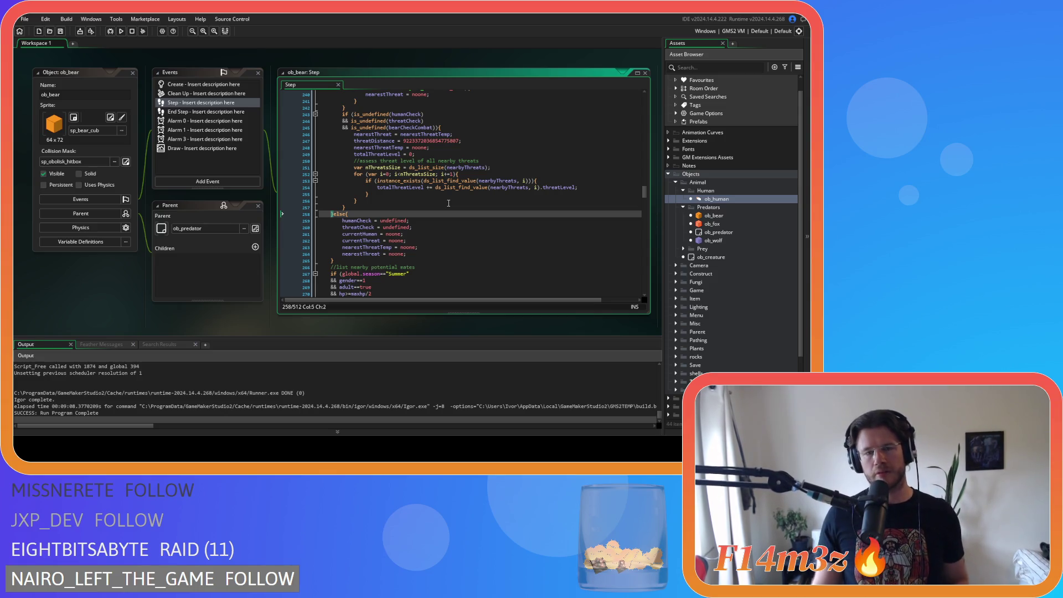
pyautogui.scroll(20, 451, 205)
pyautogui.scroll(20, 454, 206)
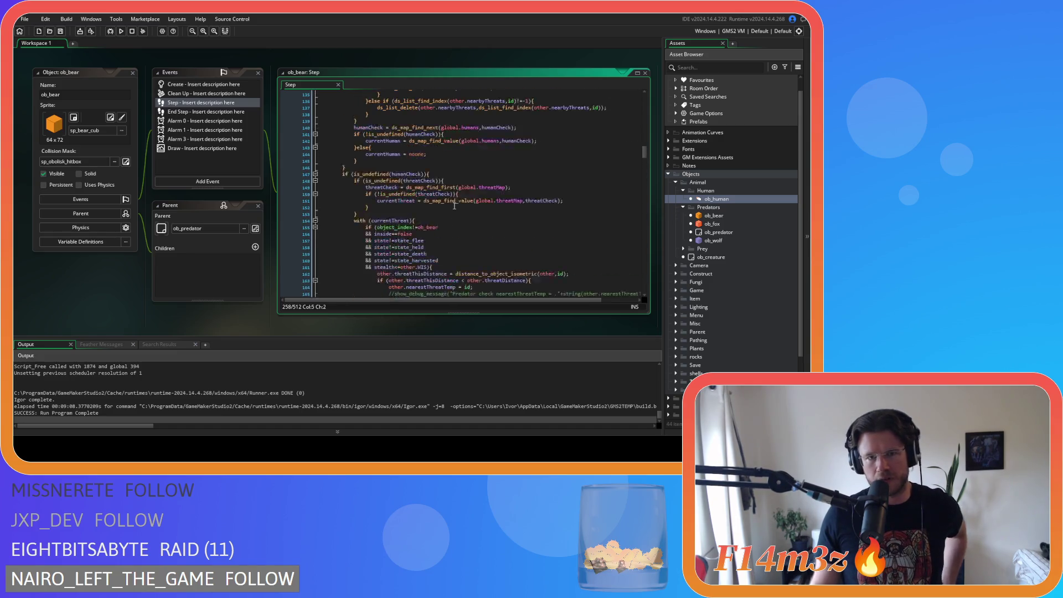
pyautogui.scroll(5, 453, 206)
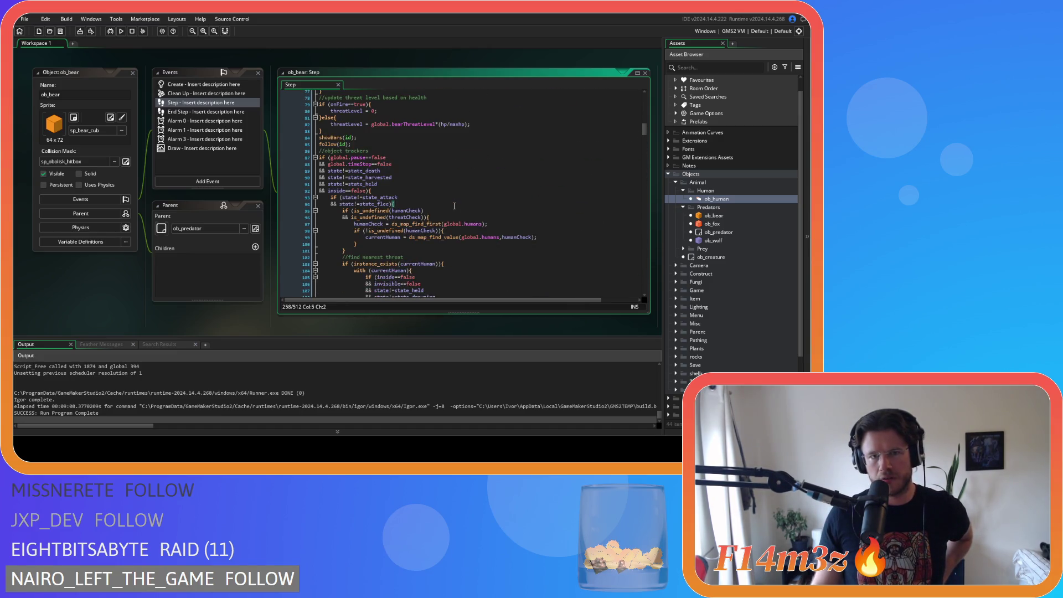
pyautogui.scroll(-20, 453, 206)
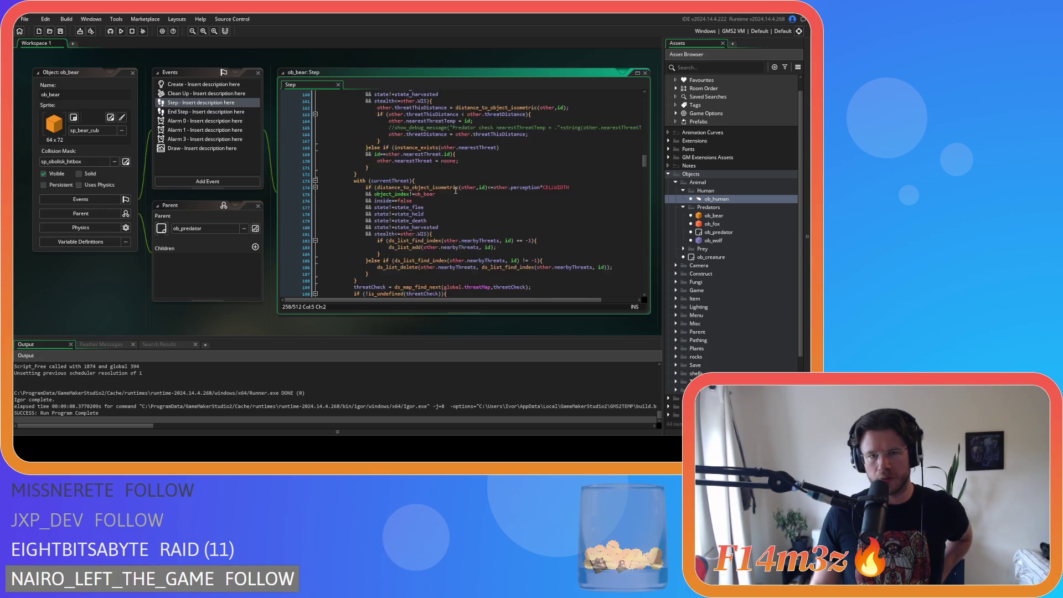
pyautogui.scroll(-4, 455, 191)
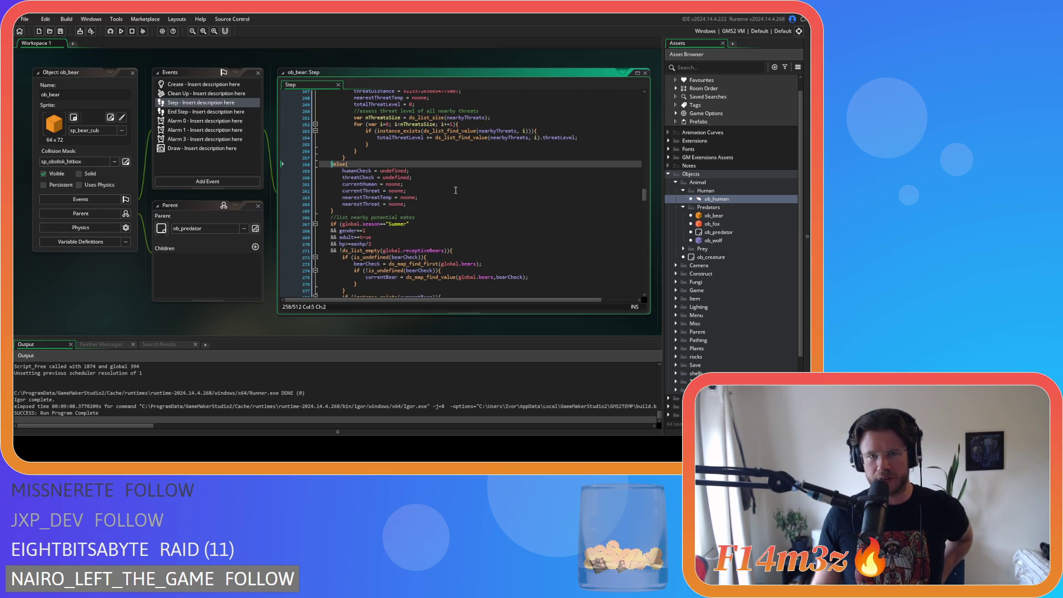
pyautogui.moveTo(382, 106); pyautogui.dragTo(459, 107)
pyautogui.moveTo(342, 187); pyautogui.dragTo(410, 220)
pyautogui.click(431, 219)
pyautogui.scroll(5, 141, 273)
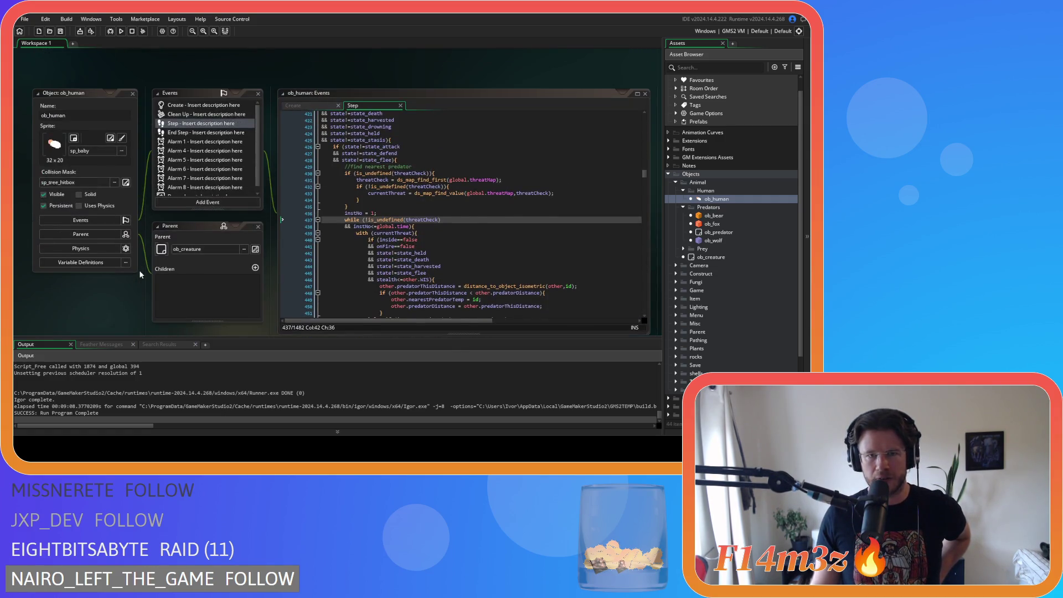
pyautogui.scroll(-3, 608, 183)
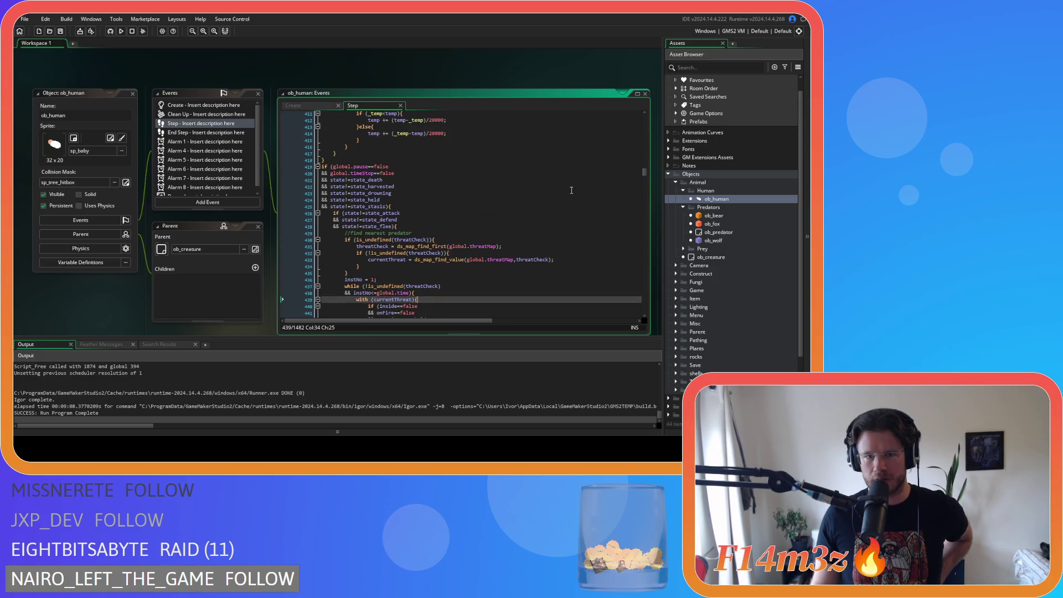
pyautogui.scroll(4, 571, 189)
pyautogui.click(404, 176)
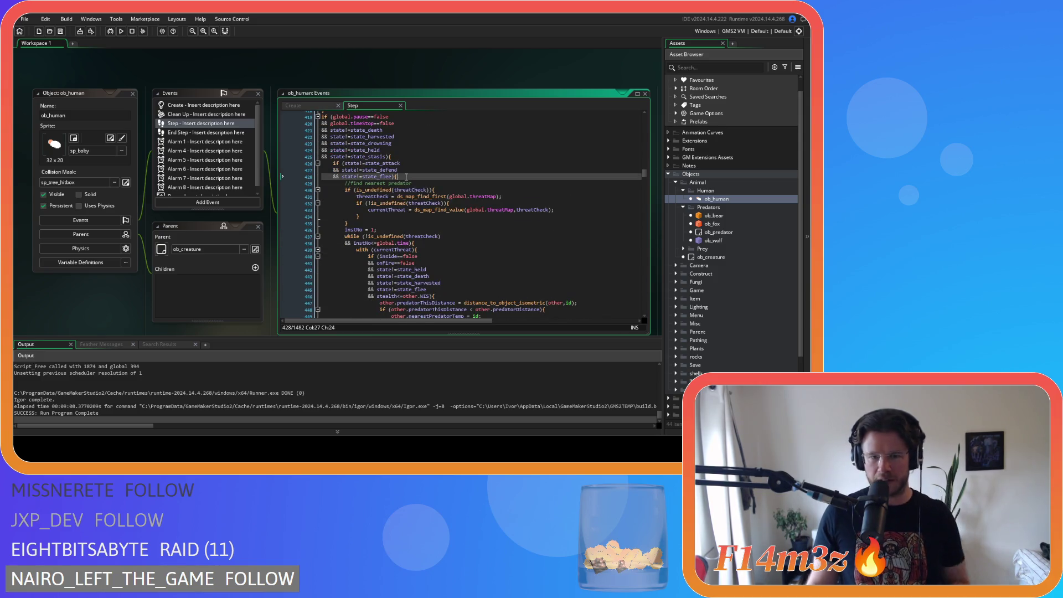
pyautogui.press('Left')
pyautogui.scroll(-2, 406, 176)
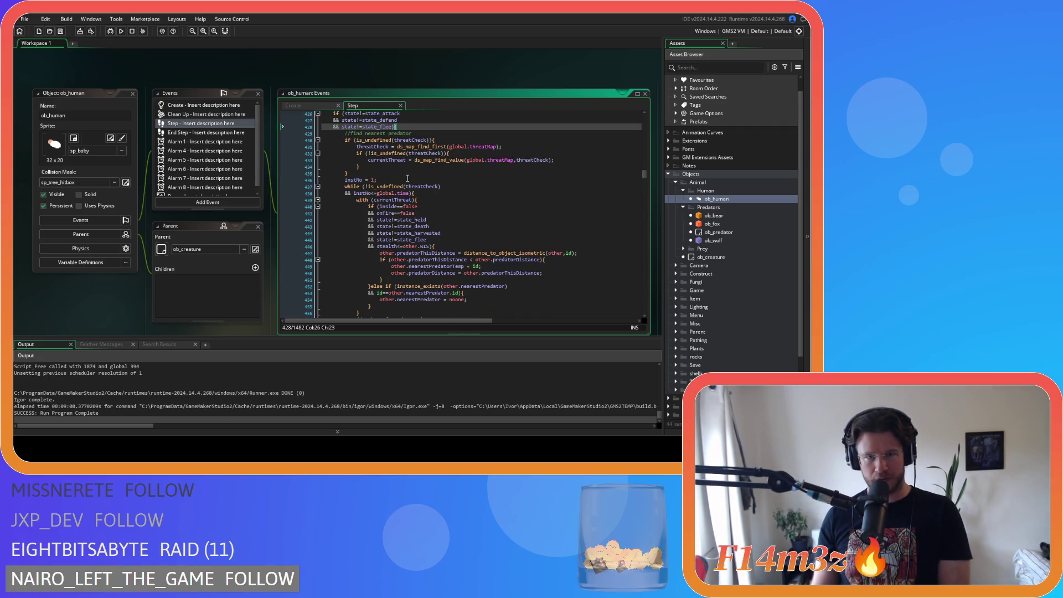
pyautogui.press('Right')
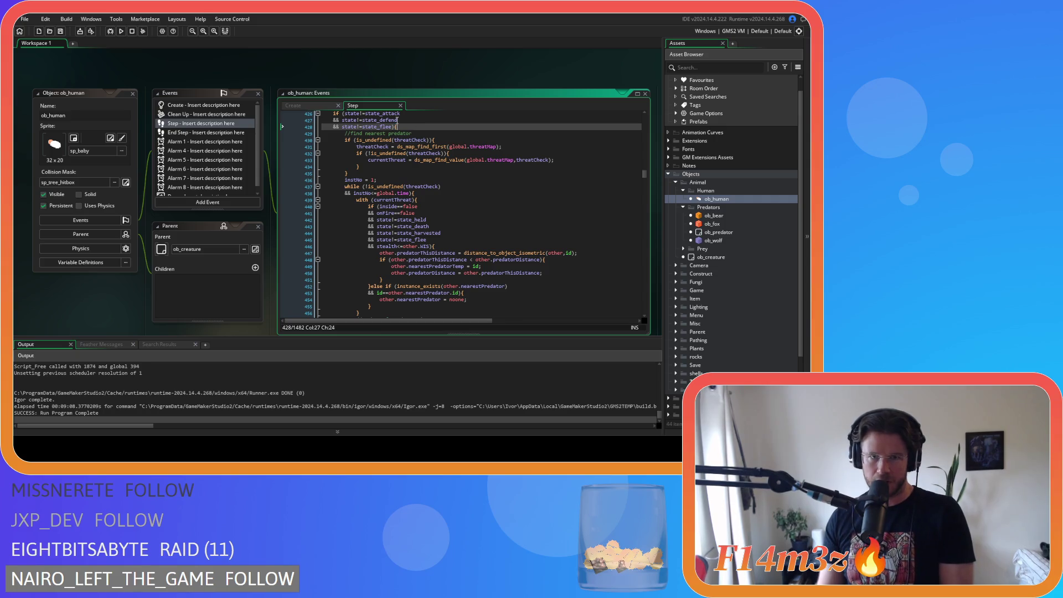
pyautogui.scroll(5, 409, 133)
pyautogui.scroll(-3, 437, 155)
pyautogui.press('Left')
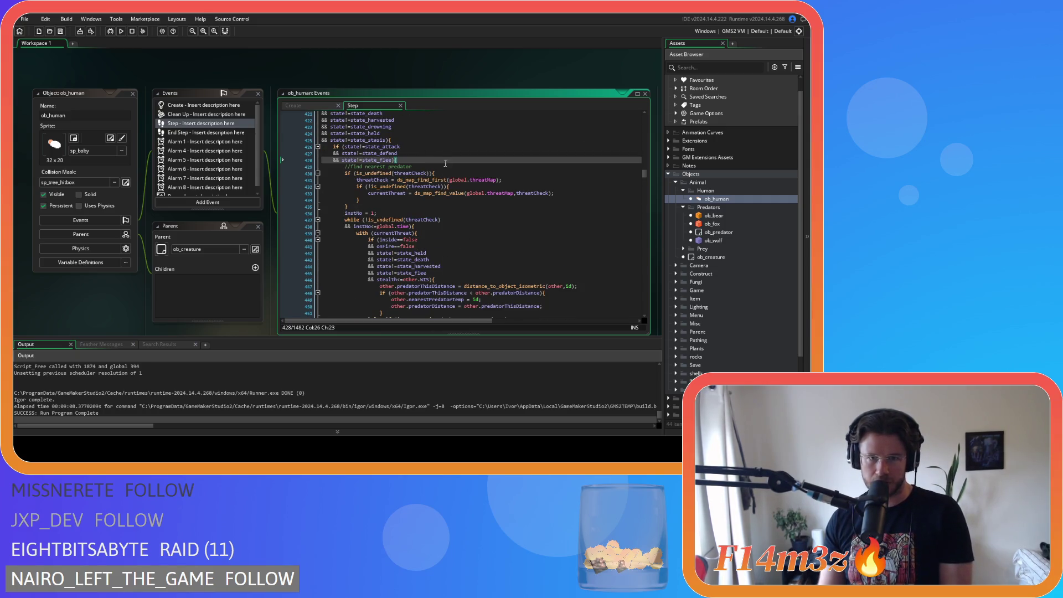
pyautogui.scroll(-8, 467, 194)
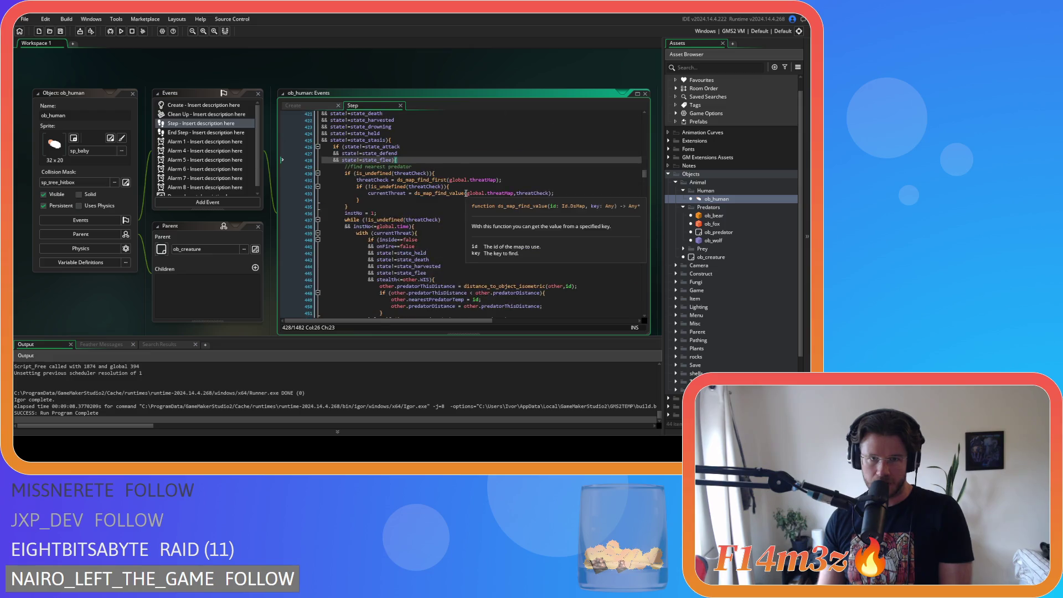
pyautogui.scroll(-10, 465, 183)
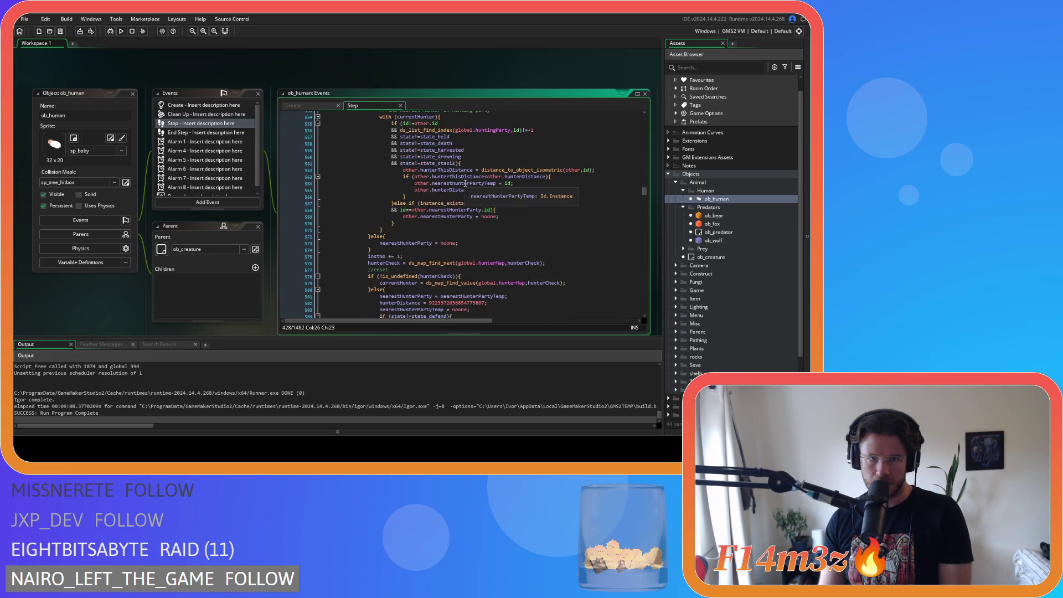
pyautogui.scroll(-7, 465, 183)
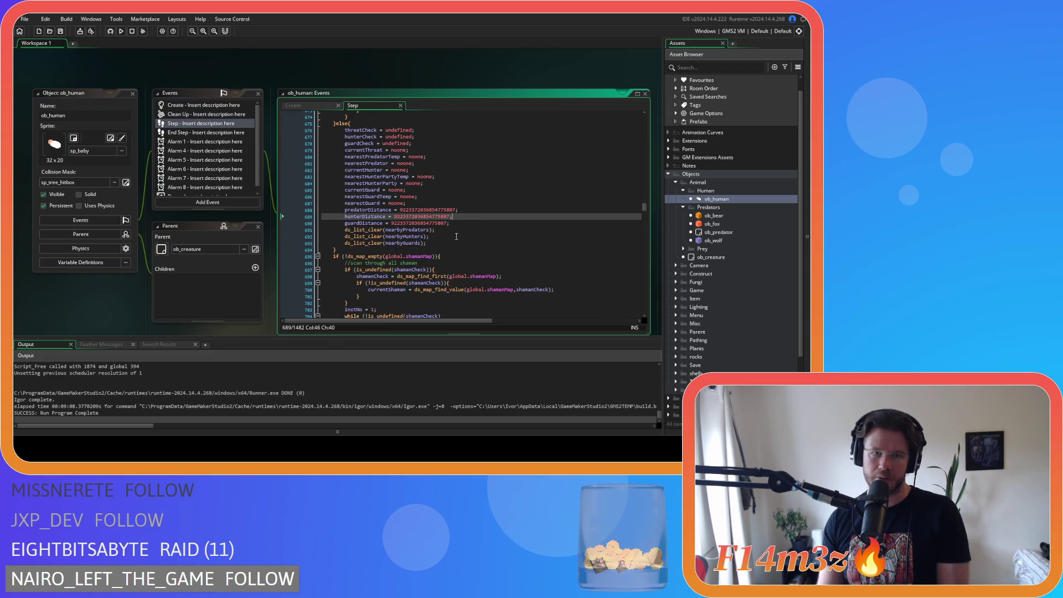
pyautogui.click(475, 222)
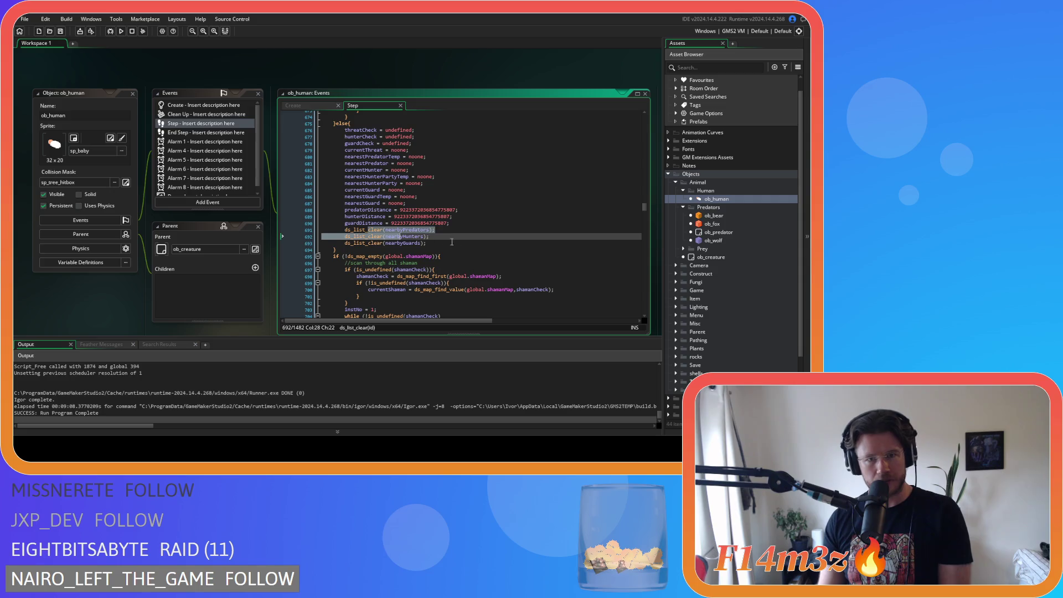
pyautogui.moveTo(453, 216); pyautogui.dragTo(412, 216)
pyautogui.press('Home')
pyautogui.hotkey('shift', 'Up')
pyautogui.press('Down')
pyautogui.press('Down')
pyautogui.press('End')
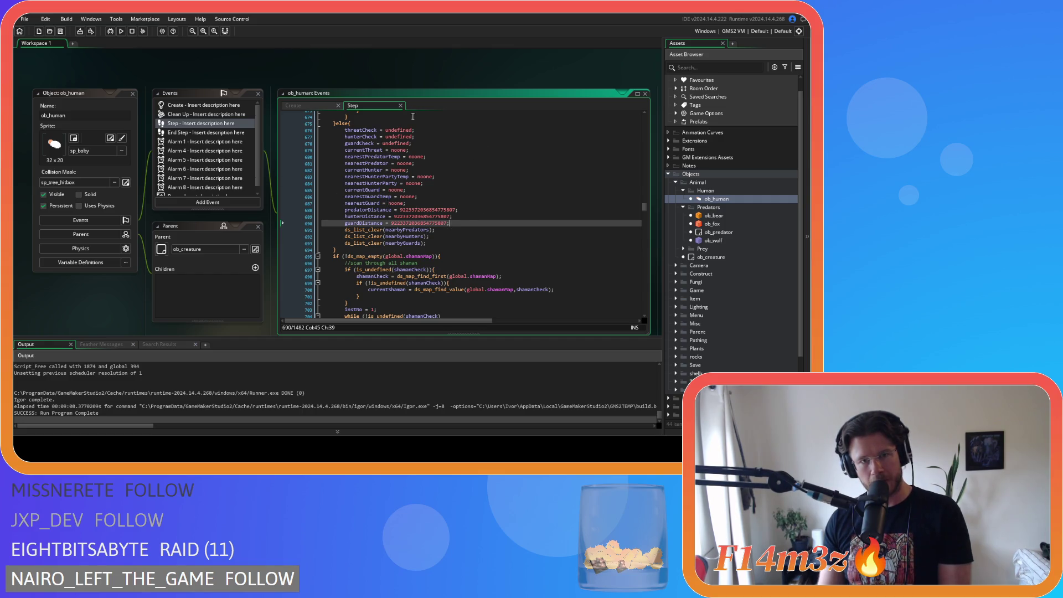
pyautogui.scroll(5, 260, 186)
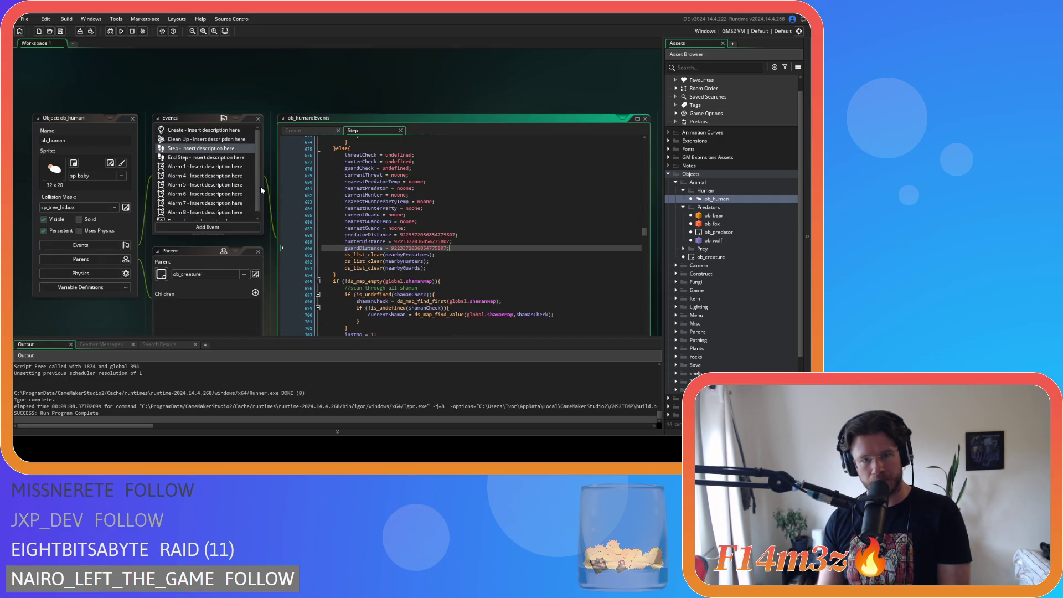
pyautogui.scroll(-1, 260, 186)
pyautogui.click(437, 163)
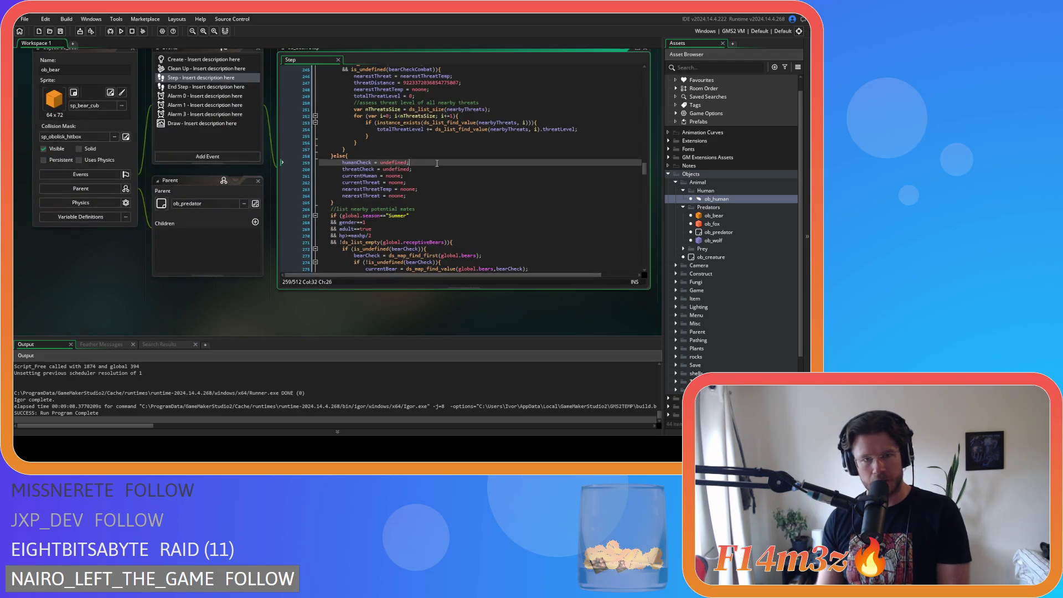
# Step: Look over ob_bear's threatCheck reset and the human check near line 94
pyautogui.press('Down')
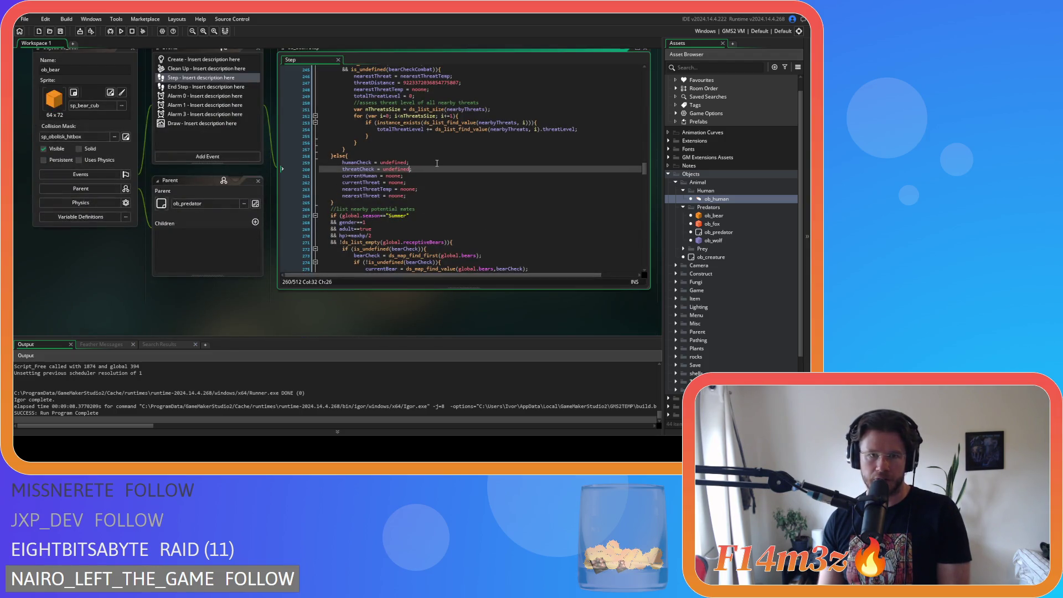
pyautogui.scroll(4, 438, 166)
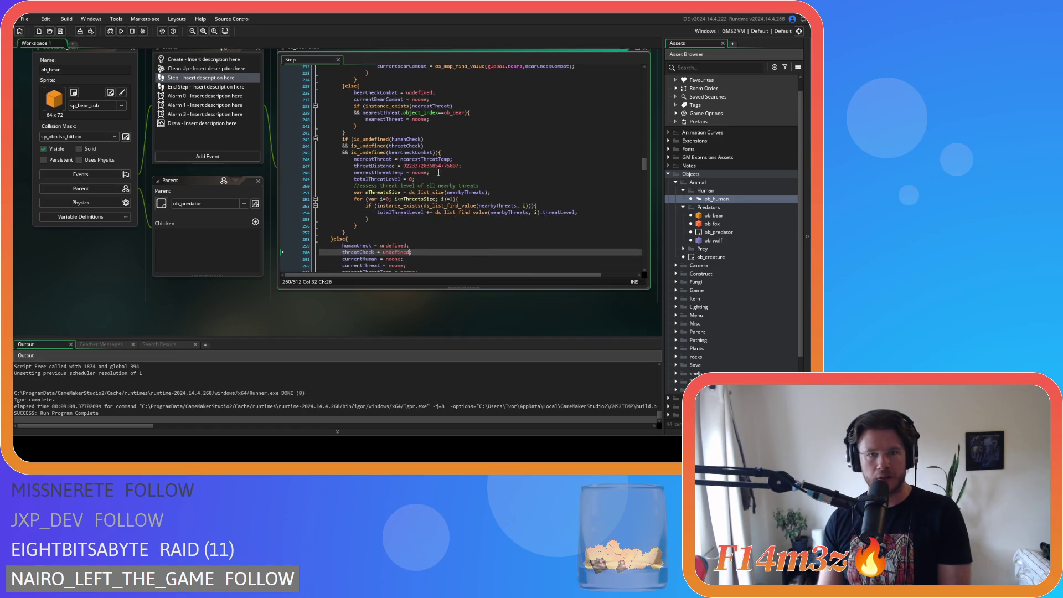
pyautogui.scroll(2, 439, 172)
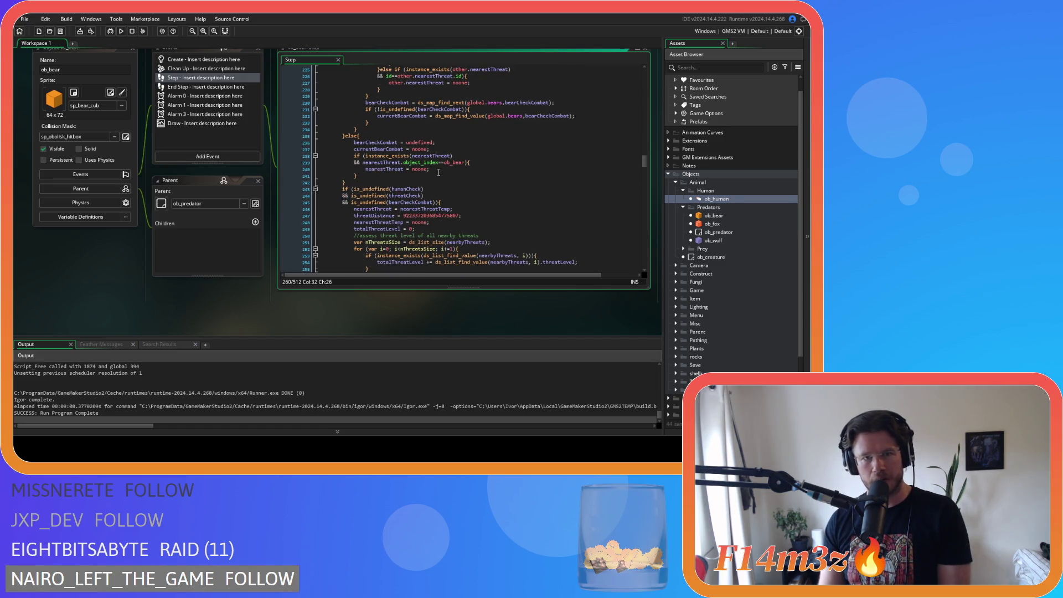
pyautogui.scroll(-4, 438, 172)
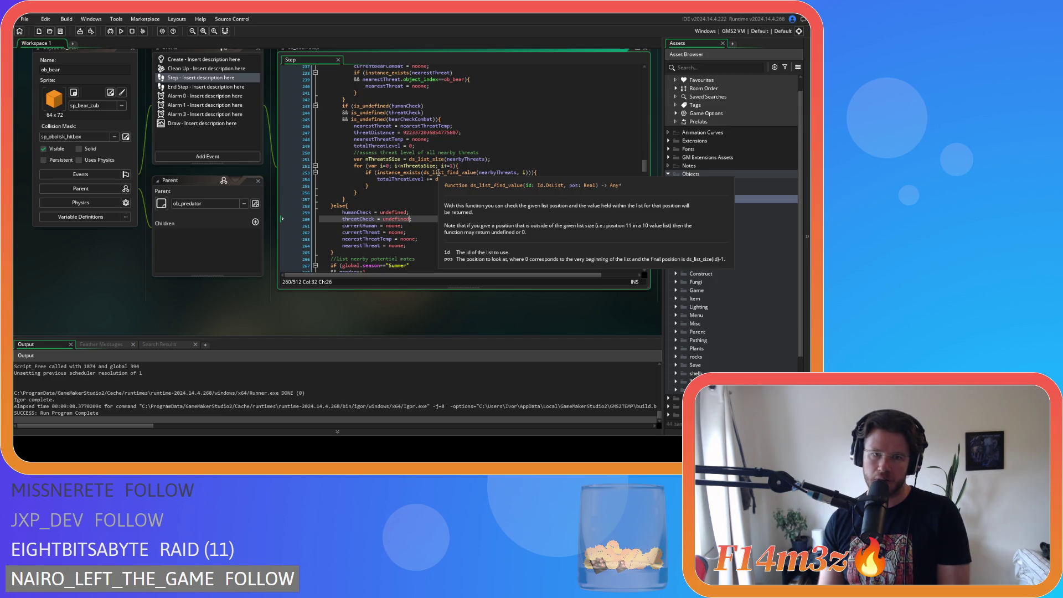
pyautogui.scroll(20, 438, 172)
pyautogui.scroll(20, 438, 172)
pyautogui.scroll(-3, 388, 163)
pyautogui.click(407, 146)
pyautogui.scroll(-5, 346, 185)
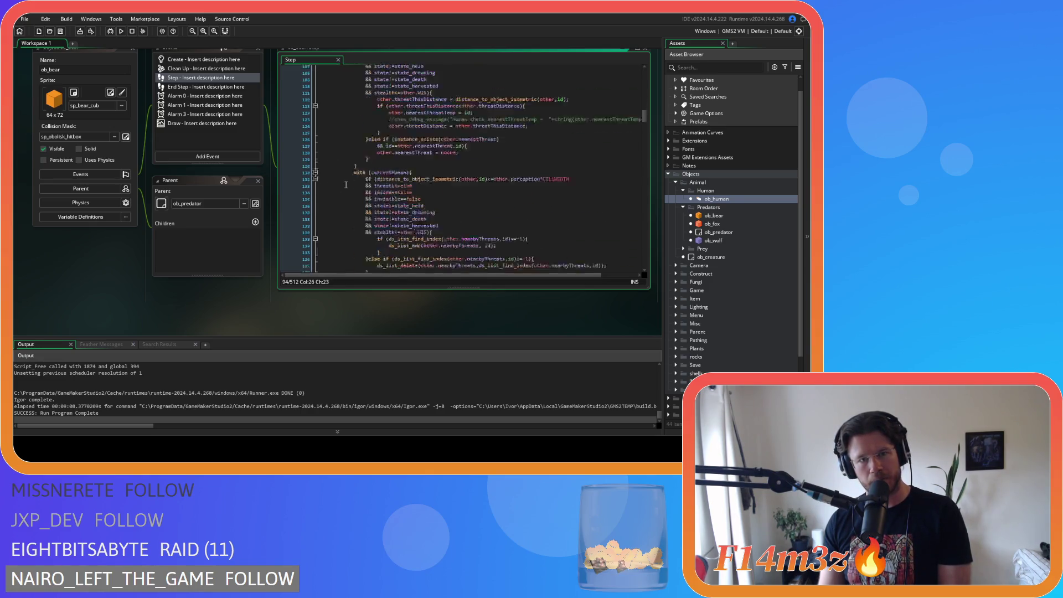
pyautogui.scroll(-20, 346, 185)
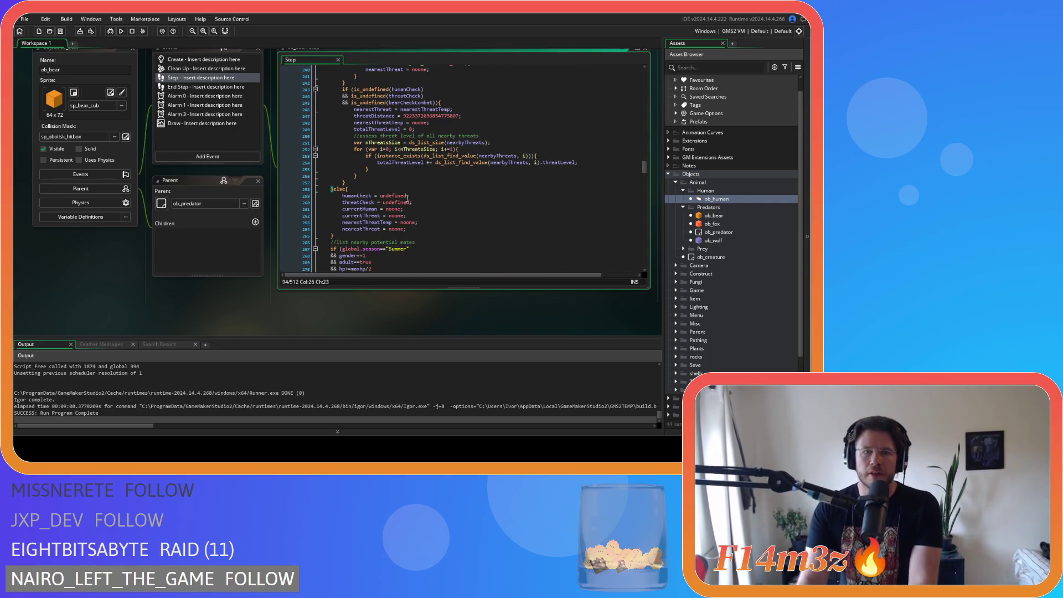
pyautogui.scroll(5, 409, 185)
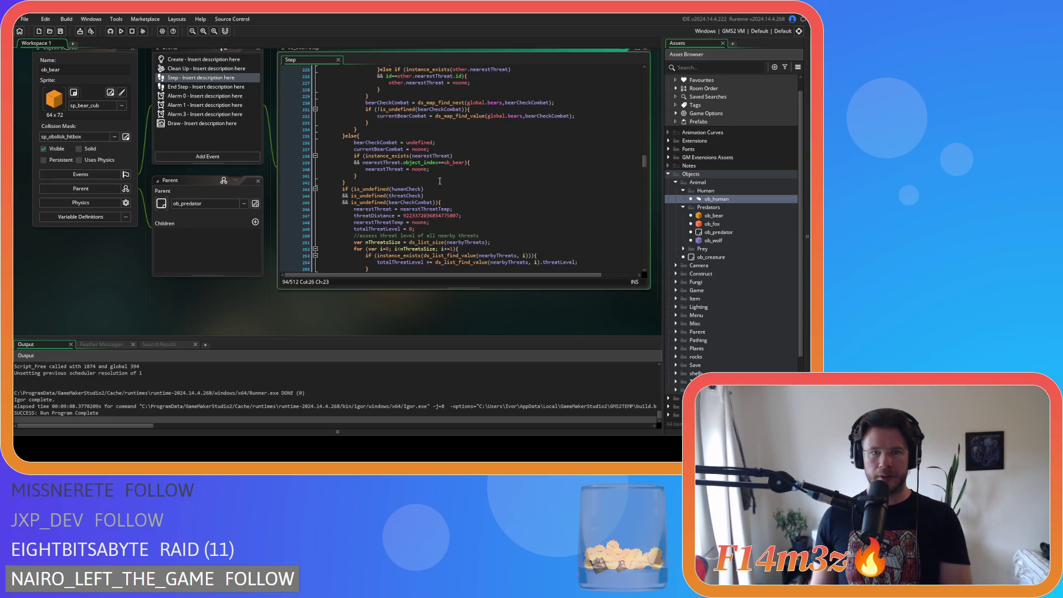
pyautogui.scroll(2, 345, 165)
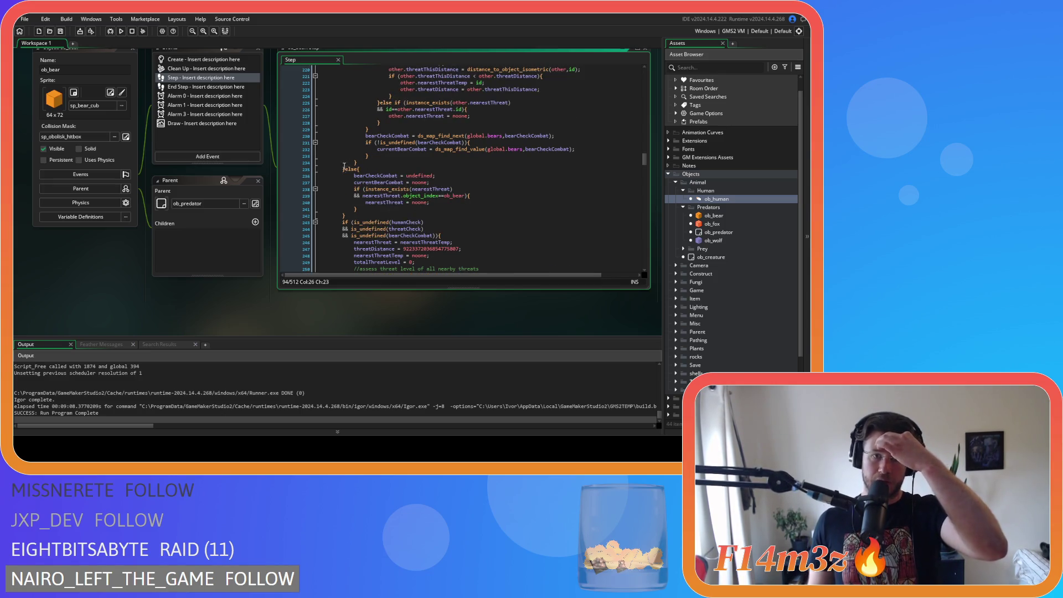
# Step: Review the else branch setting nearestThreat to noone for another ob_bear, then return to ob_human
pyautogui.click(343, 168)
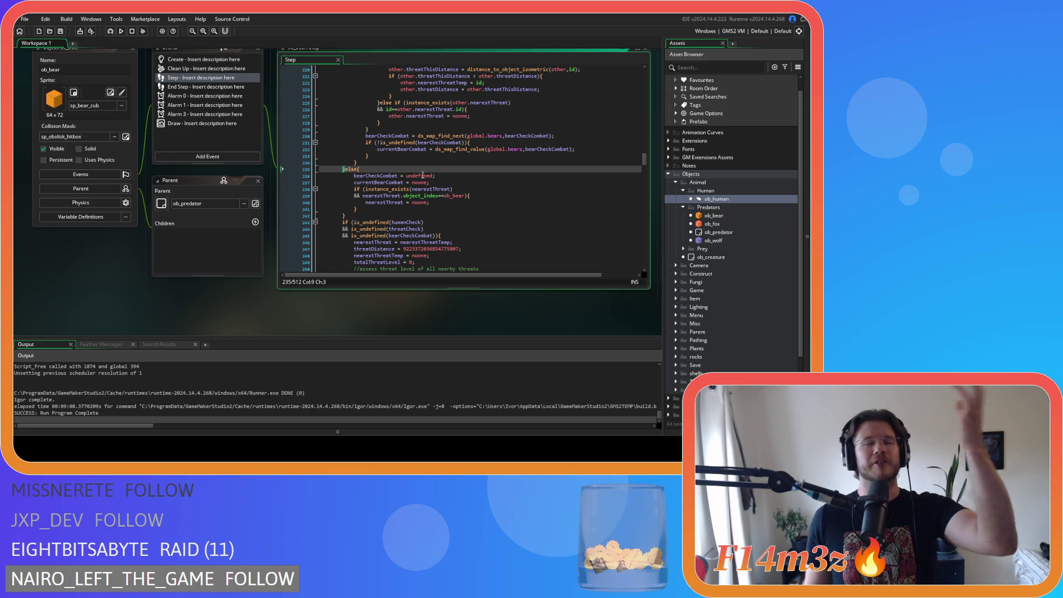
pyautogui.moveTo(398, 189)
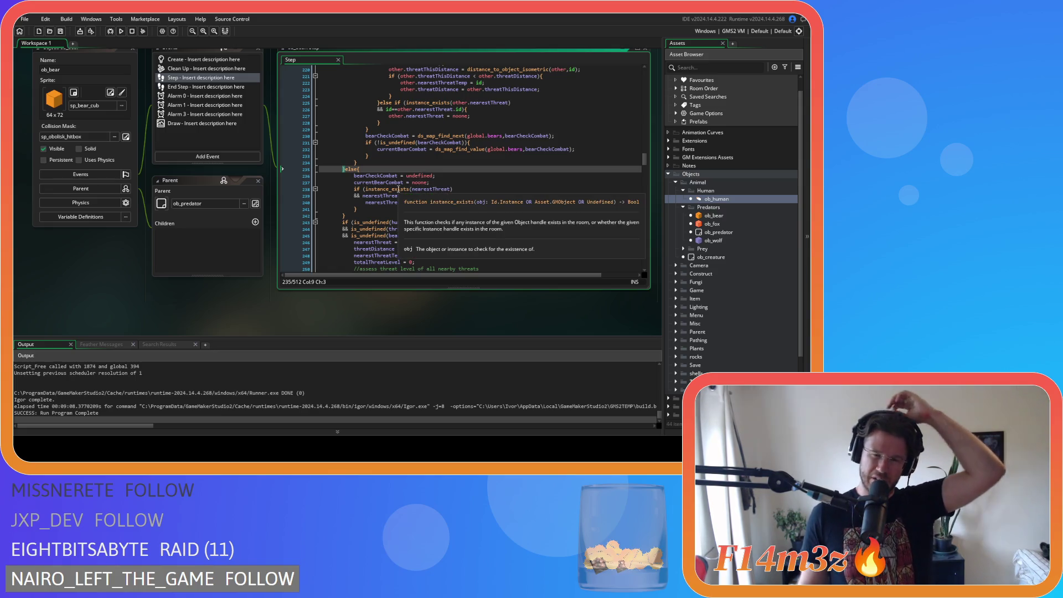
pyautogui.scroll(10, 411, 185)
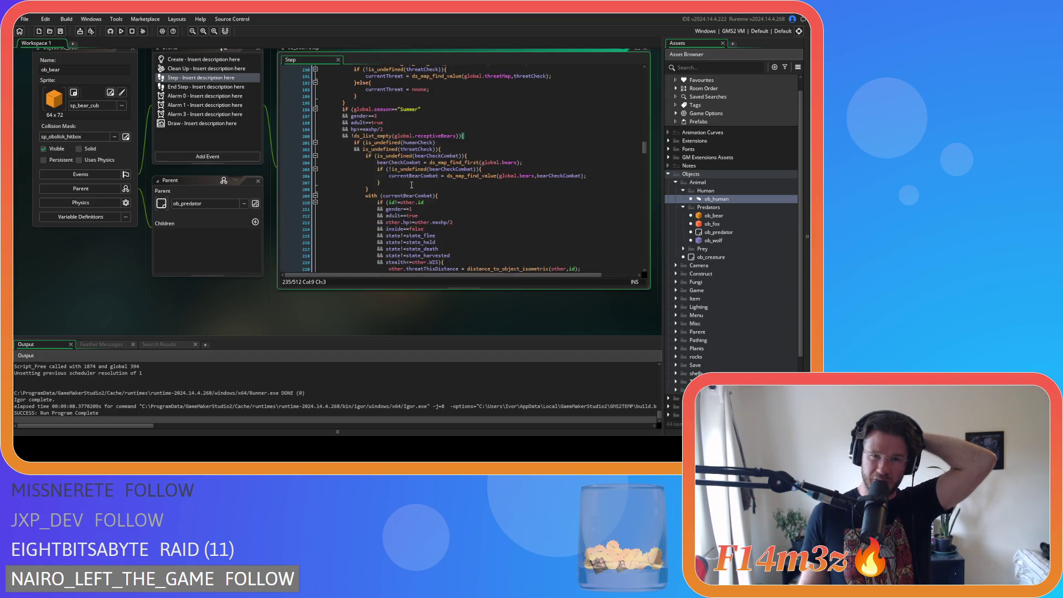
pyautogui.scroll(2, 412, 185)
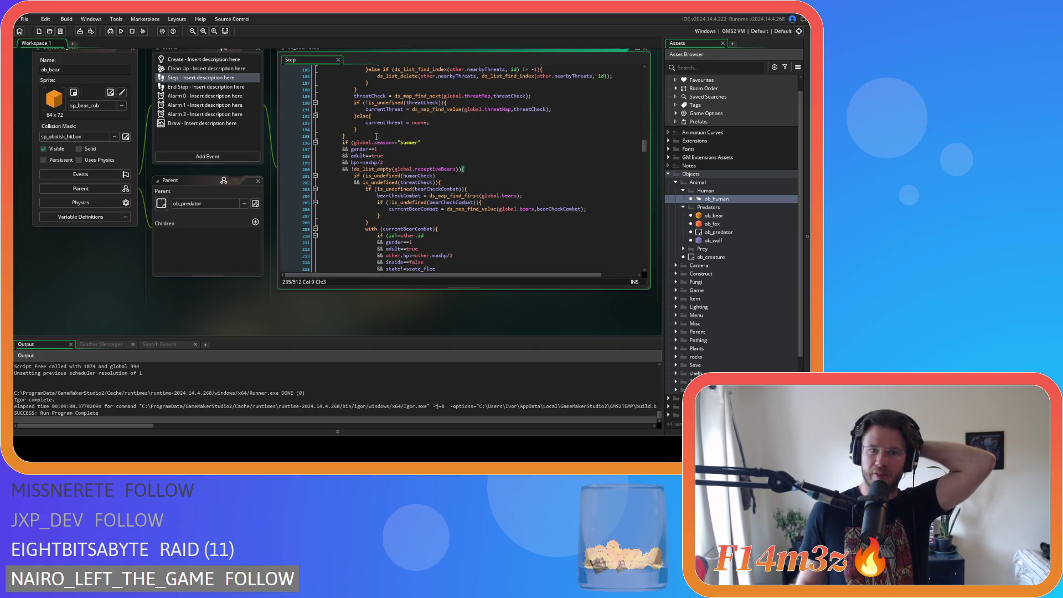
pyautogui.scroll(-12, 387, 150)
pyautogui.moveTo(386, 159); pyautogui.dragTo(396, 179)
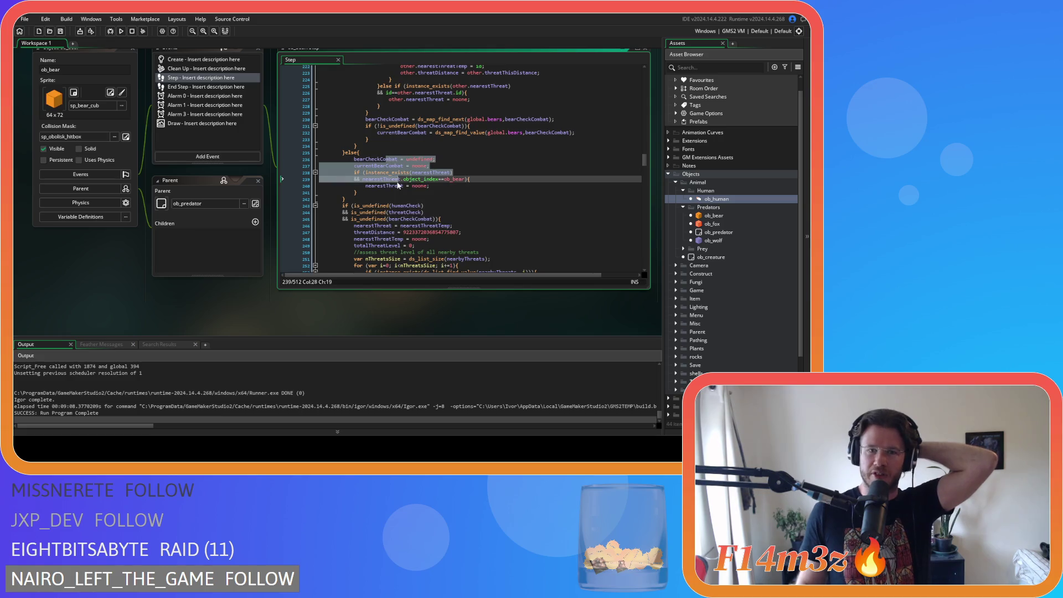
pyautogui.click(448, 187)
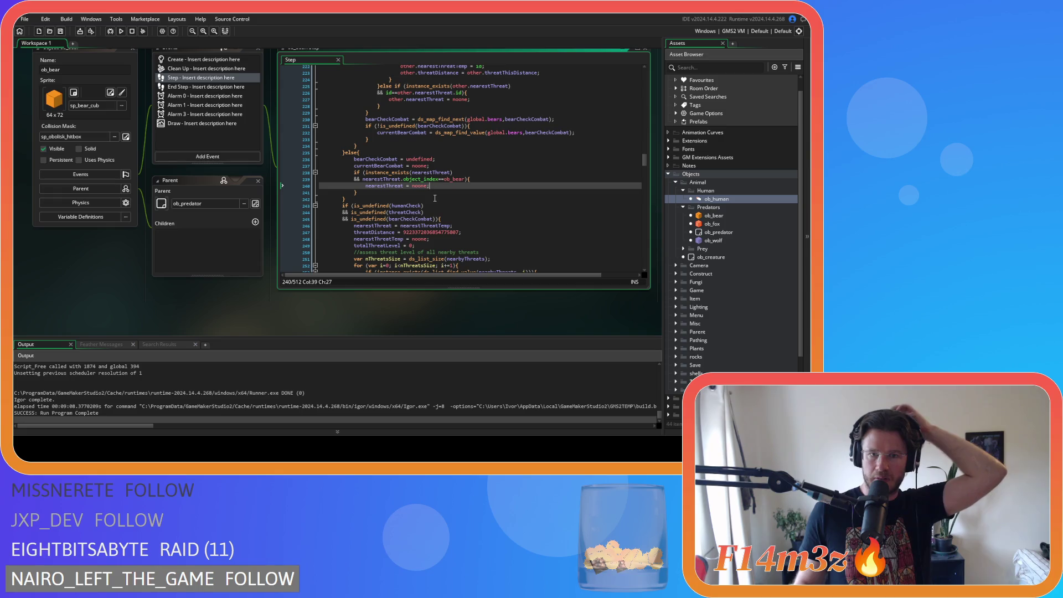
pyautogui.scroll(-3, 435, 198)
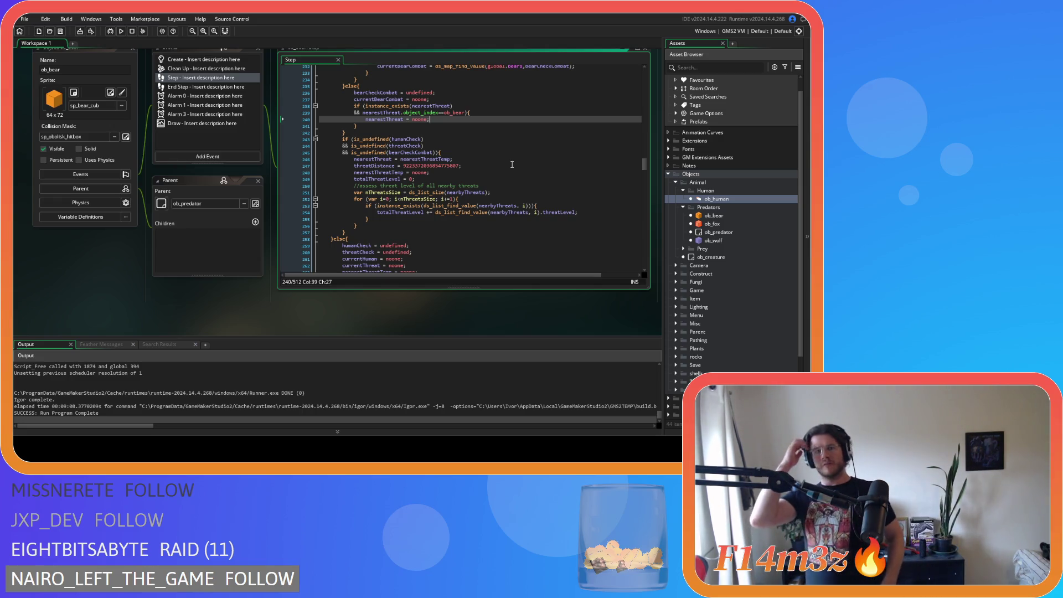
pyautogui.scroll(10, 189, 187)
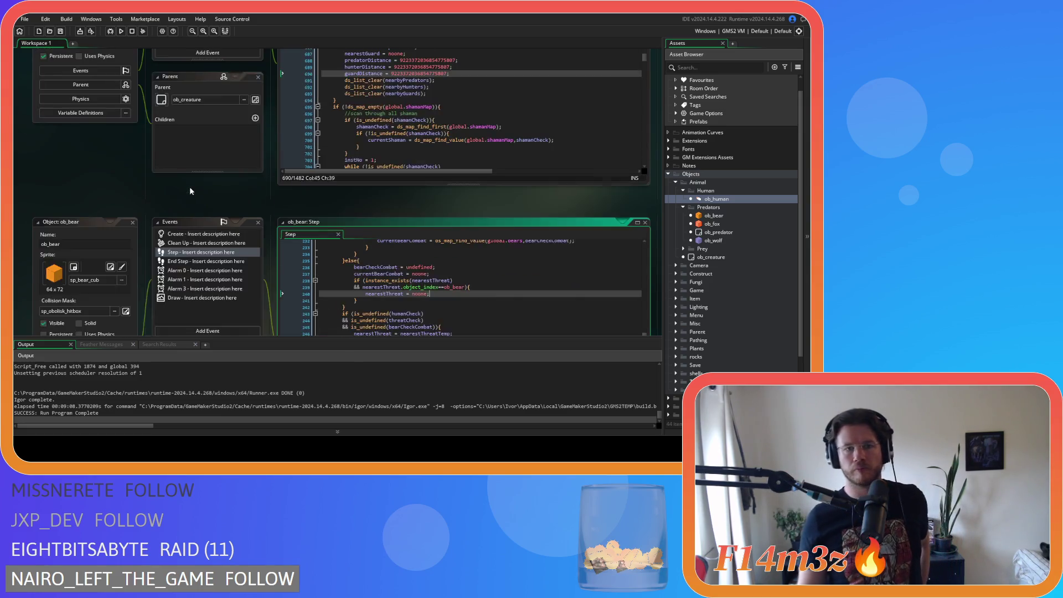
# Step: Check ob_human's nearestGuardTemp reset near line 661, then go back to ob_bear's Step
pyautogui.scroll(-5, 409, 263)
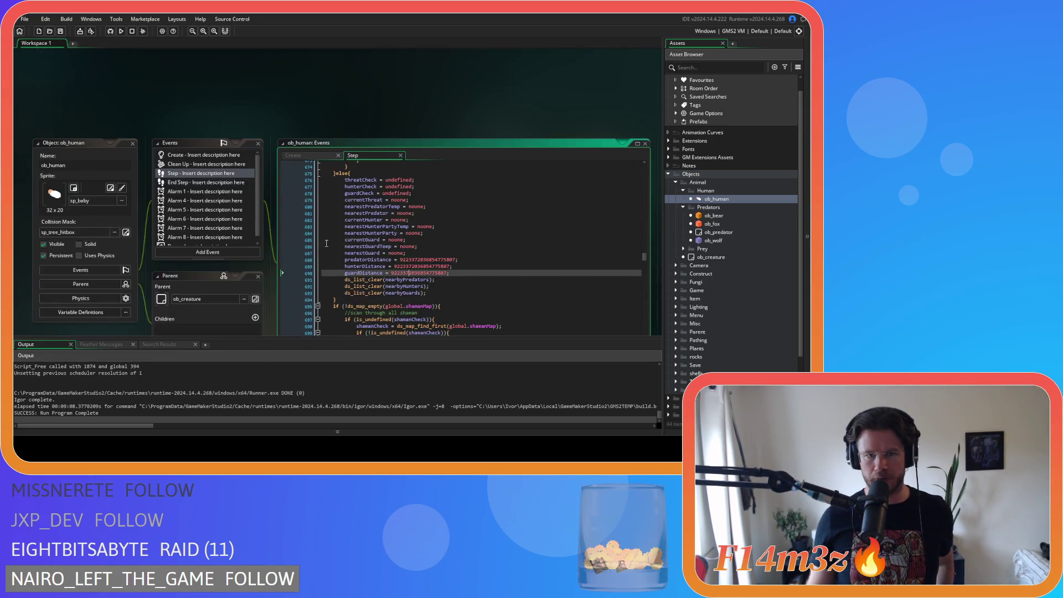
pyautogui.click(394, 209)
pyautogui.scroll(8, 394, 209)
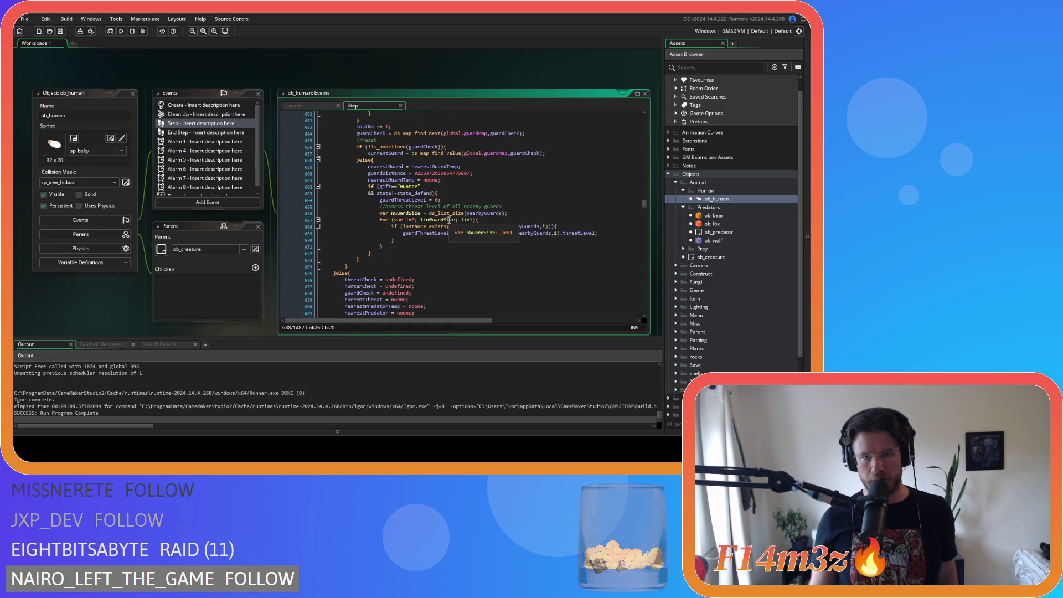
pyautogui.click(451, 179)
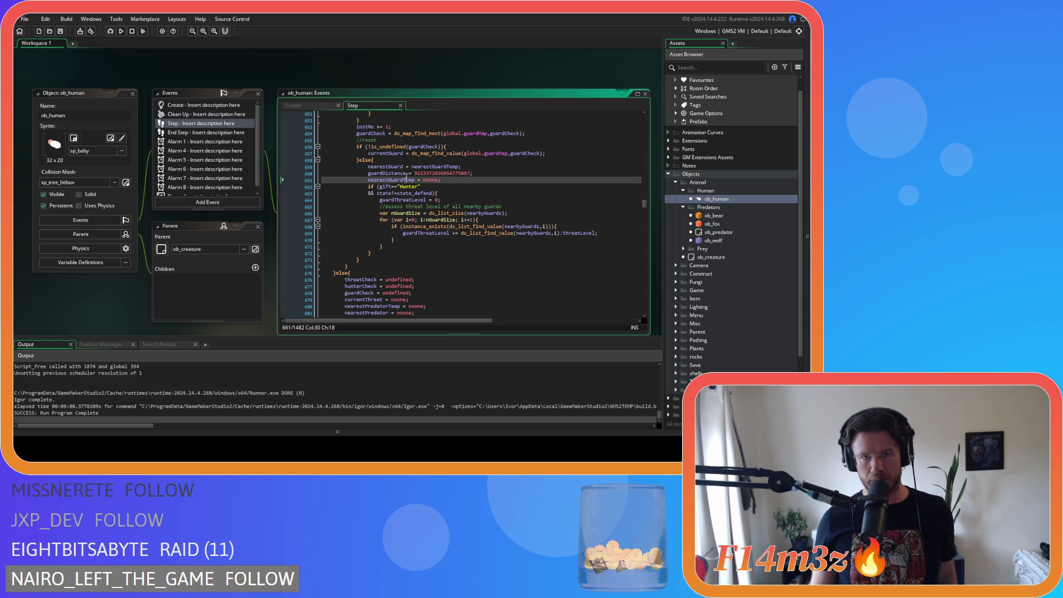
pyautogui.scroll(-10, 257, 221)
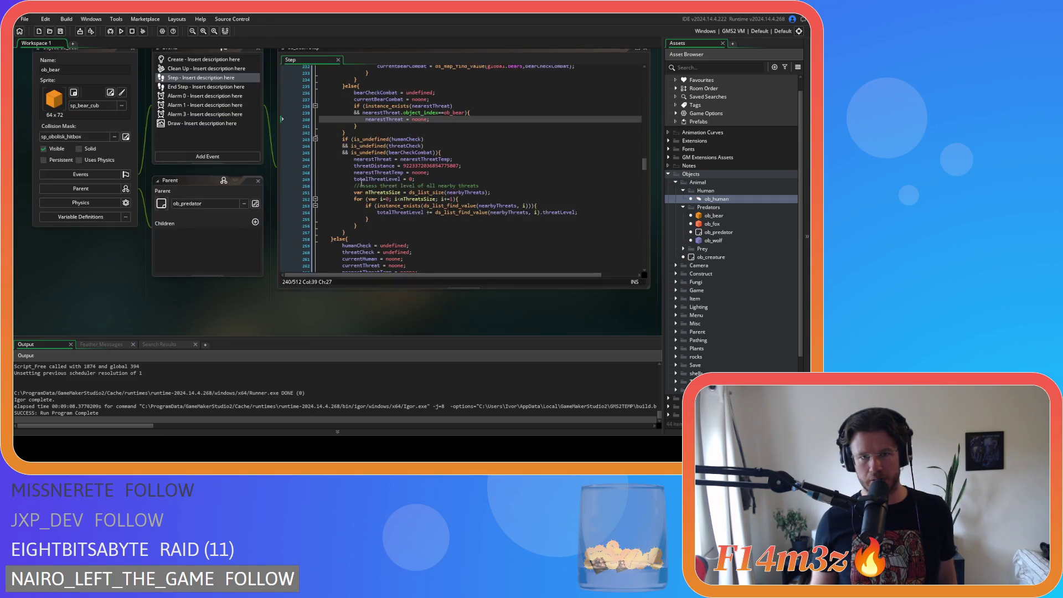
pyautogui.click(399, 178)
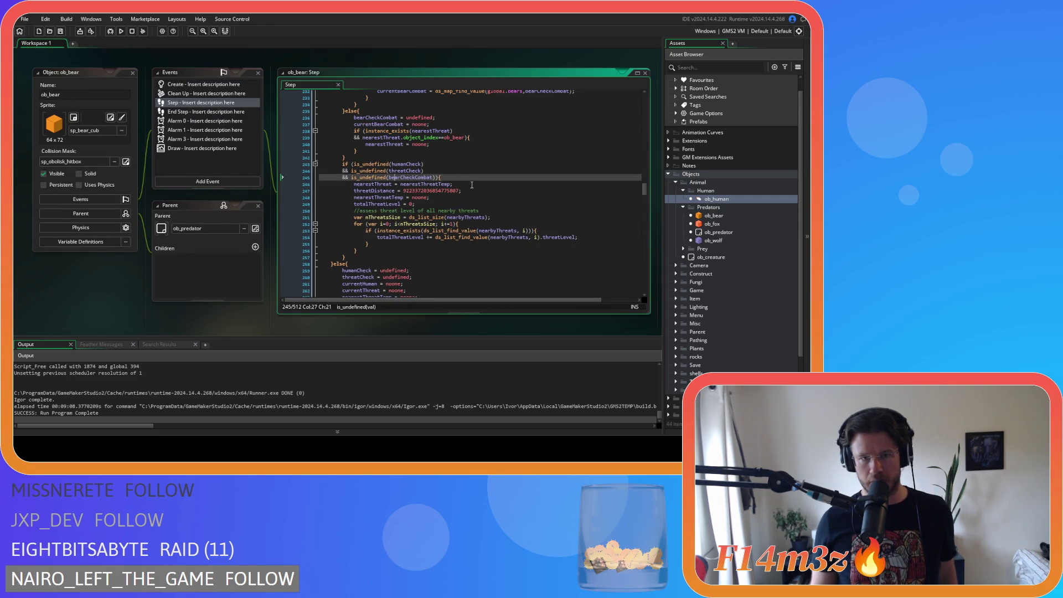
pyautogui.click(434, 197)
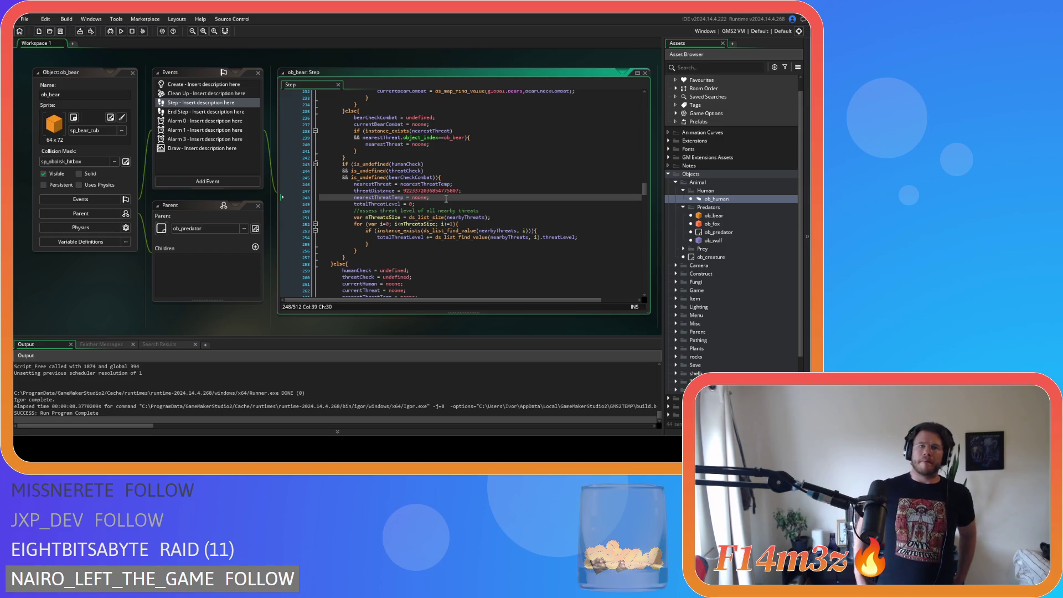
pyautogui.scroll(3, 489, 191)
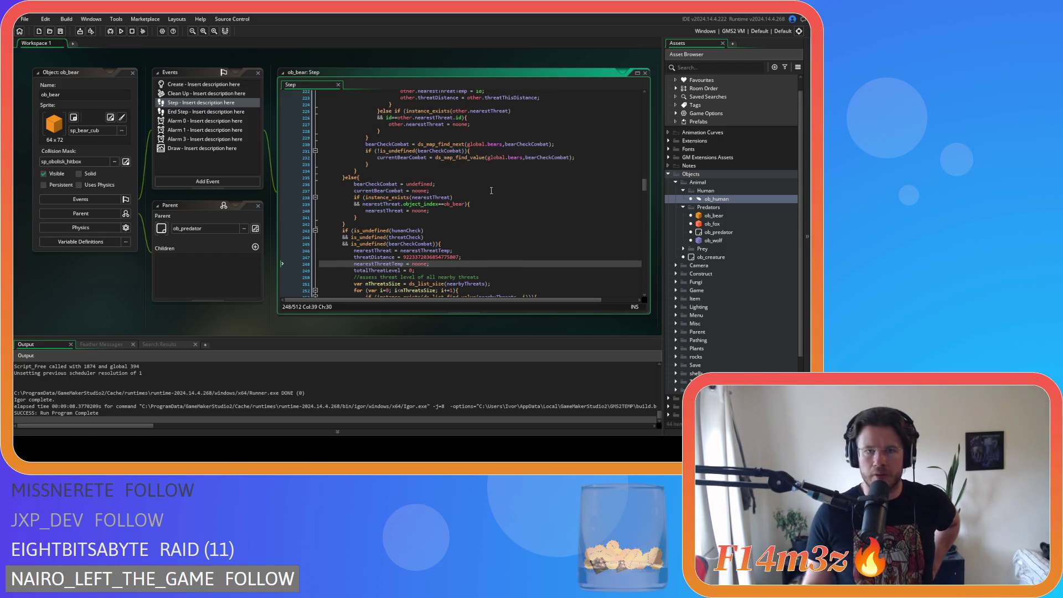
pyautogui.click(490, 184)
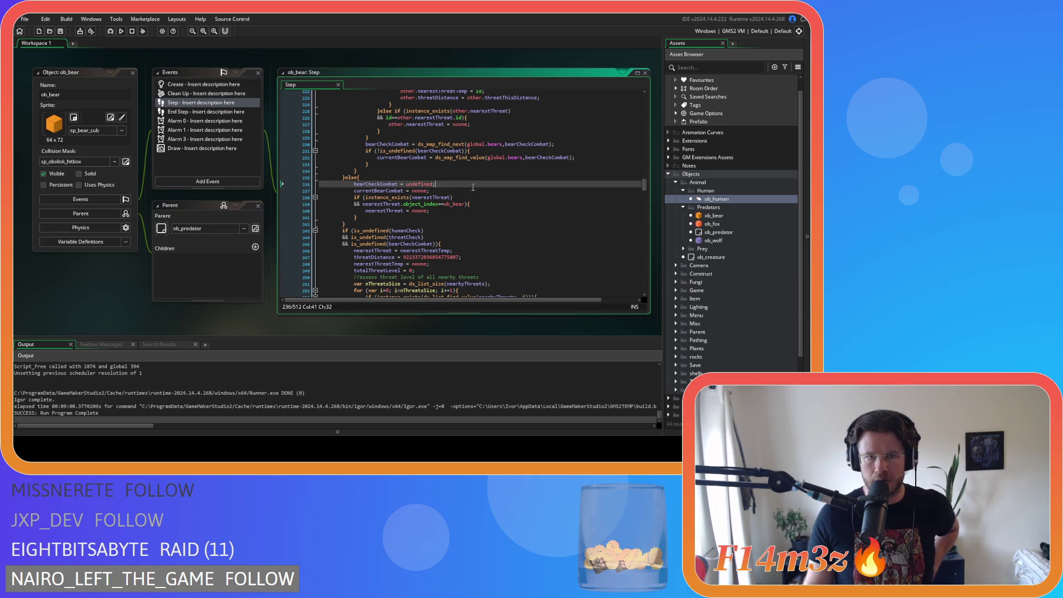
pyautogui.click(477, 192)
pyautogui.click(344, 177)
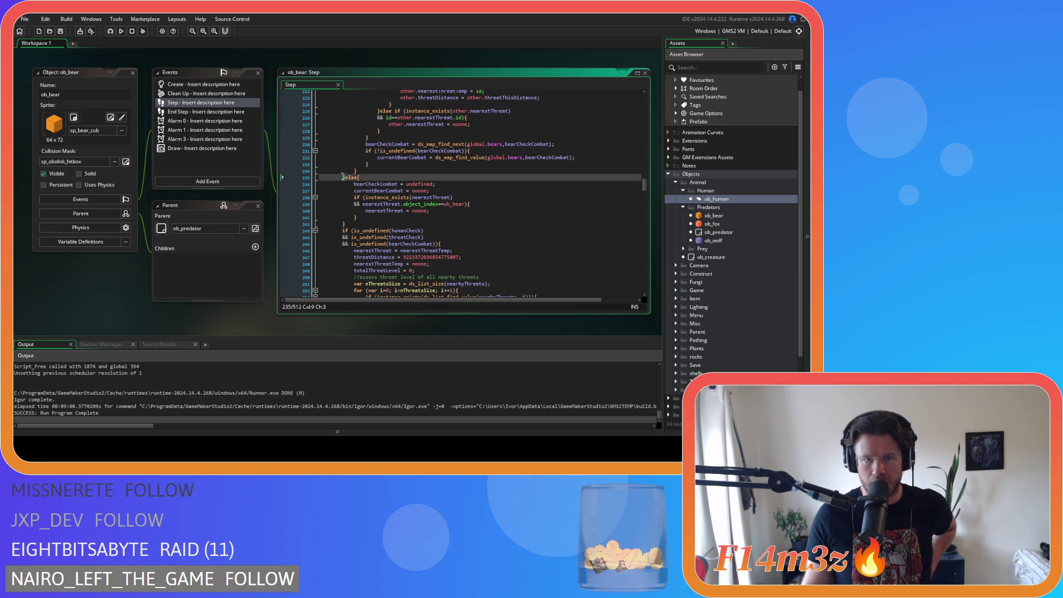
pyautogui.scroll(6, 452, 173)
pyautogui.scroll(-2, 457, 182)
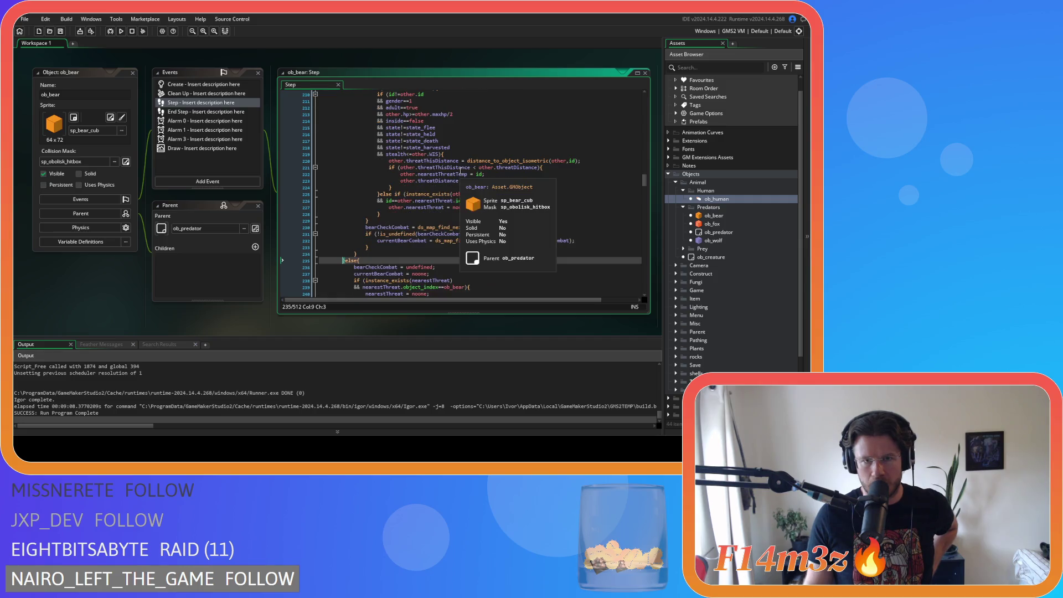
pyautogui.scroll(-7, 531, 215)
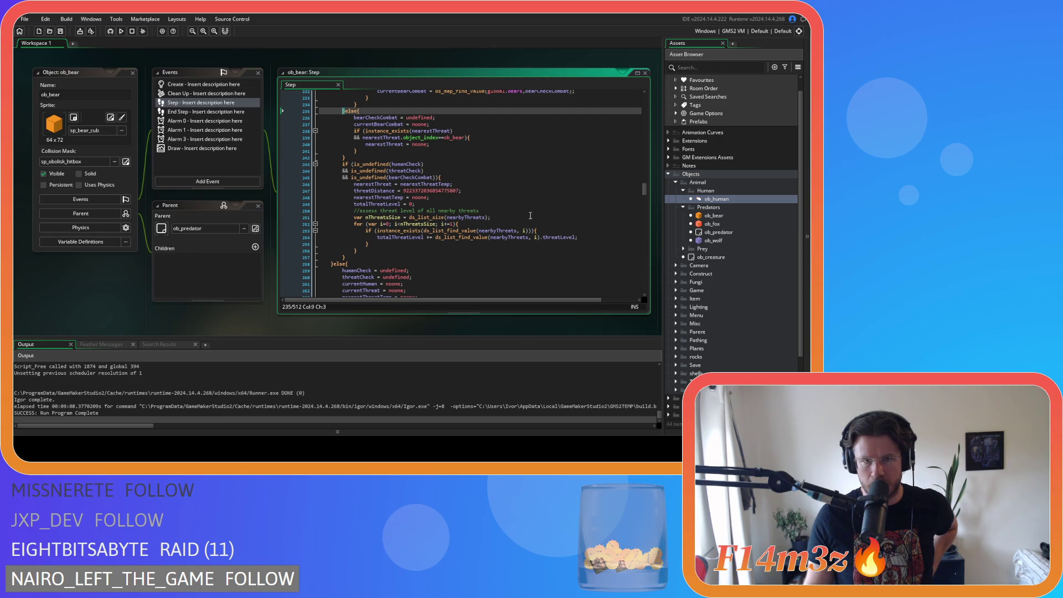
pyautogui.scroll(4, 530, 215)
pyautogui.scroll(1, 530, 216)
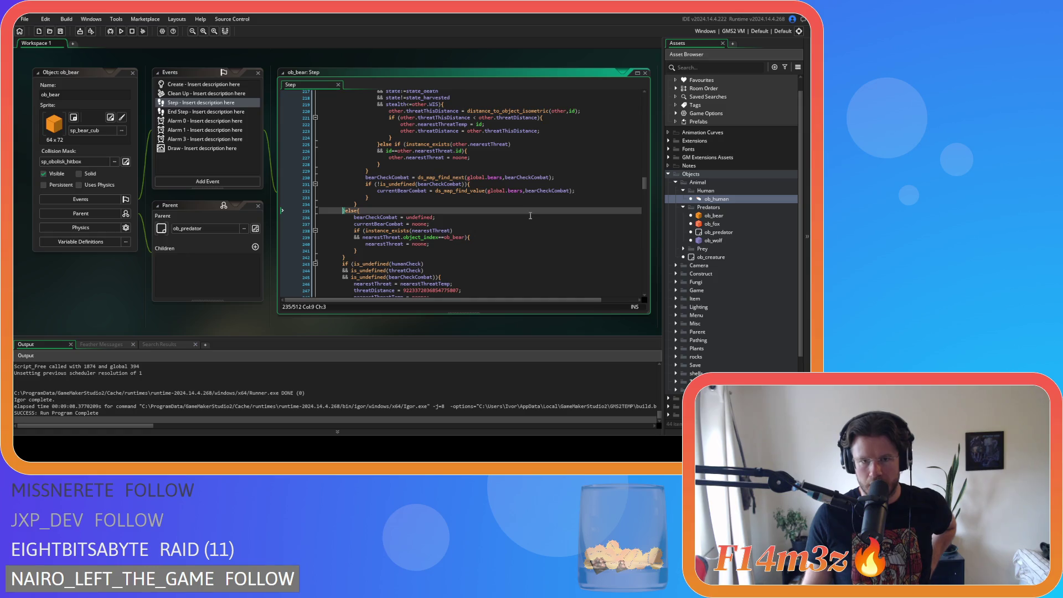
pyautogui.scroll(-5, 530, 216)
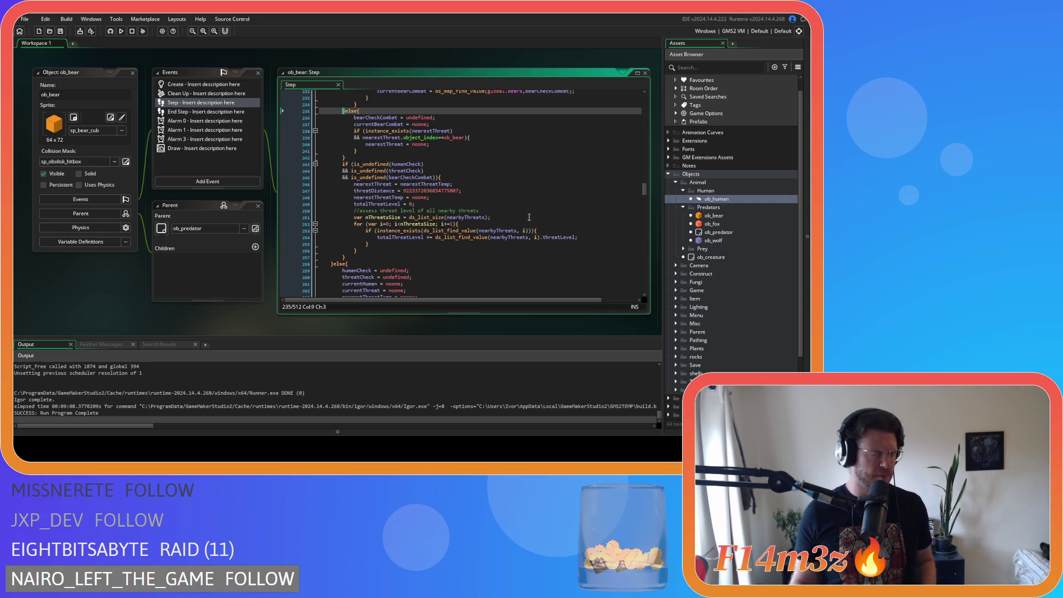
pyautogui.click(481, 210)
pyautogui.click(413, 197)
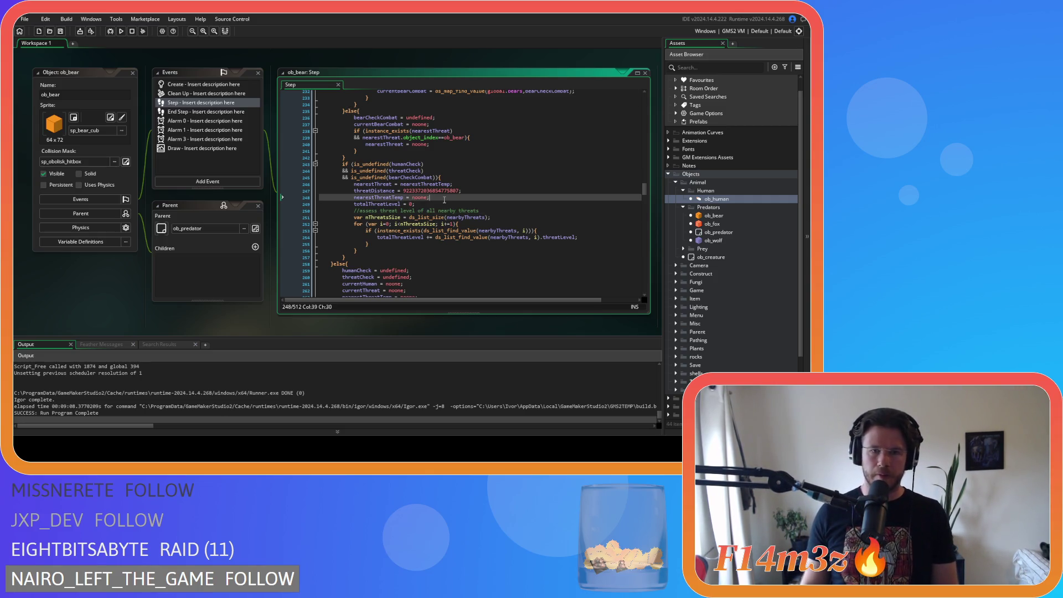
pyautogui.click(438, 224)
pyautogui.click(429, 237)
pyautogui.click(423, 244)
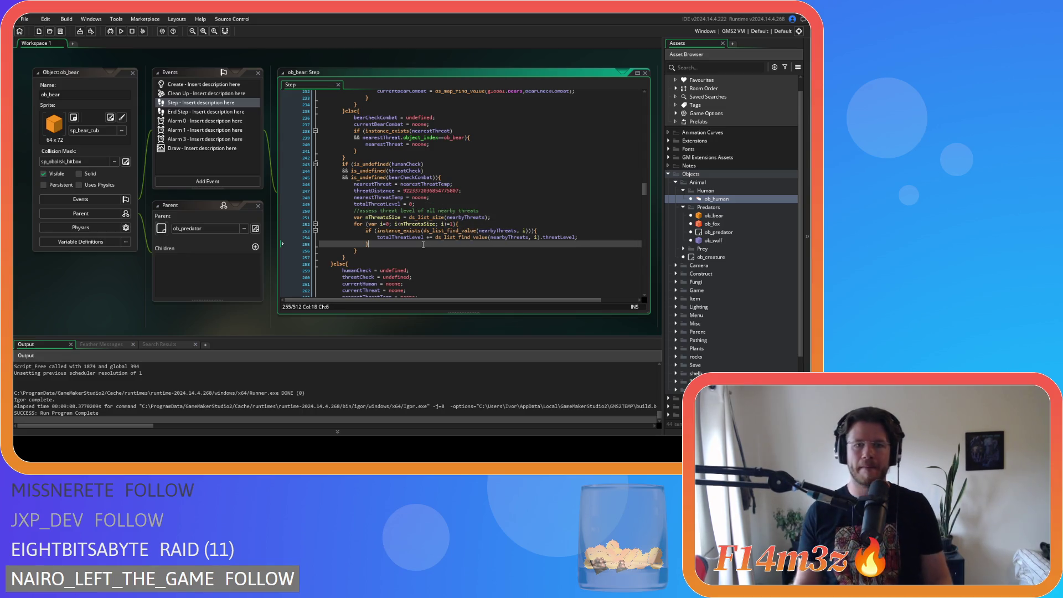
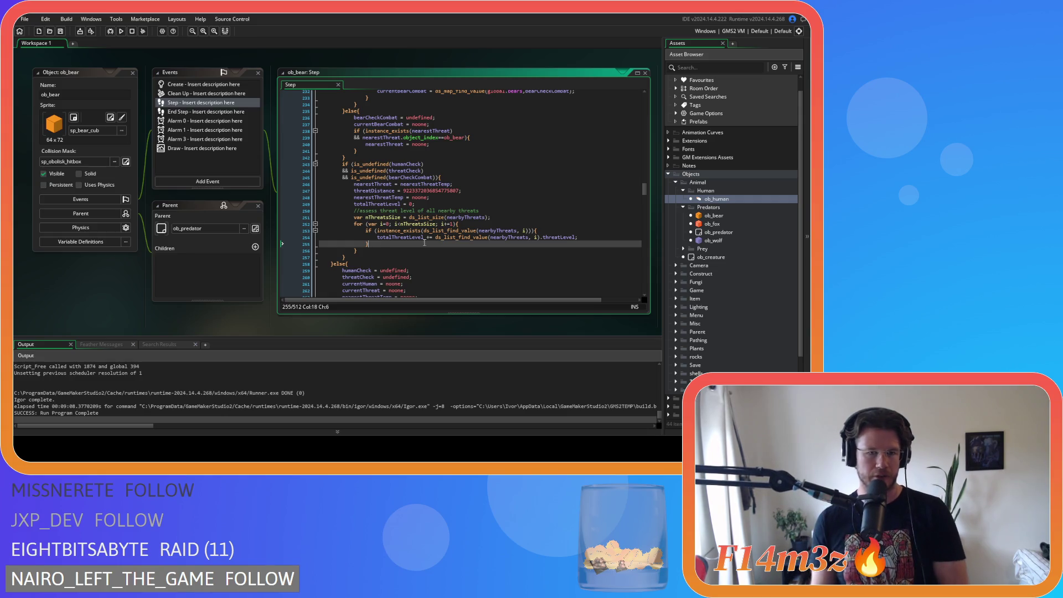
# Step: Review the threat list size, threat loop and threat level sum lines, then the else-branch resets
pyautogui.click(436, 217)
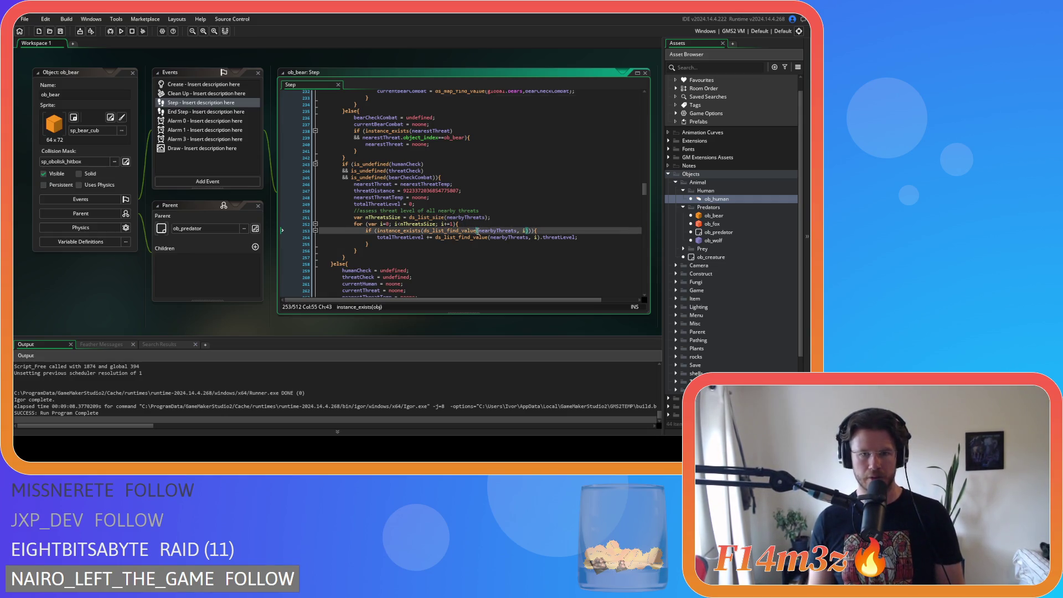
pyautogui.click(411, 244)
pyautogui.click(427, 237)
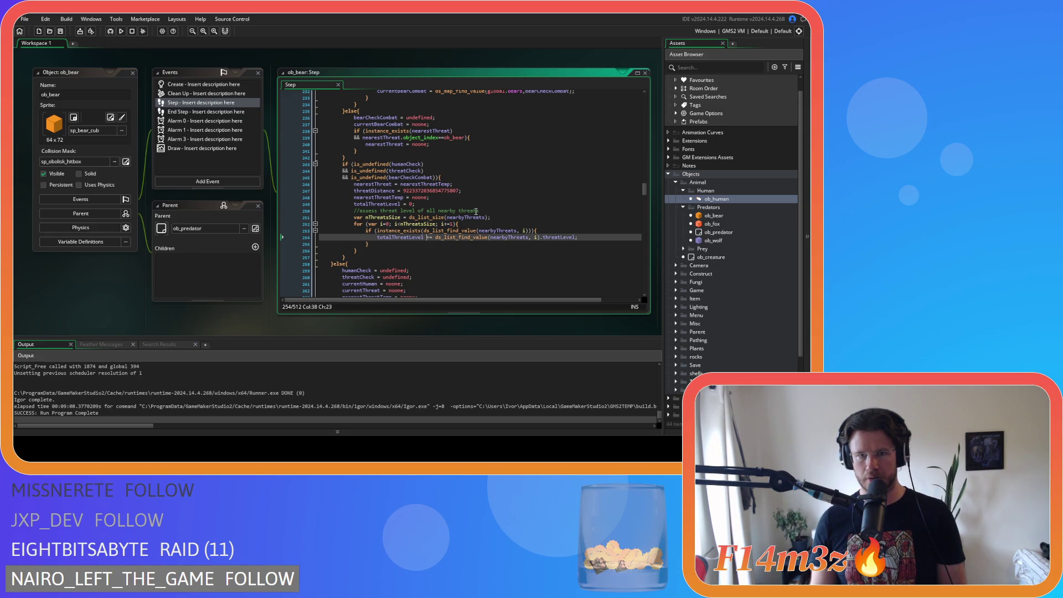
pyautogui.scroll(-6, 470, 216)
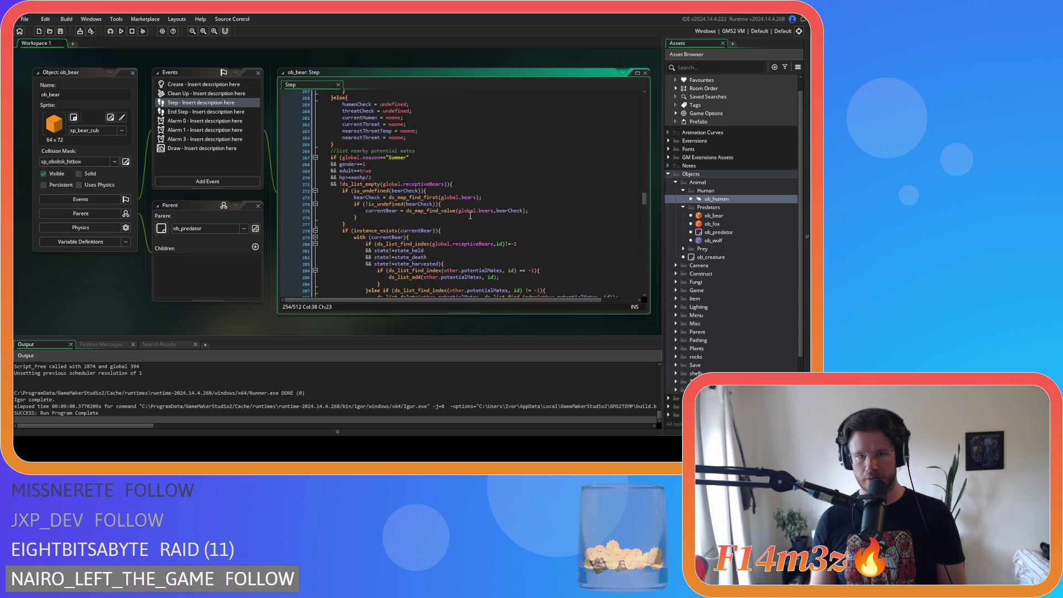
pyautogui.click(437, 160)
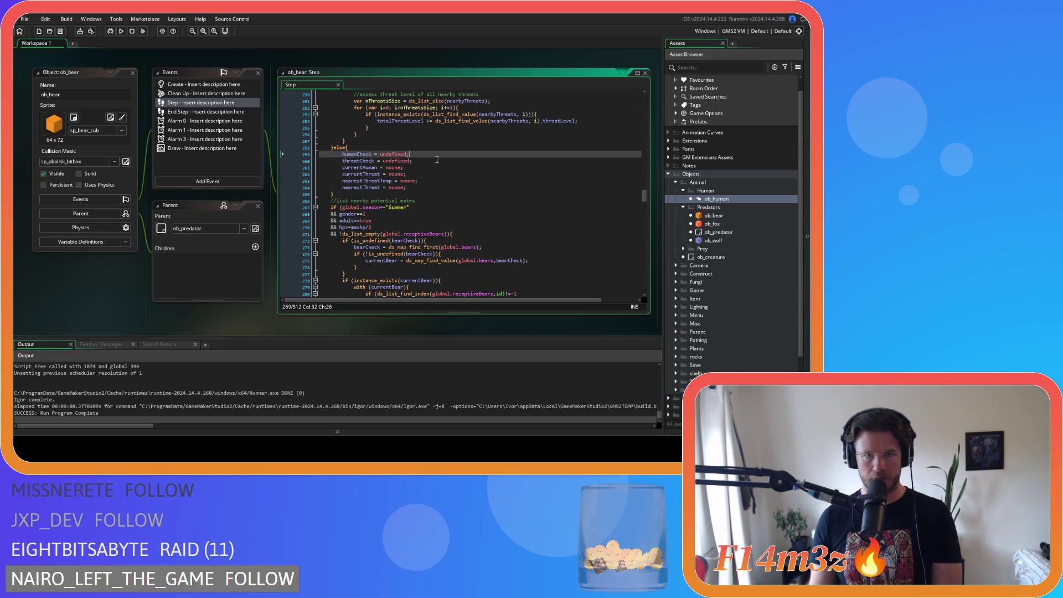
pyautogui.press('Down')
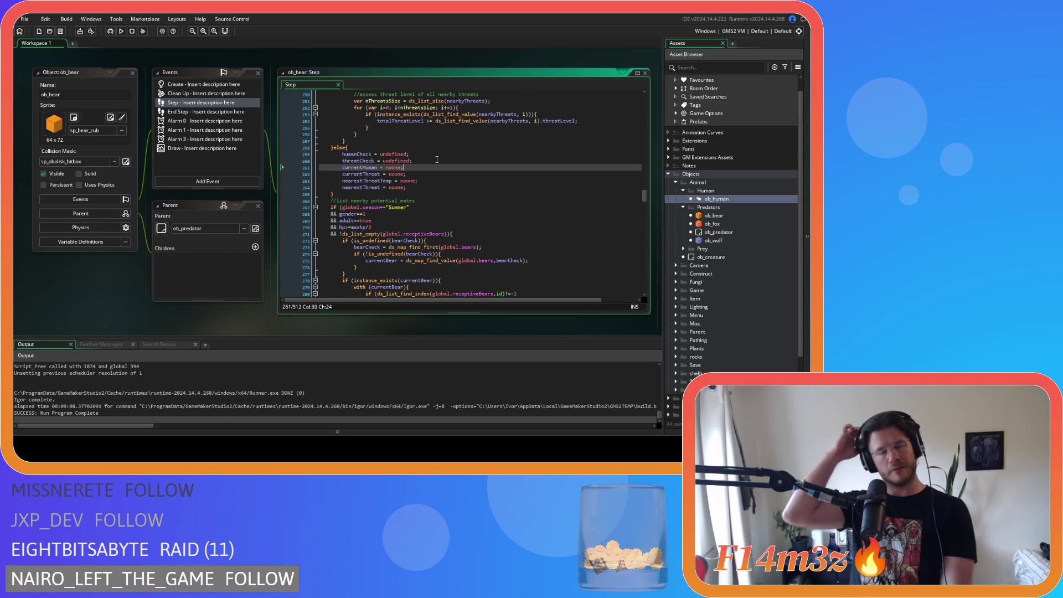
# Step: Paste the bearCheckCombat = undefined reset into the else block after the threatCheck reset
pyautogui.scroll(5, 437, 160)
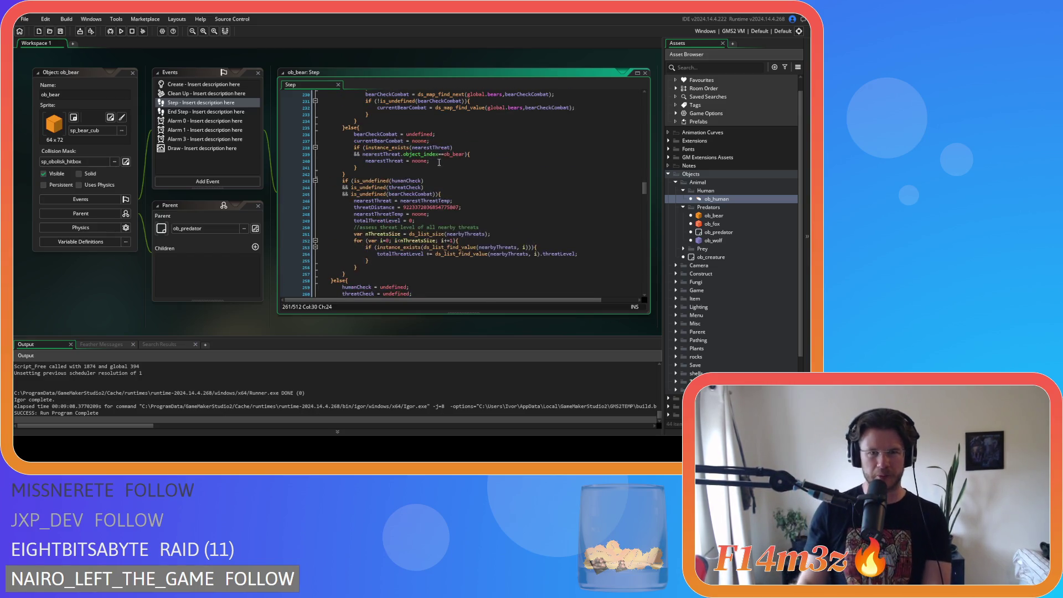
pyautogui.scroll(10, 439, 168)
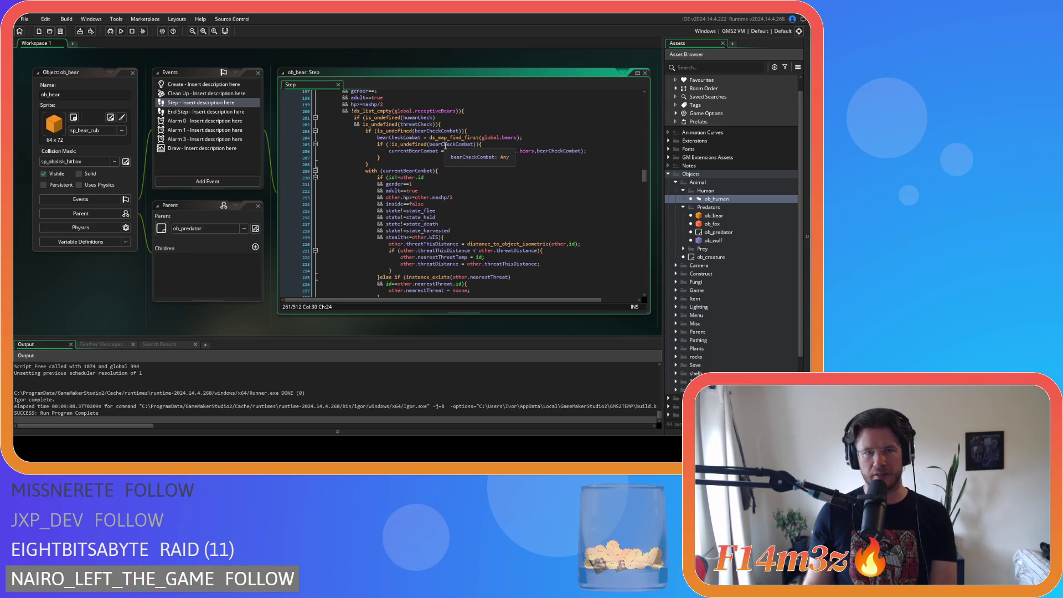
pyautogui.scroll(1, 445, 145)
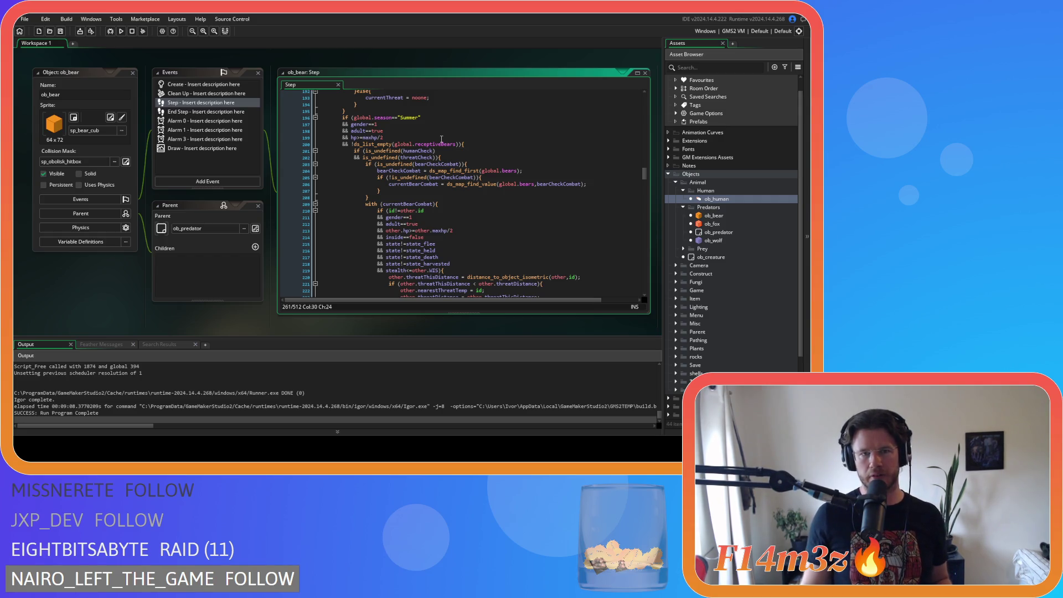
pyautogui.scroll(1, 441, 139)
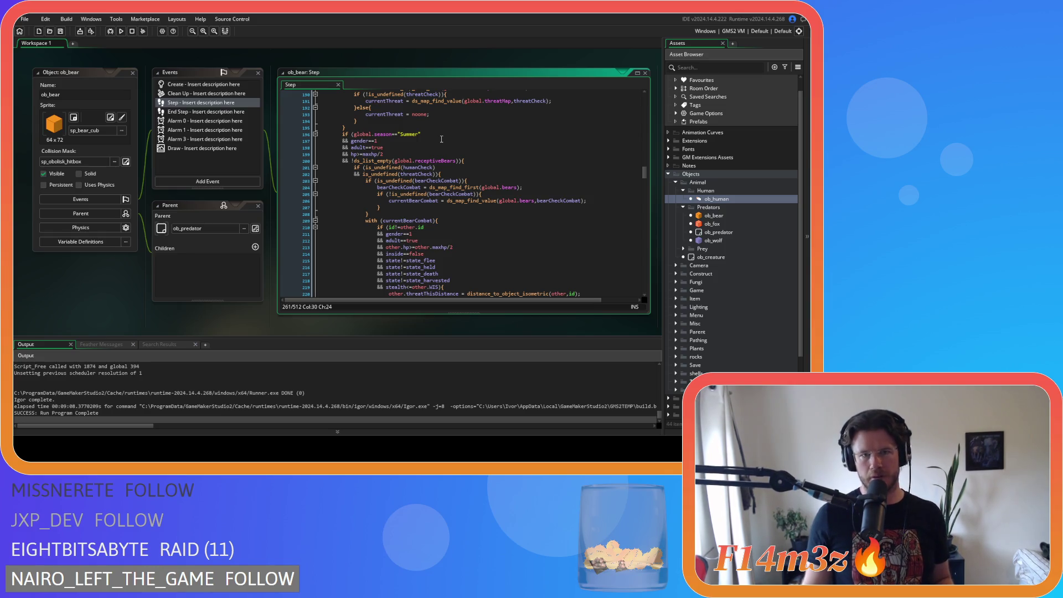
pyautogui.scroll(-10, 441, 139)
pyautogui.scroll(-4, 441, 139)
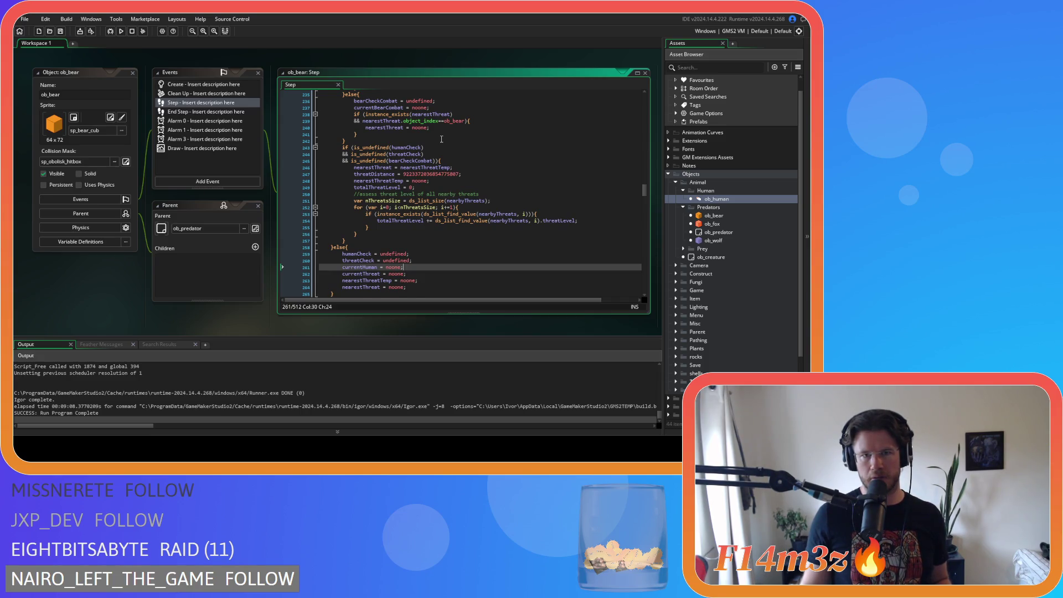
pyautogui.scroll(1, 441, 139)
pyautogui.scroll(-1, 437, 114)
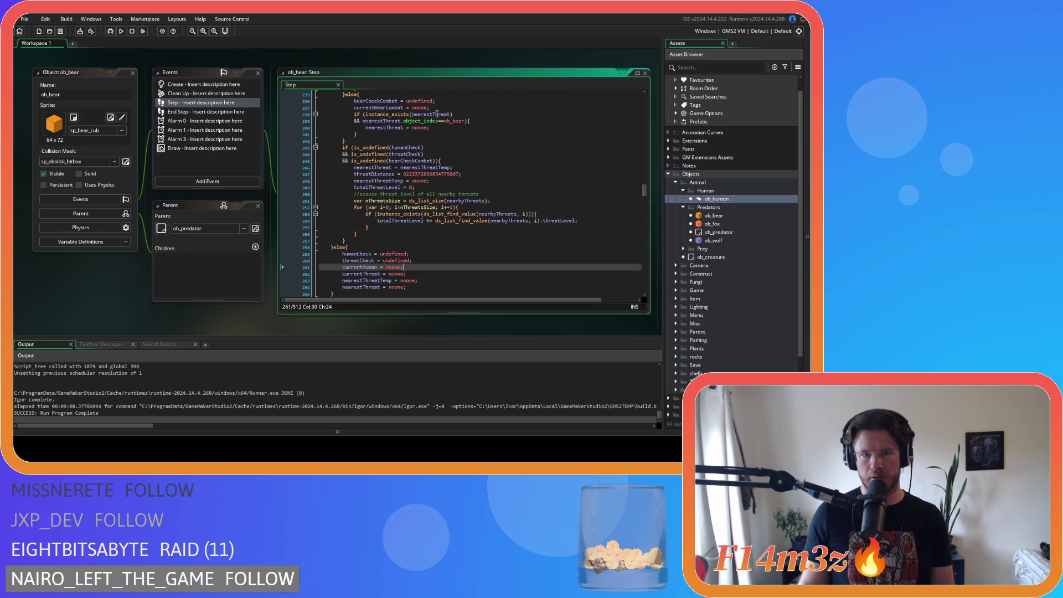
pyautogui.moveTo(430, 107); pyautogui.dragTo(353, 100)
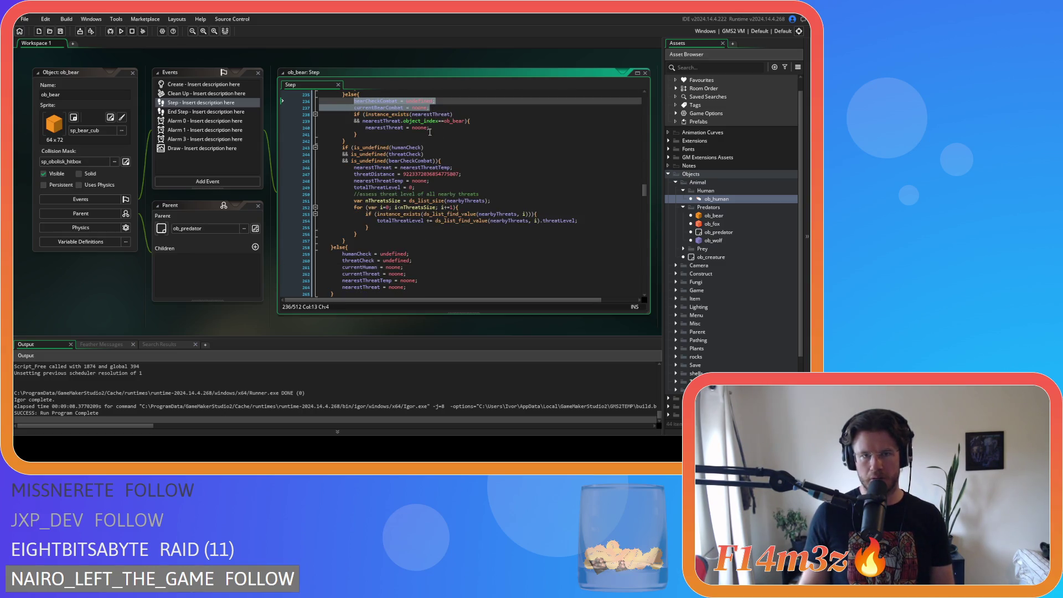
pyautogui.click(433, 261)
pyautogui.press('Return')
pyautogui.write('bearCheckCombat = undefined; \t\t\tcurrentBearCombat = noone;')
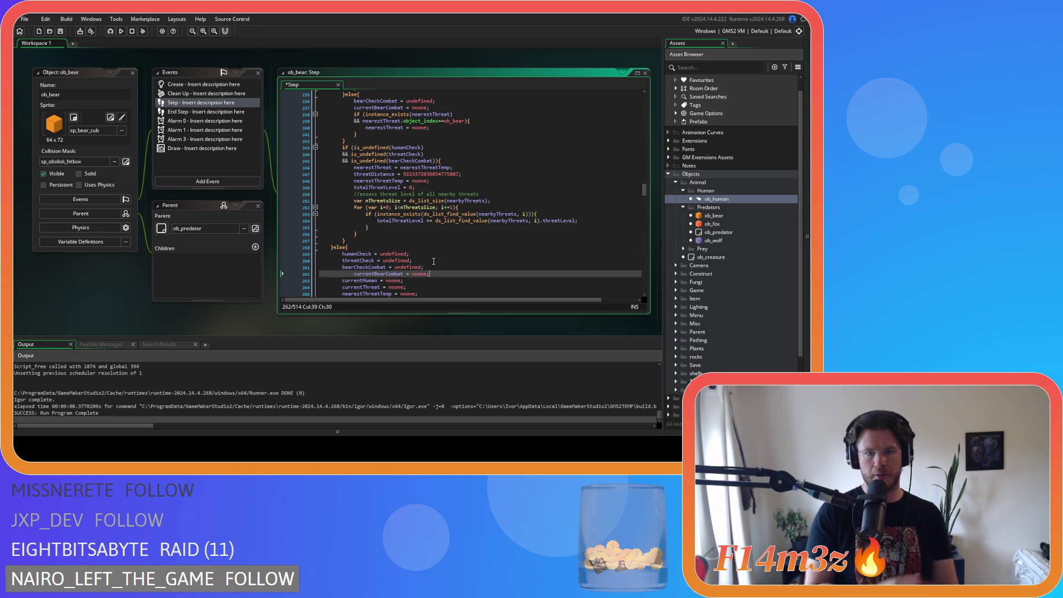
pyautogui.press('BackSpace')
pyautogui.press('BackSpace')
pyautogui.press('BackSpace')
pyautogui.click(305, 276)
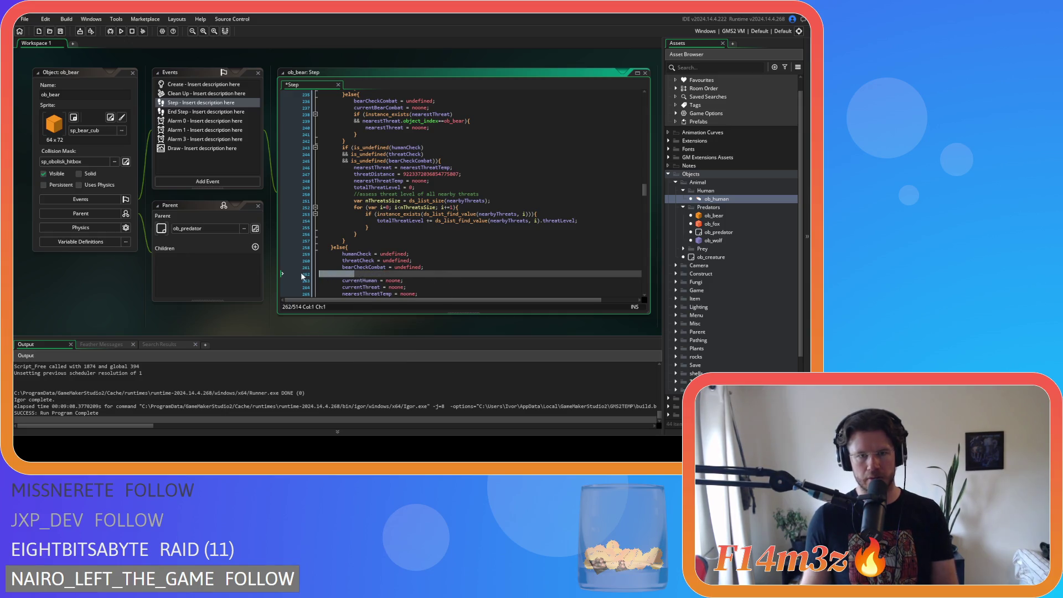
pyautogui.press('BackSpace')
pyautogui.press('BackSpace')
# Step: Add currentBearCombat = noone; after the nearestThreat reset, then take it back out
pyautogui.scroll(-3, 424, 259)
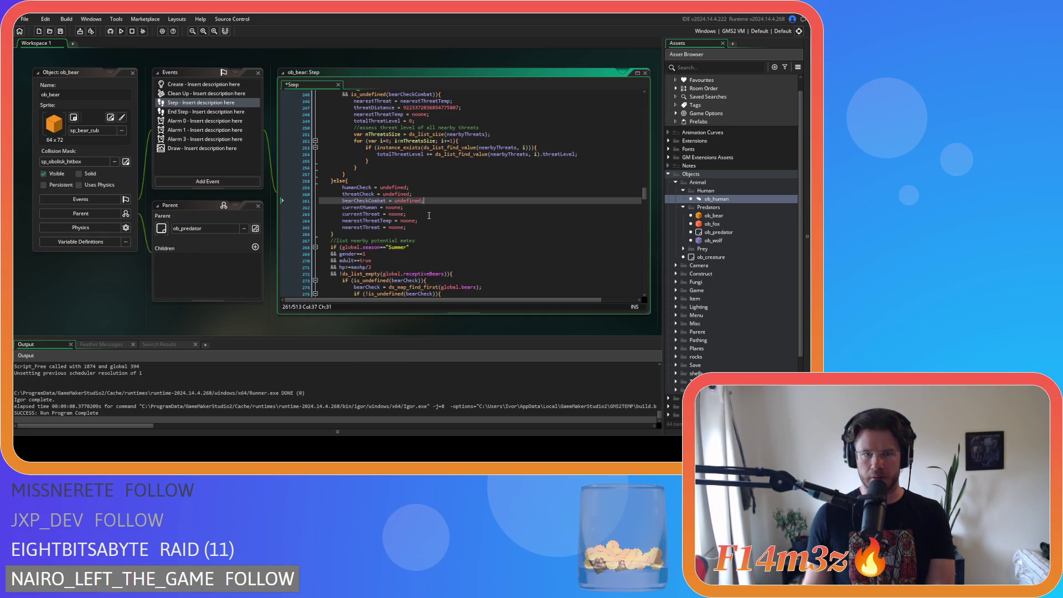
pyautogui.click(424, 227)
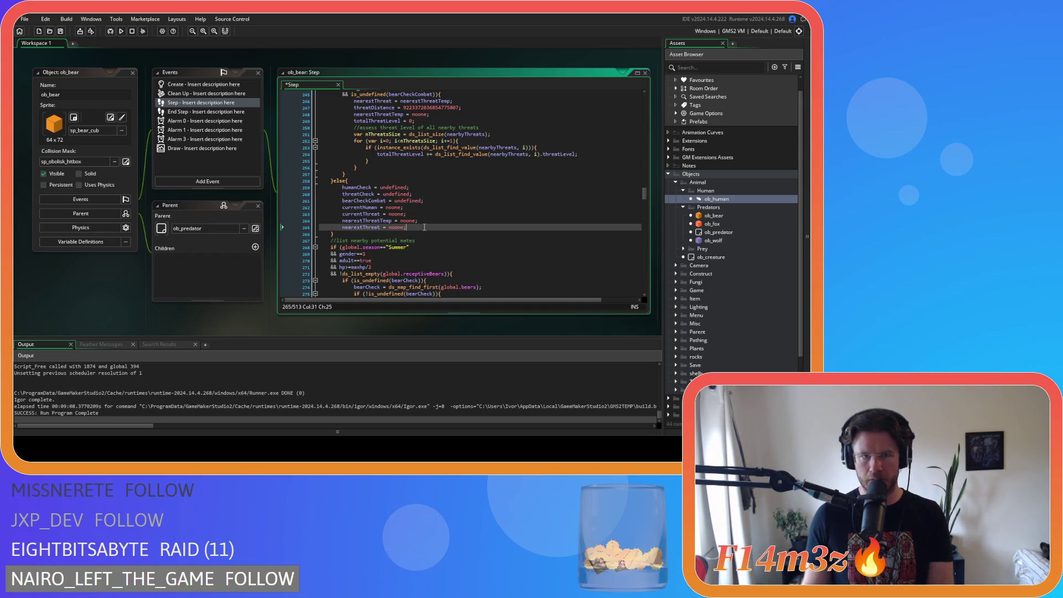
pyautogui.press('Return')
pyautogui.write('currentBearCombat = noone;')
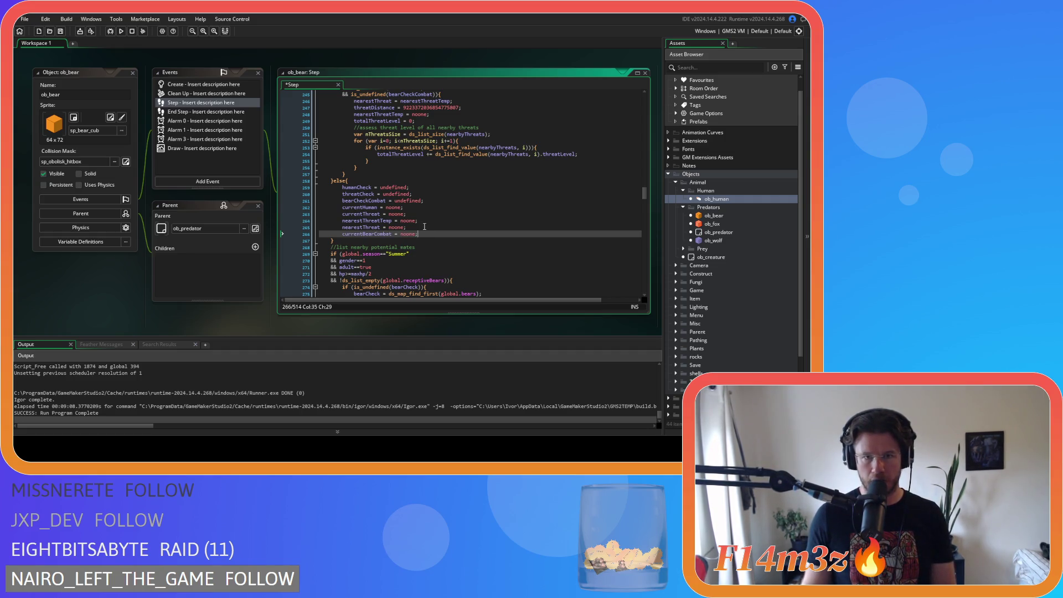
pyautogui.scroll(10, 424, 227)
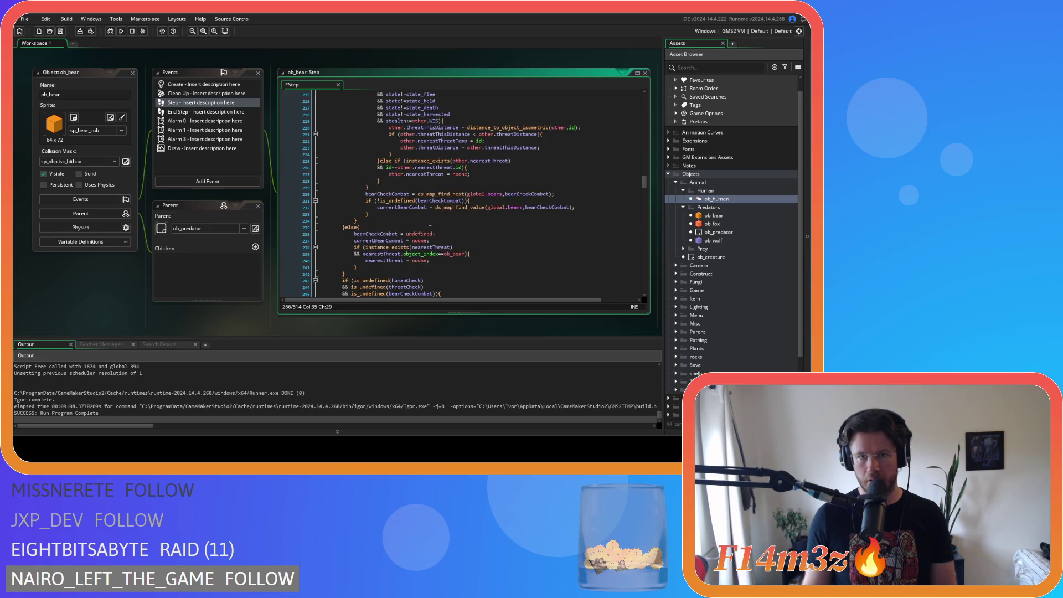
pyautogui.scroll(3, 430, 222)
pyautogui.scroll(-4, 430, 222)
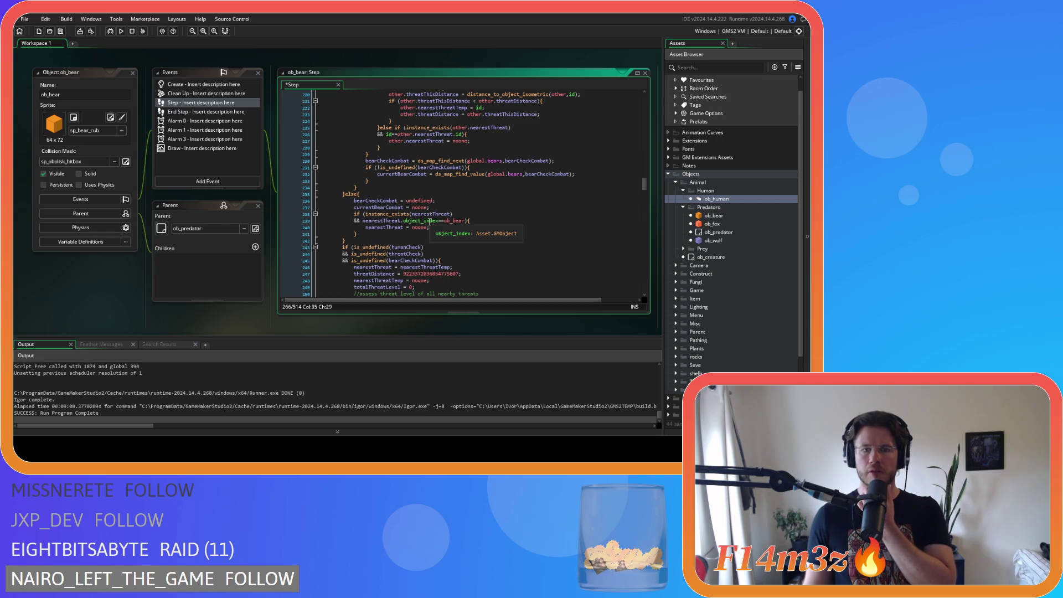
pyautogui.scroll(-8, 431, 222)
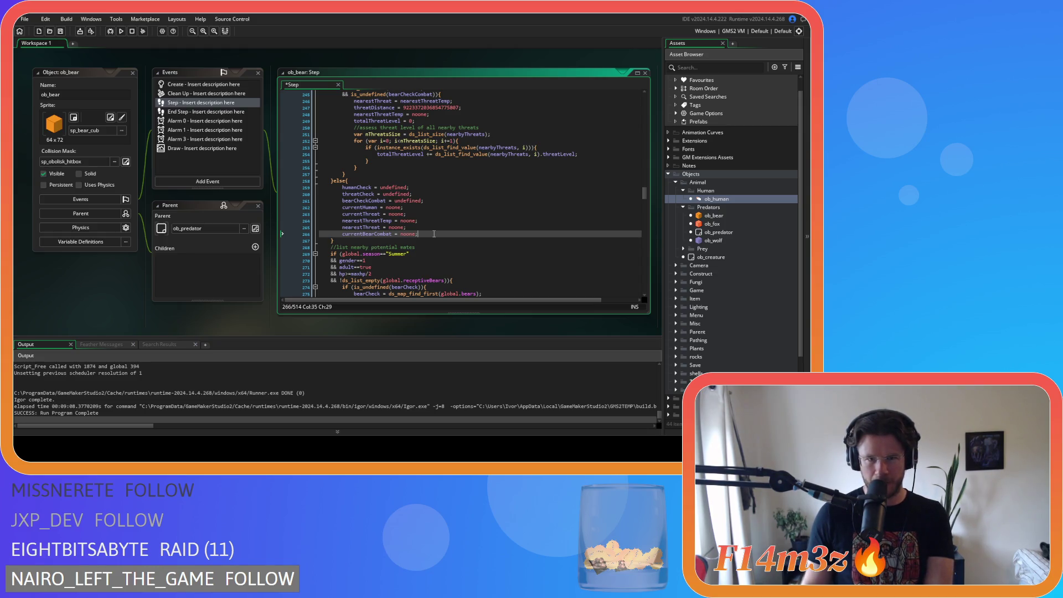
pyautogui.moveTo(434, 233); pyautogui.dragTo(342, 236)
pyautogui.hotkey('ctrl', 'c')
pyautogui.press('BackSpace')
pyautogui.press('BackSpace')
pyautogui.press('BackSpace')
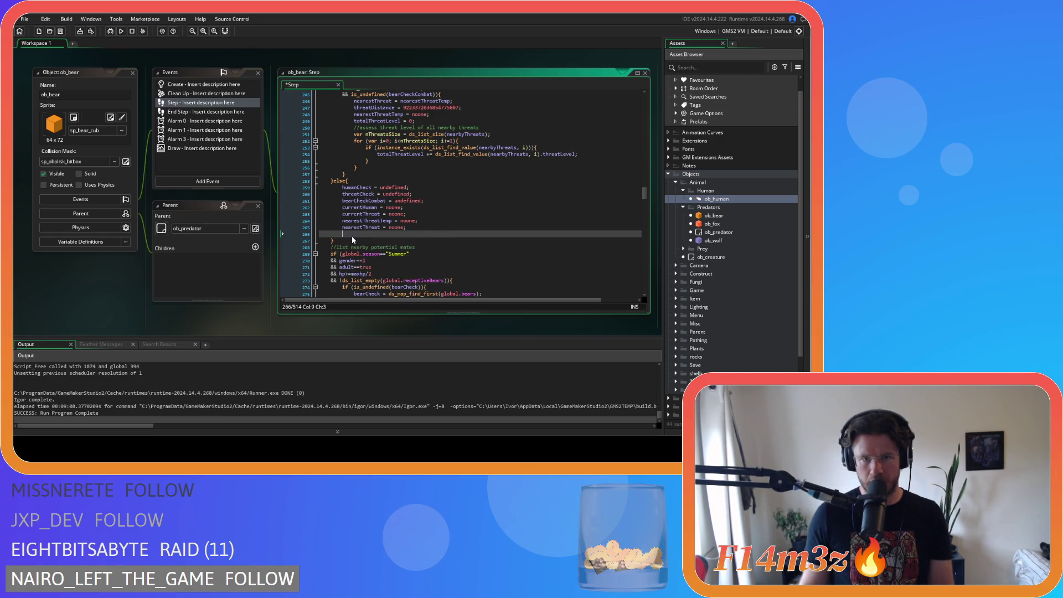
# Step: Place the currentBearCombat = noone reset below currentThreat = noone and save the Step event
pyautogui.click(420, 207)
pyautogui.press('Return')
pyautogui.hotkey('ctrl', 'v')
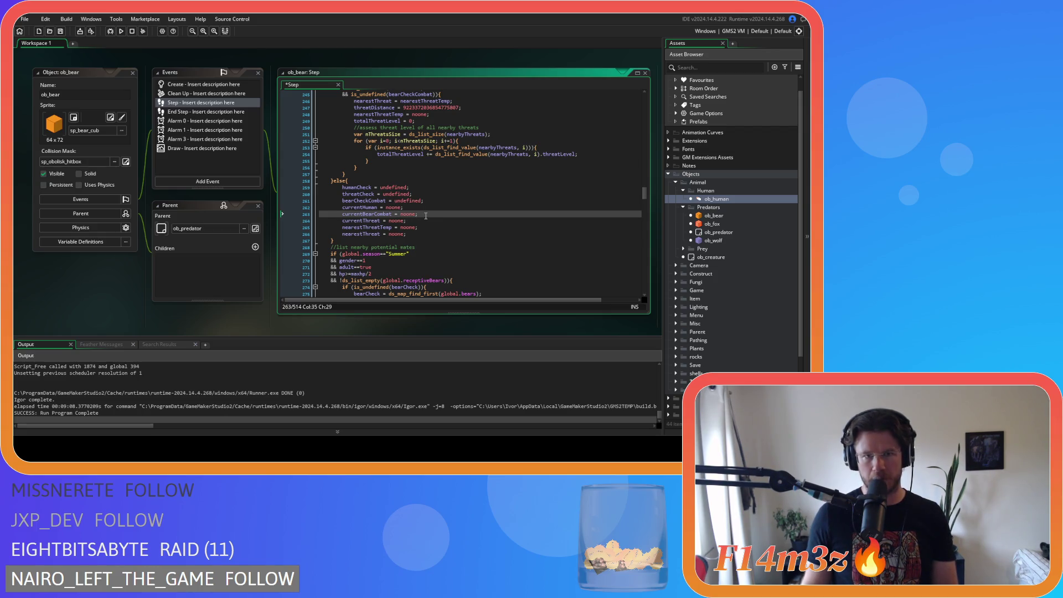
pyautogui.hotkey('ctrl', 'z')
pyautogui.hotkey('ctrl', 'z')
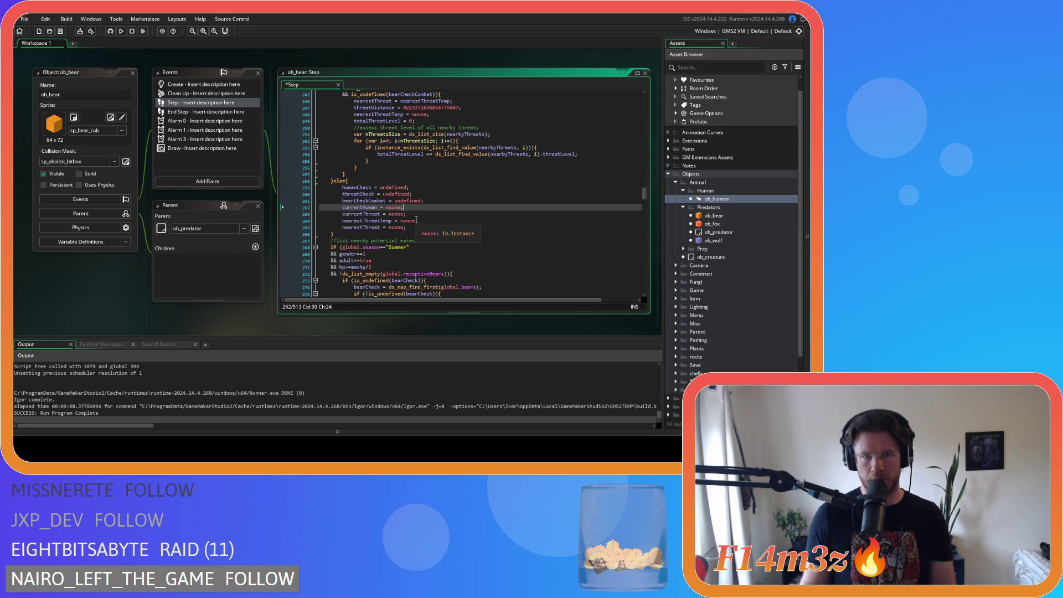
pyautogui.click(416, 214)
pyautogui.press('Return')
pyautogui.hotkey('ctrl', 'v')
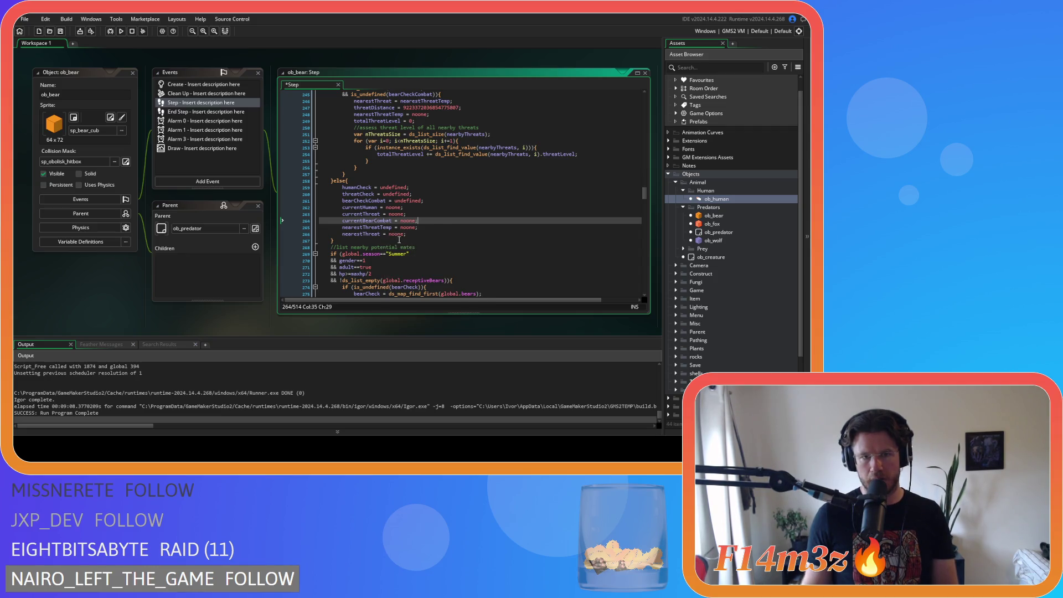
pyautogui.scroll(3, 467, 240)
pyautogui.scroll(-3, 476, 232)
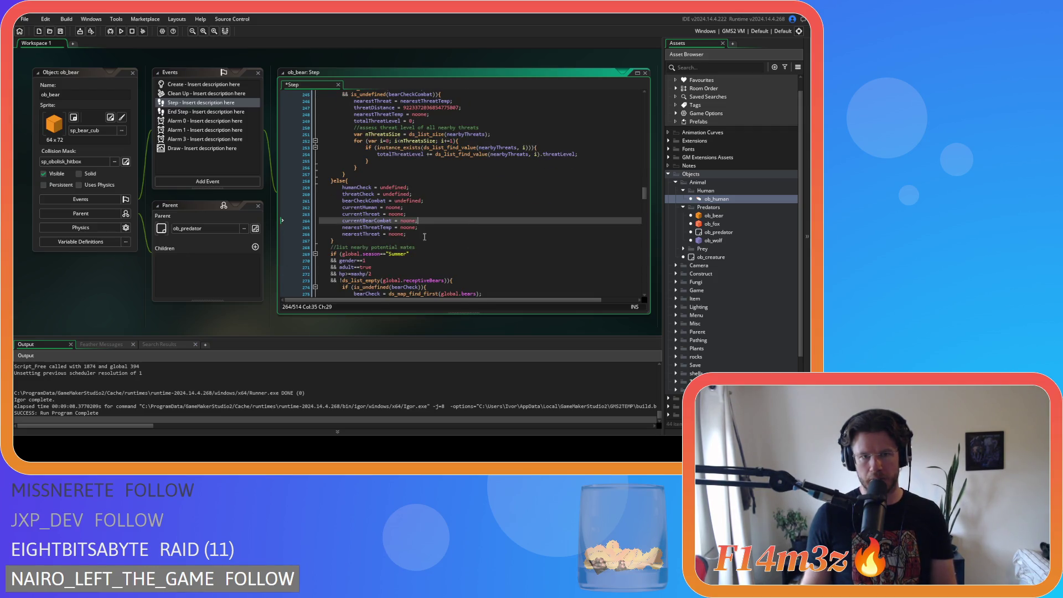
pyautogui.click(482, 234)
pyautogui.hotkey('ctrl', 's')
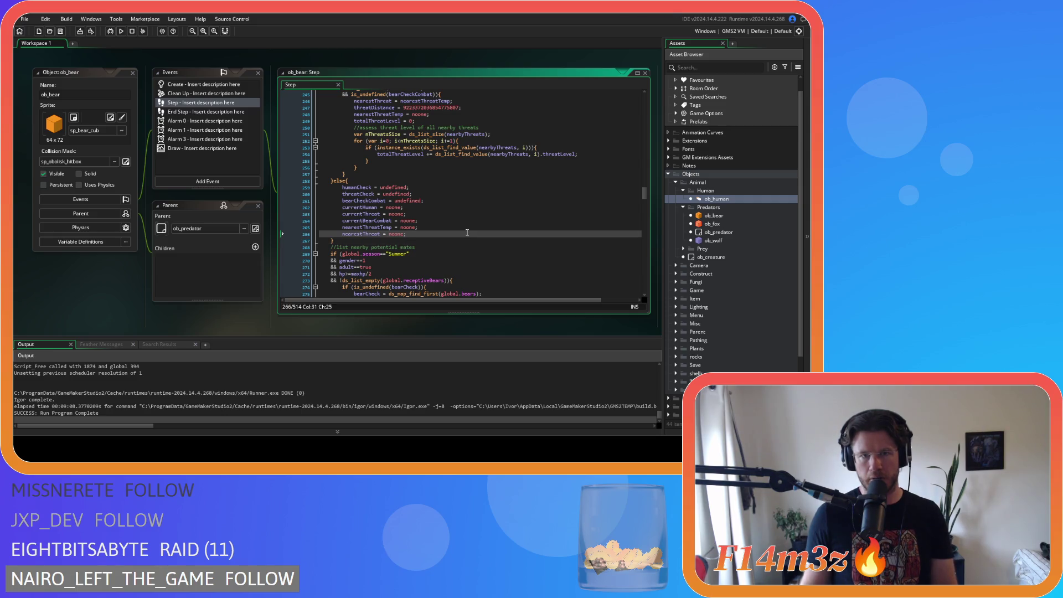
pyautogui.scroll(3, 465, 225)
pyautogui.click(463, 158)
pyautogui.hotkey('shift', 'Home')
pyautogui.hotkey('ctrl', 'c')
pyautogui.scroll(20, 442, 165)
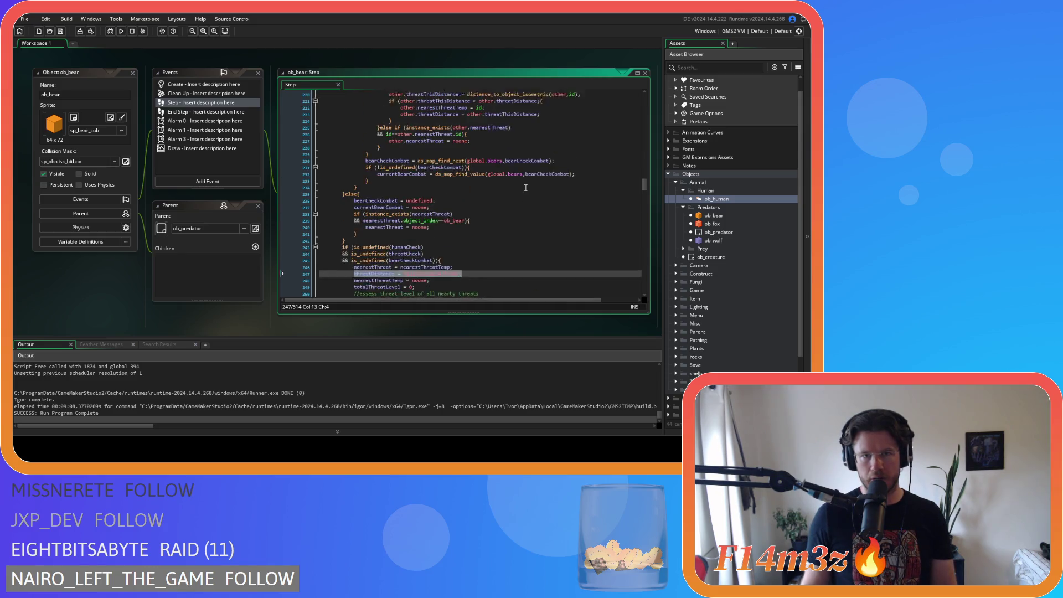
pyautogui.scroll(20, 526, 188)
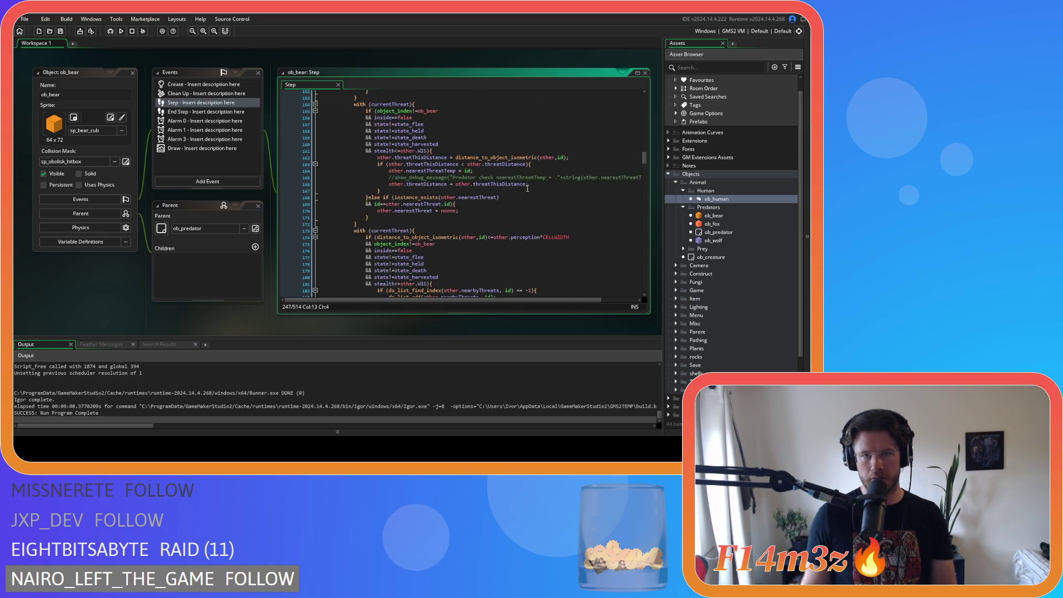
pyautogui.scroll(6, 527, 188)
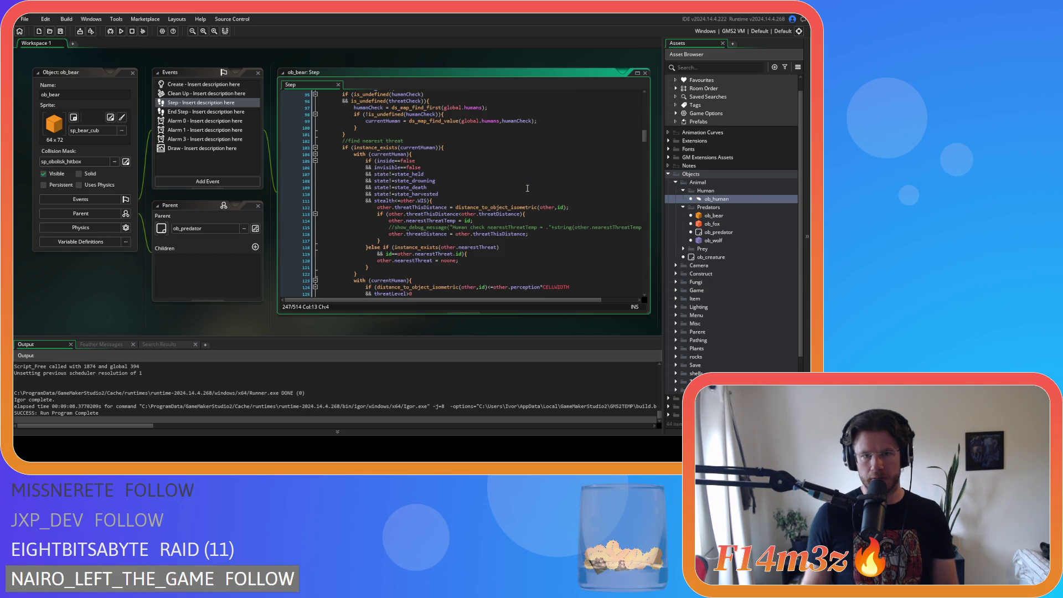
pyautogui.scroll(3, 527, 188)
pyautogui.scroll(-4, 526, 189)
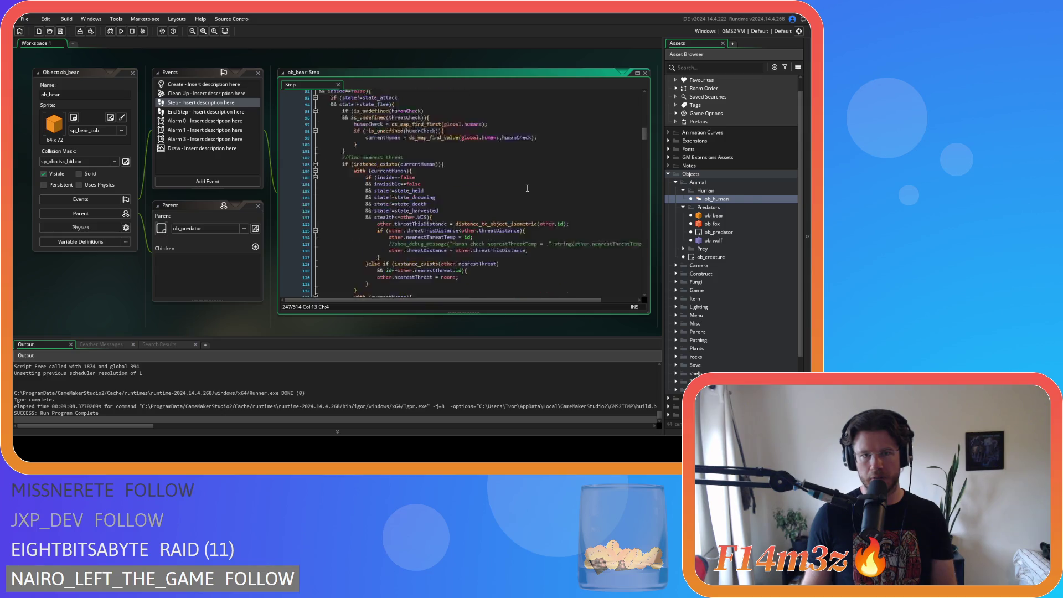
pyautogui.scroll(-20, 526, 188)
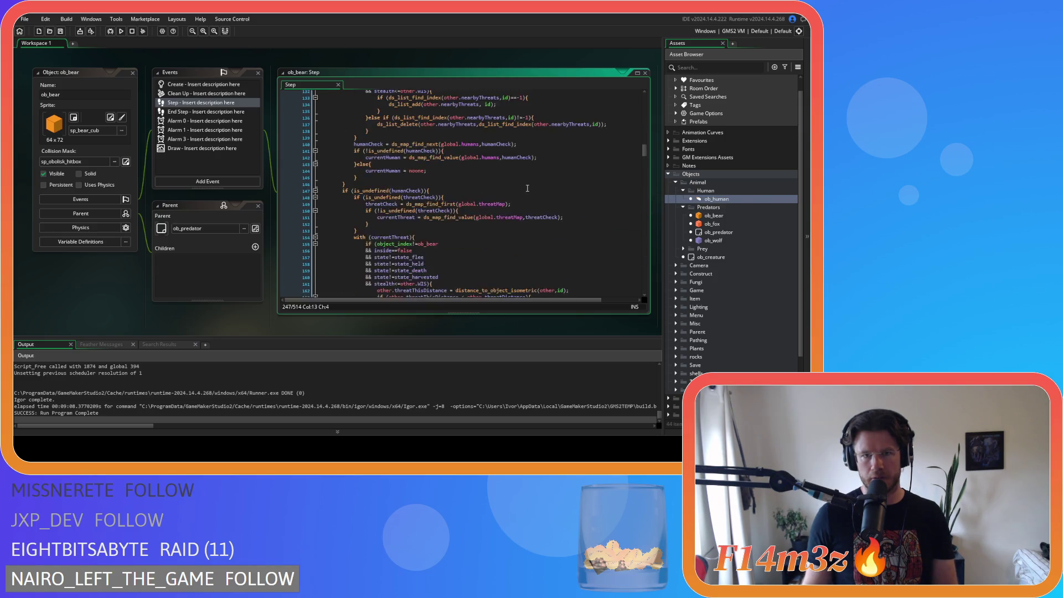
pyautogui.scroll(-14, 527, 188)
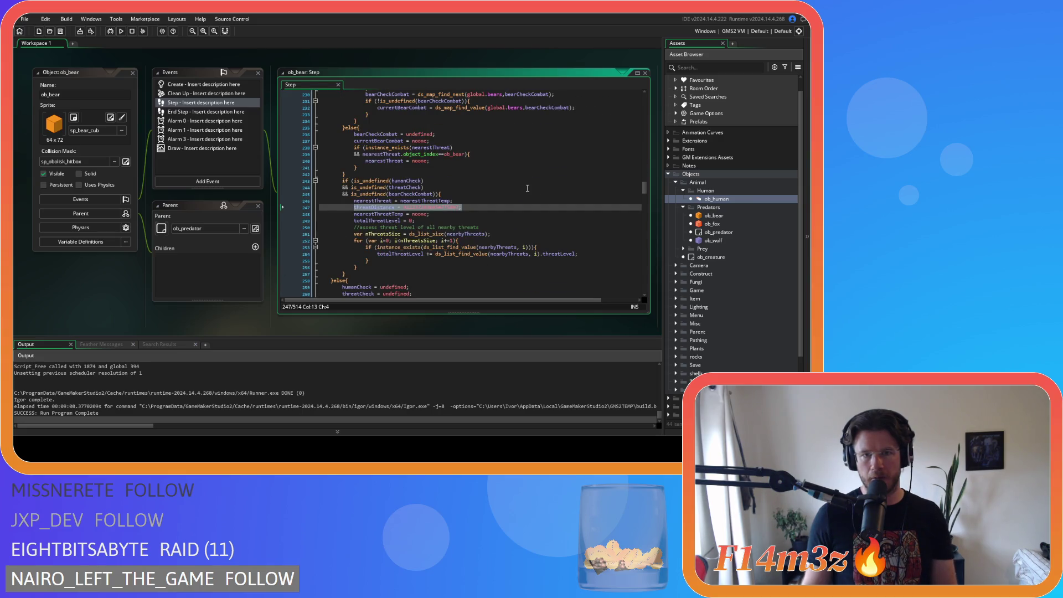
pyautogui.rightClick(444, 210)
pyautogui.click(465, 224)
# Step: Paste the threatDistance line as a new reset after the else block's last reset statement
pyautogui.scroll(-5, 443, 221)
pyautogui.click(419, 235)
pyautogui.press('Return')
pyautogui.hotkey('ctrl', 'v')
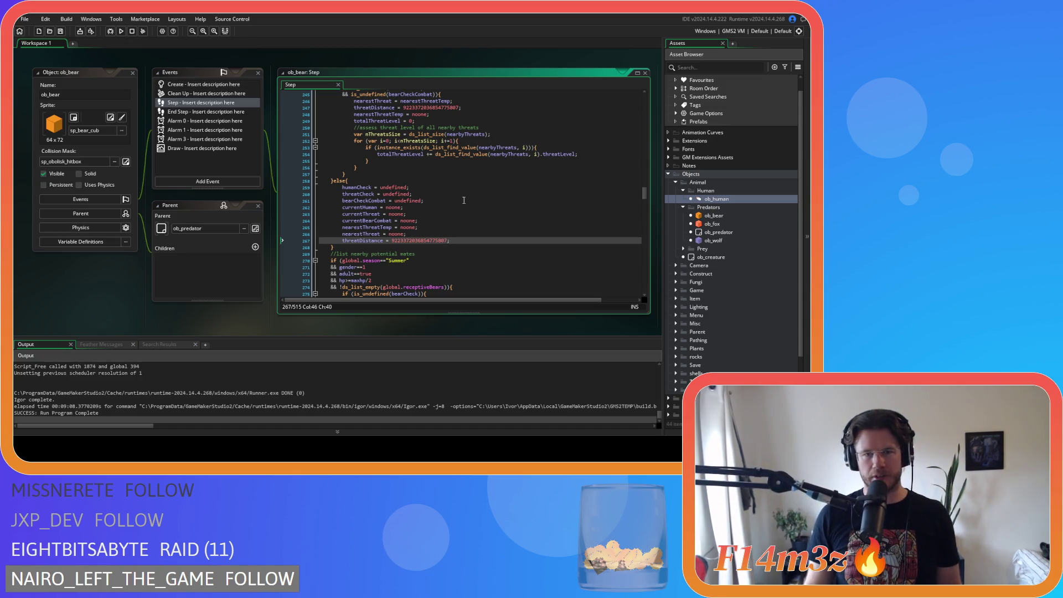
pyautogui.scroll(7, 464, 200)
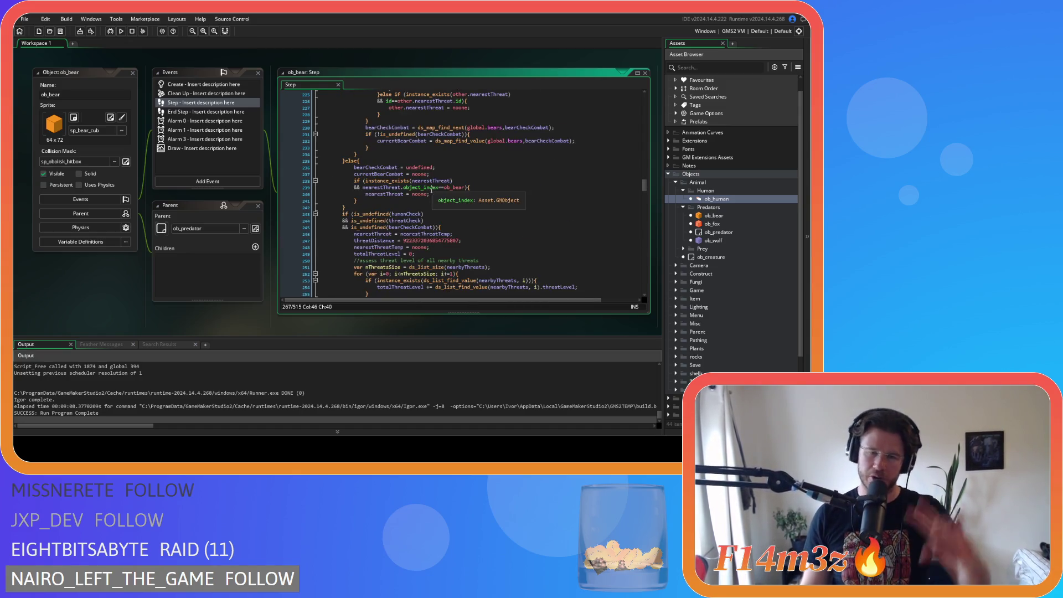
pyautogui.scroll(-7, 423, 188)
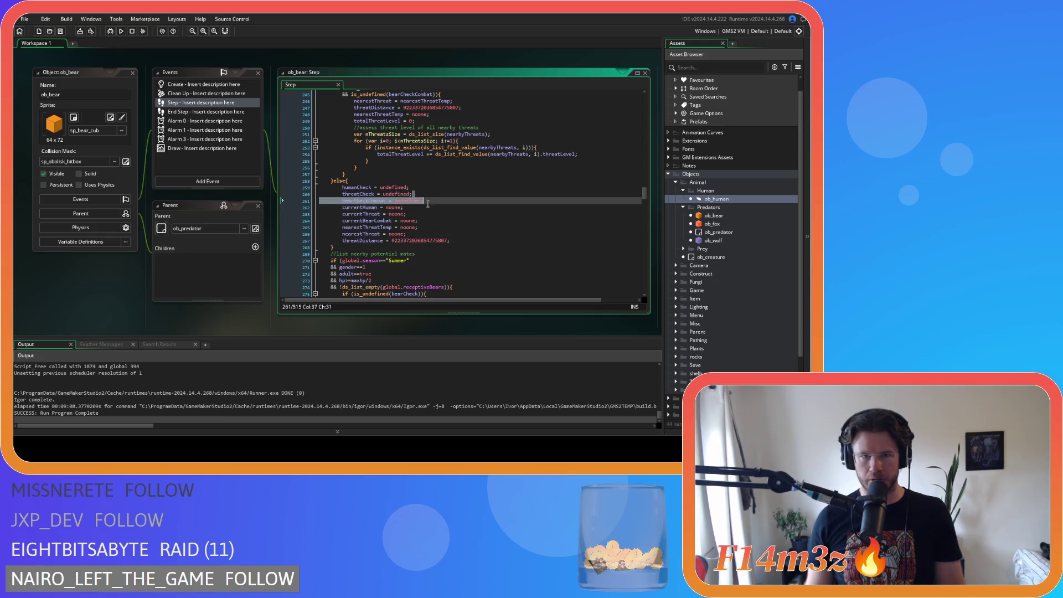
pyautogui.click(438, 215)
pyautogui.click(443, 241)
pyautogui.click(450, 228)
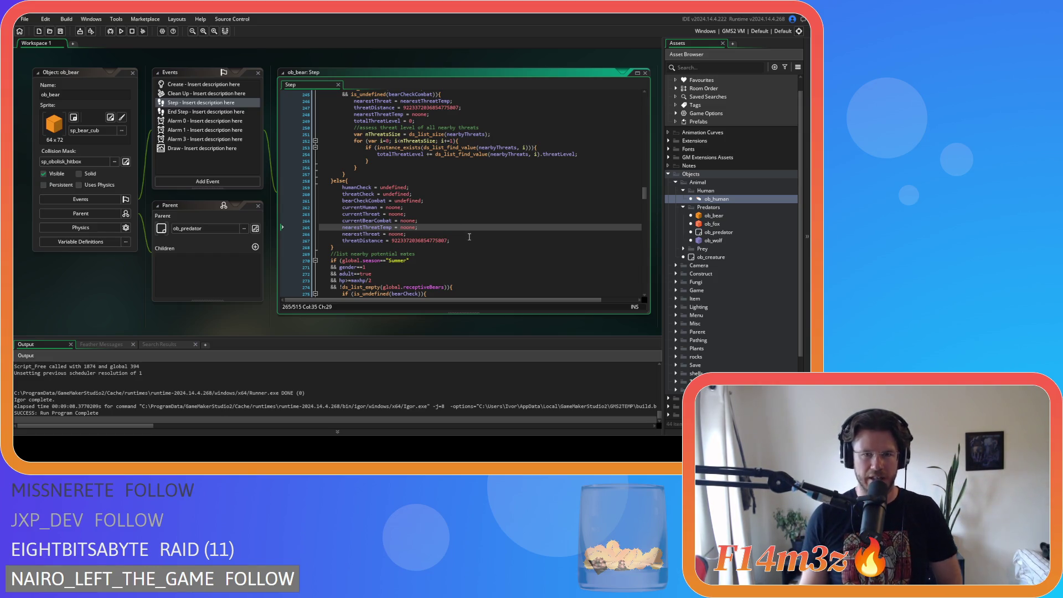
pyautogui.click(469, 241)
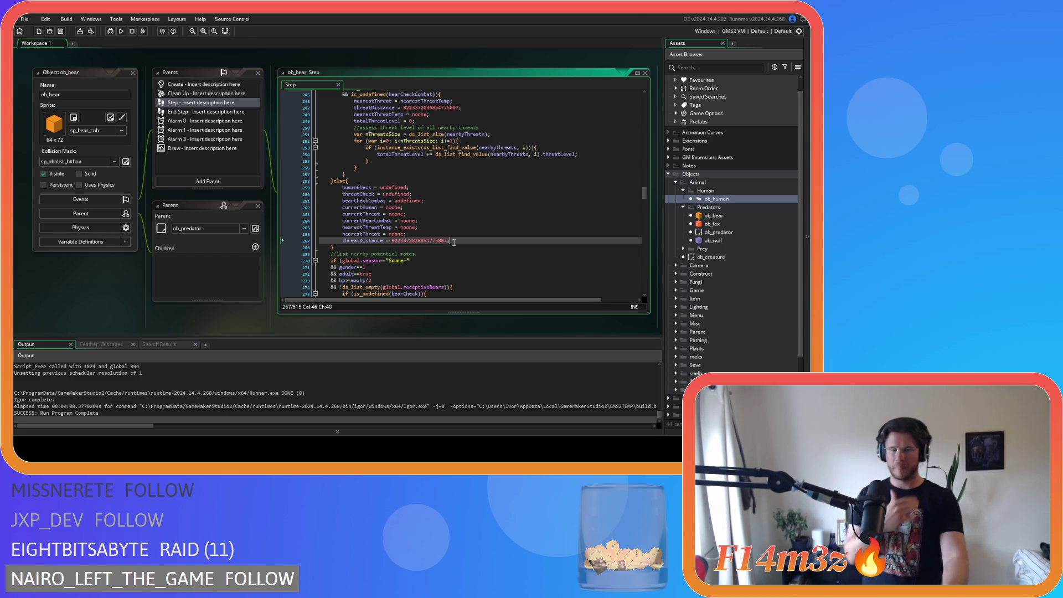
pyautogui.scroll(15, 454, 242)
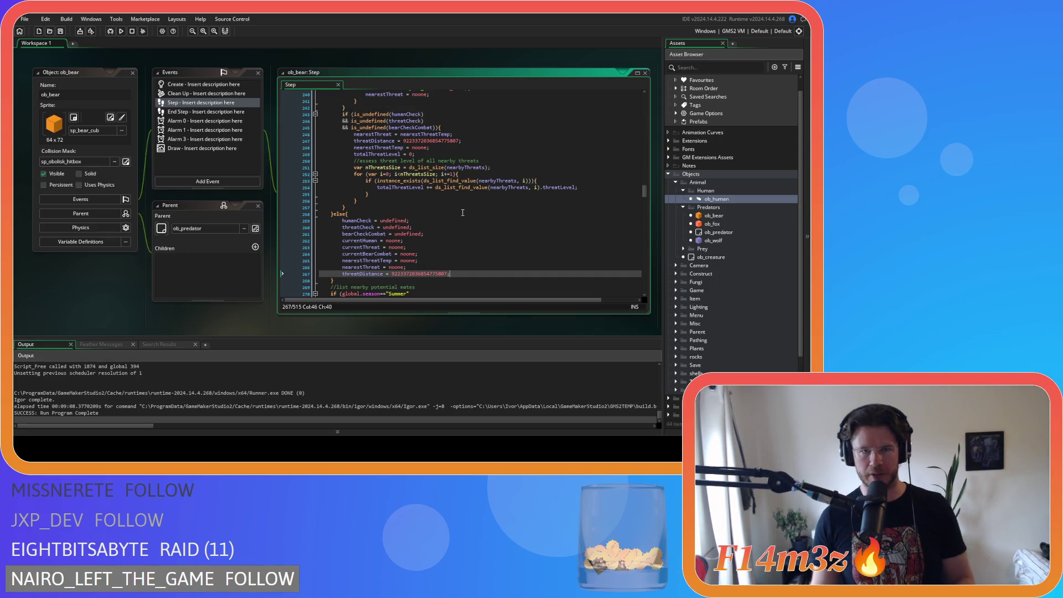
pyautogui.scroll(6, 467, 200)
pyautogui.click(476, 276)
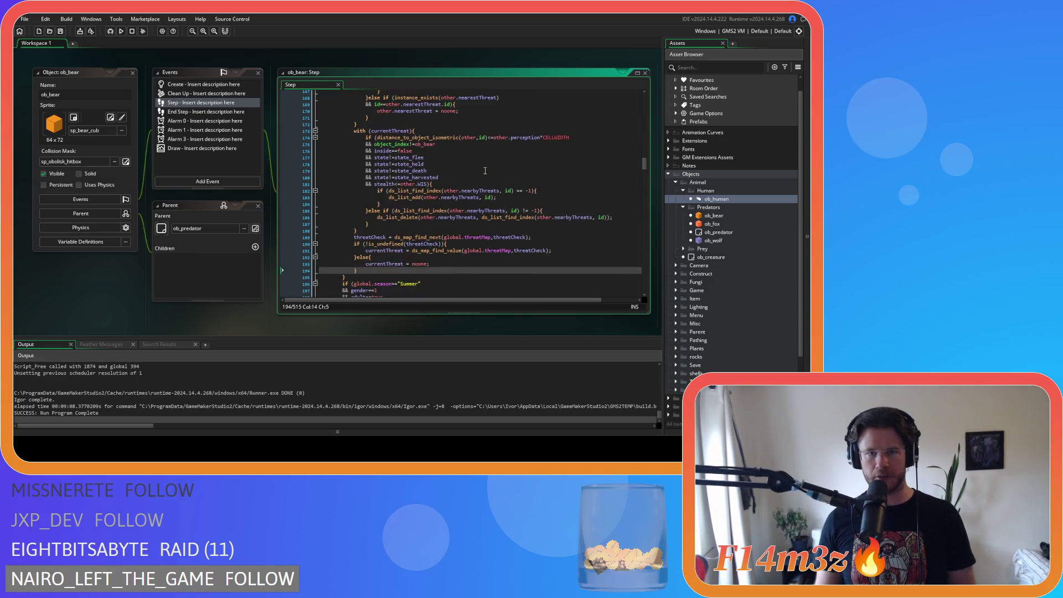
pyautogui.scroll(5, 480, 175)
pyautogui.click(476, 151)
pyautogui.scroll(20, 465, 188)
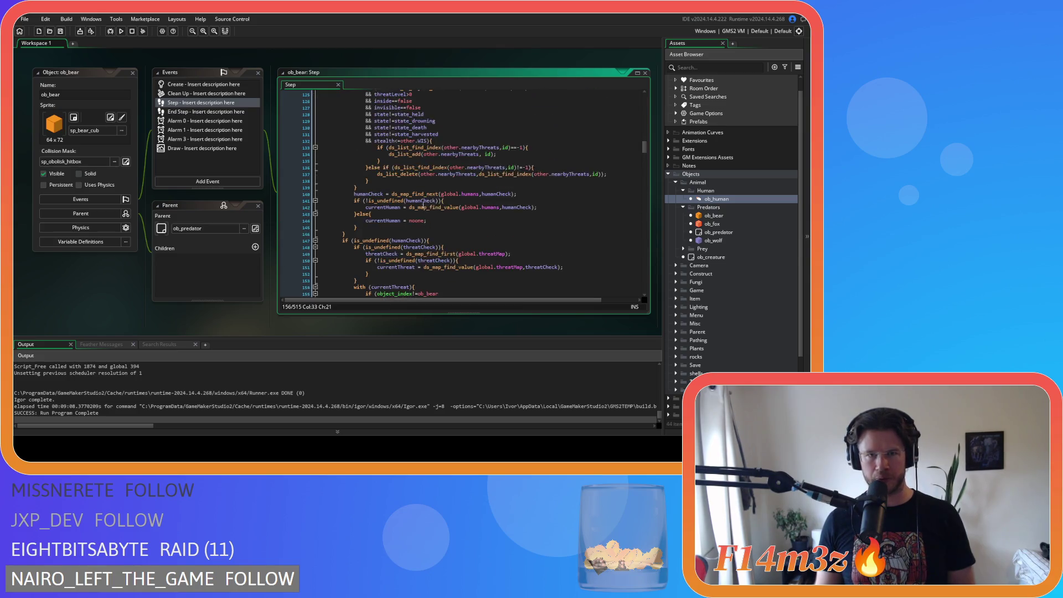
pyautogui.scroll(-4, 457, 199)
pyautogui.click(480, 176)
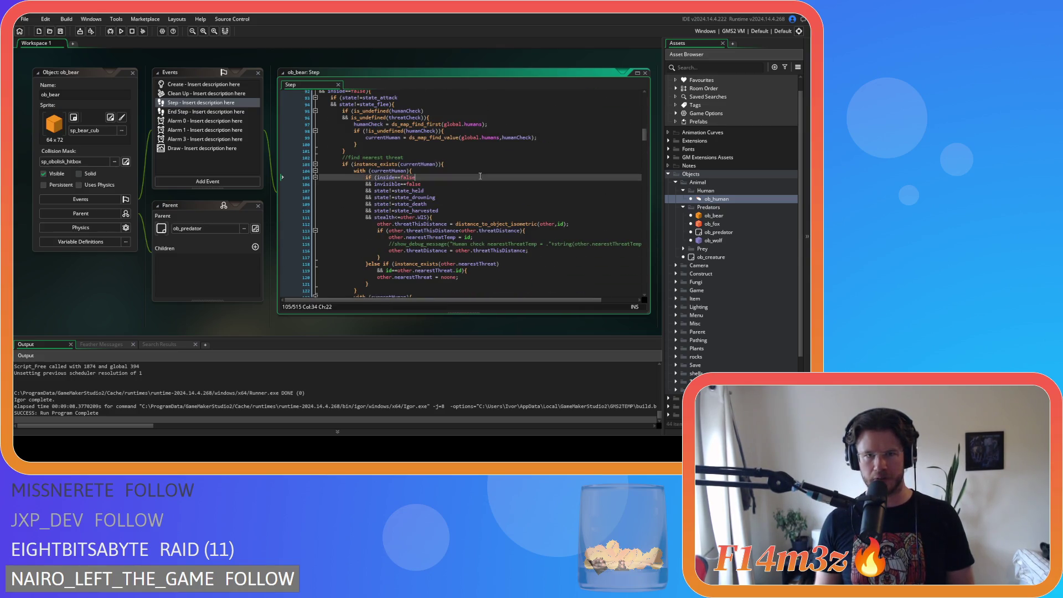
pyautogui.click(480, 158)
pyautogui.scroll(-3, 493, 164)
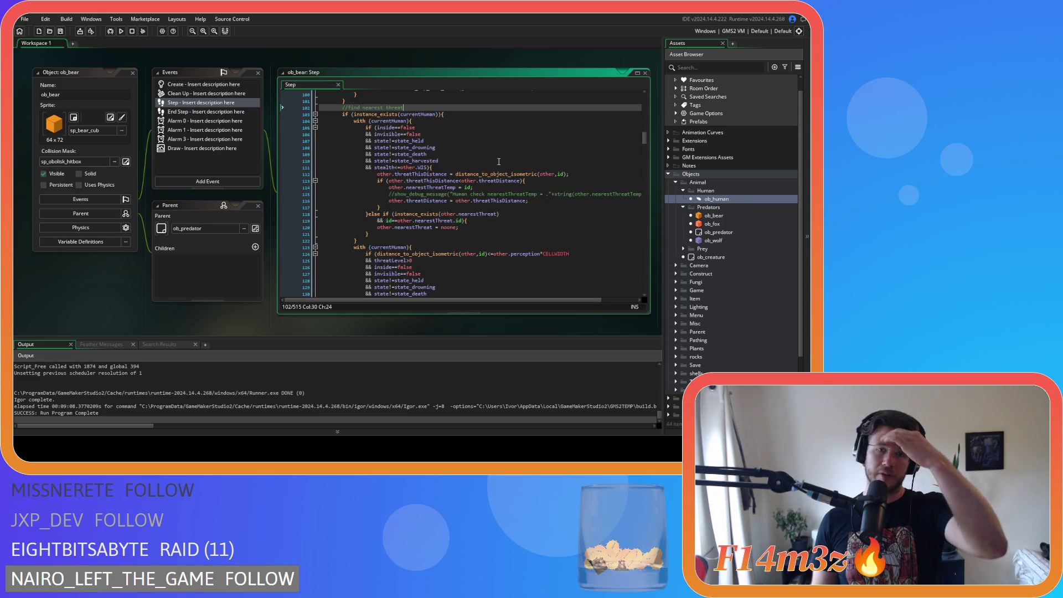
pyautogui.scroll(-20, 499, 161)
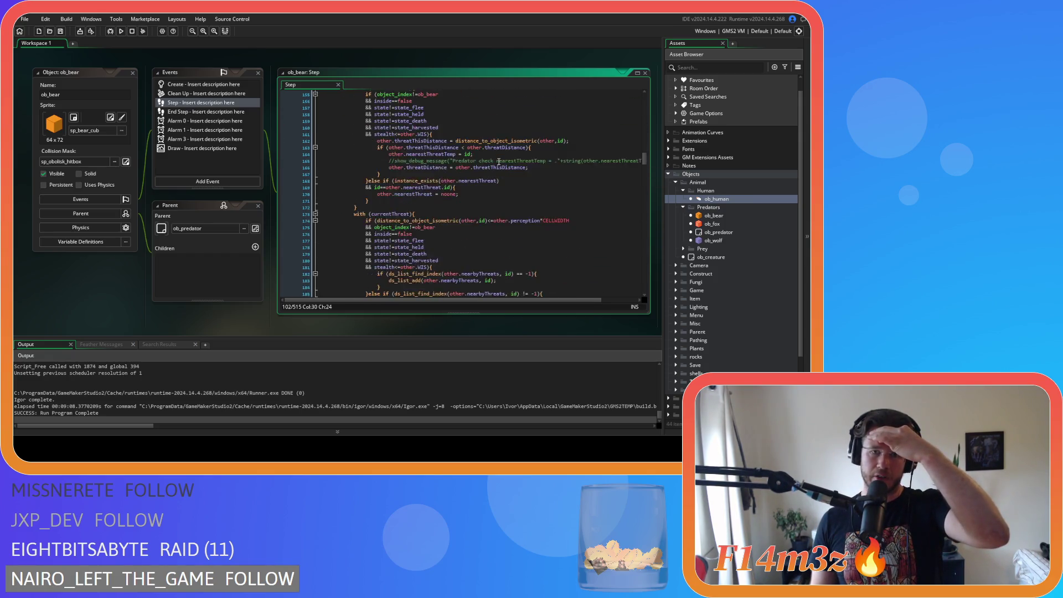
pyautogui.scroll(-5, 499, 162)
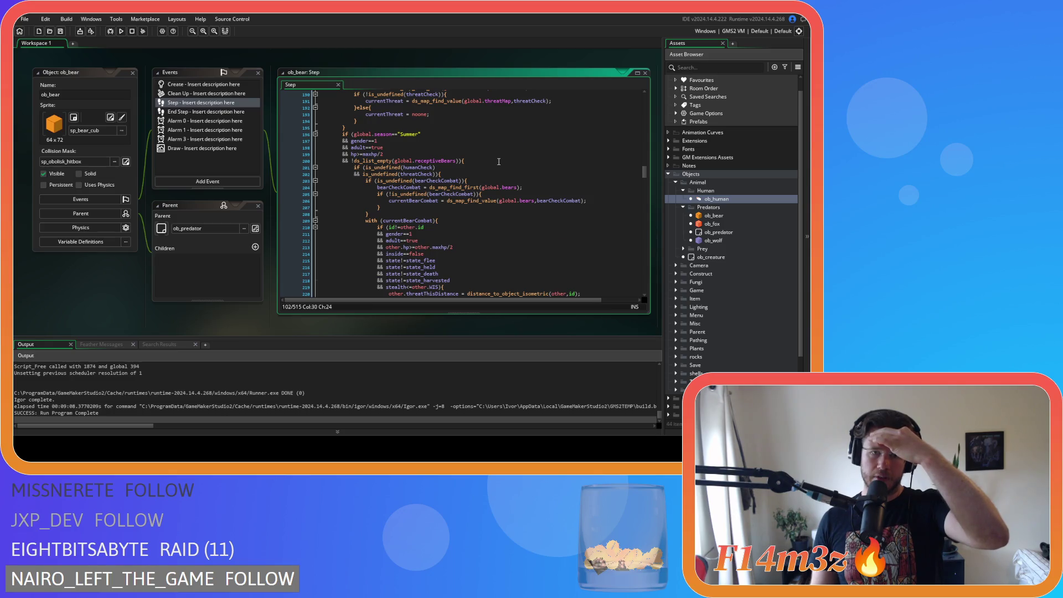
pyautogui.scroll(-20, 498, 161)
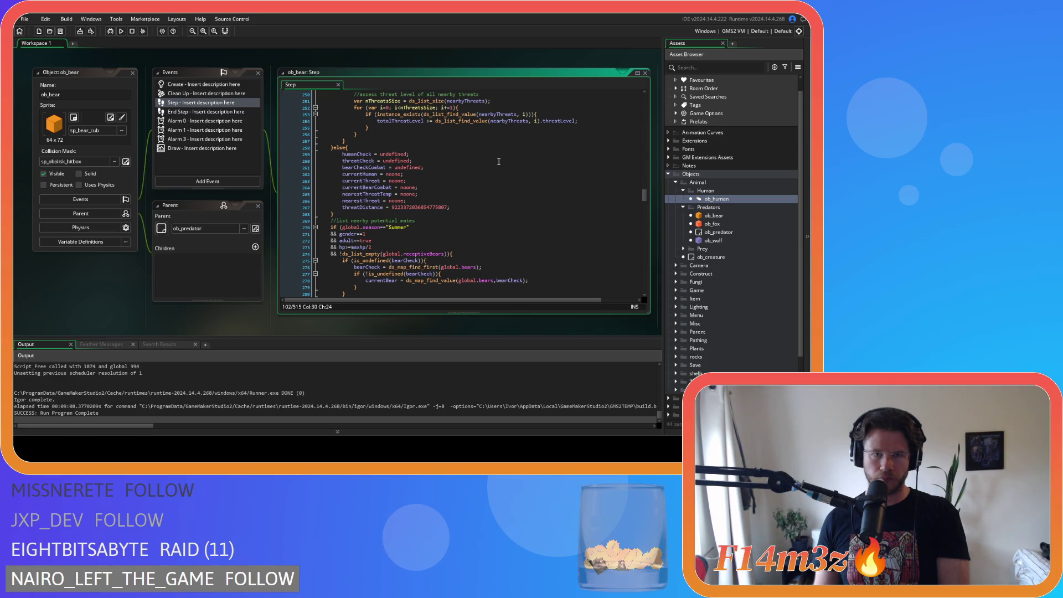
pyautogui.click(459, 175)
pyautogui.press('Down')
pyautogui.press('Down')
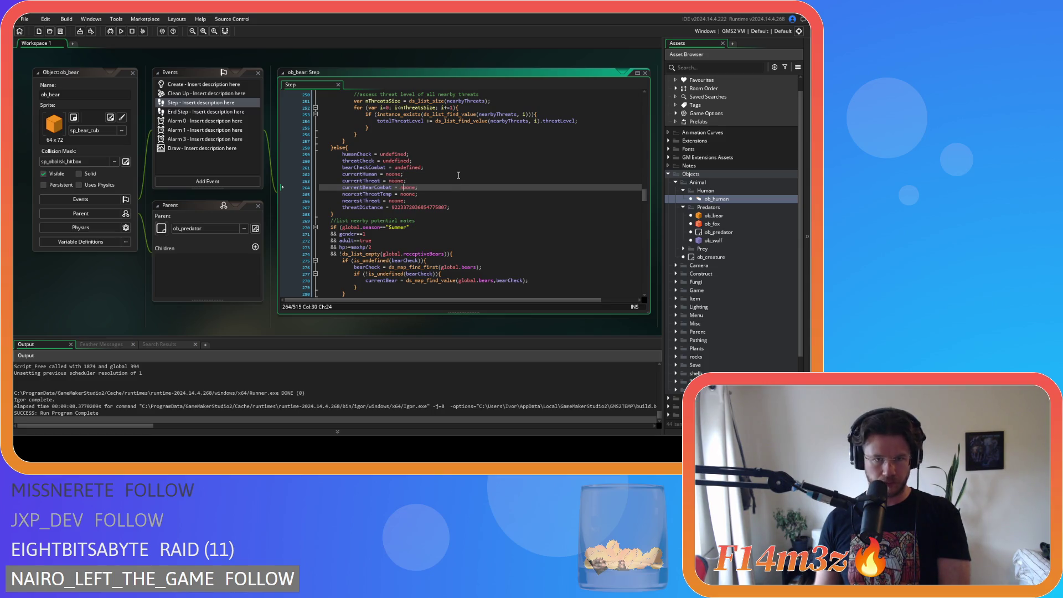
pyautogui.press('Down')
pyautogui.press('Down')
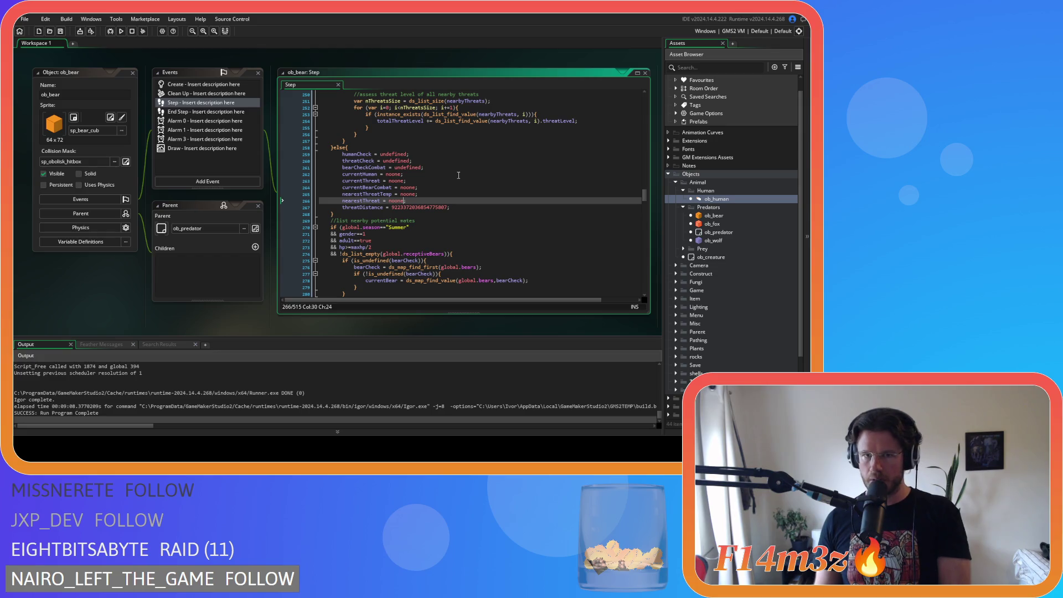
pyautogui.click(455, 166)
pyautogui.press('Left')
pyautogui.press('Left')
pyautogui.press('Left')
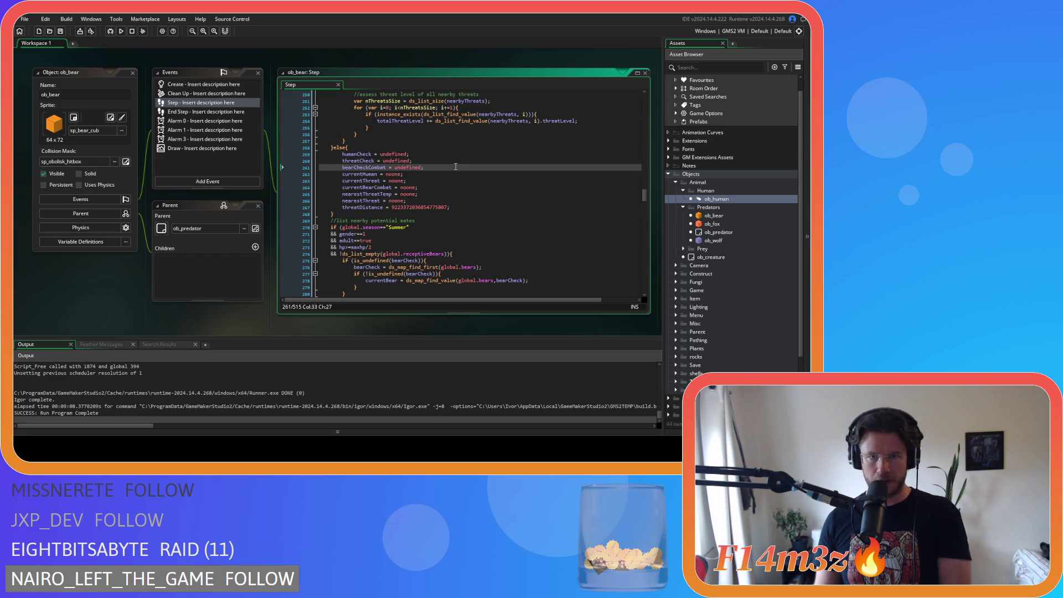
pyautogui.click(500, 195)
pyautogui.scroll(9, 500, 201)
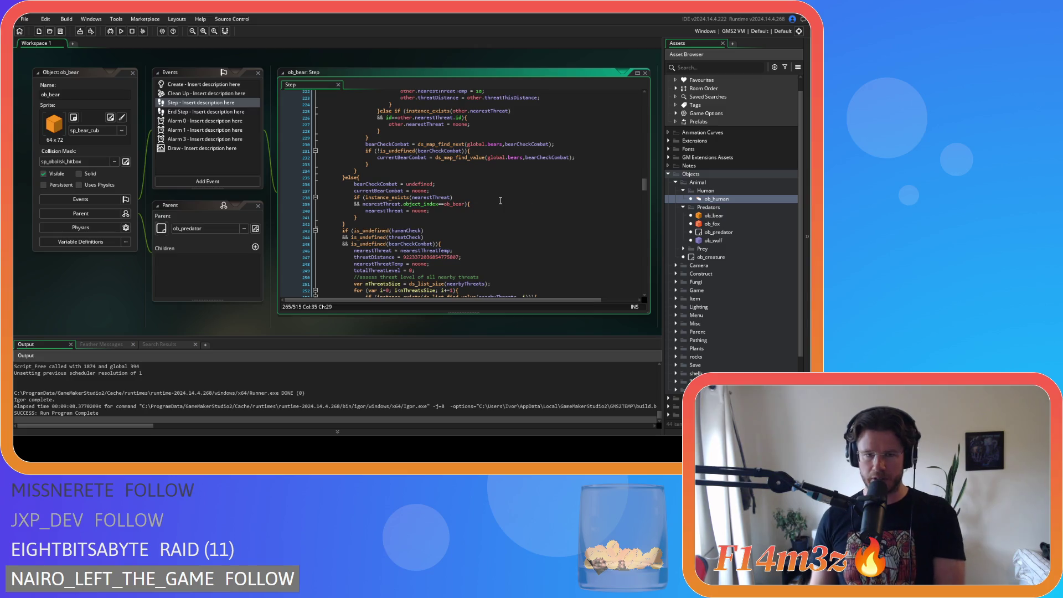
pyautogui.scroll(20, 500, 200)
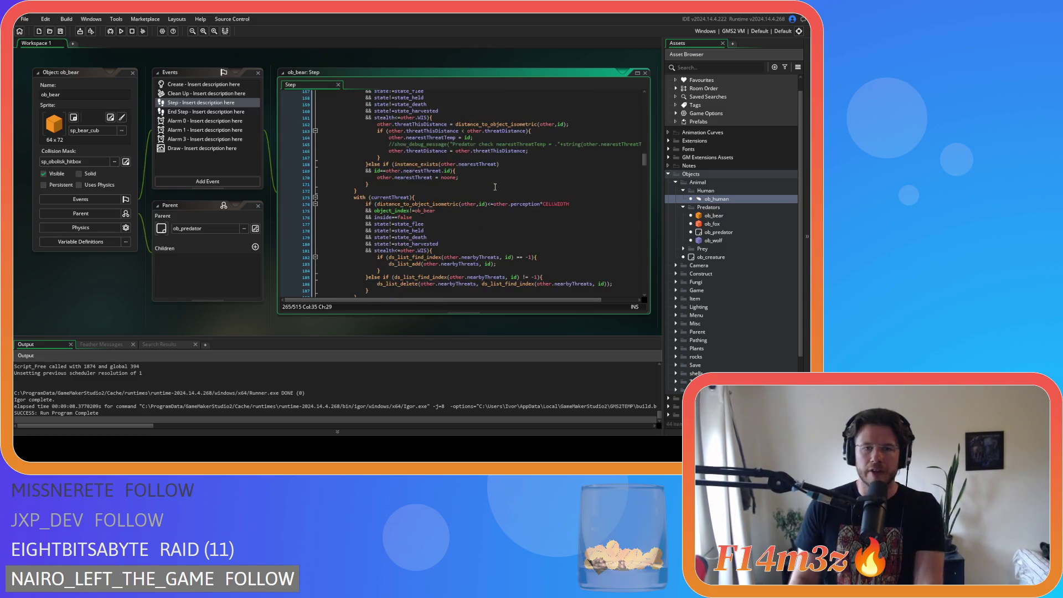
pyautogui.scroll(19, 489, 197)
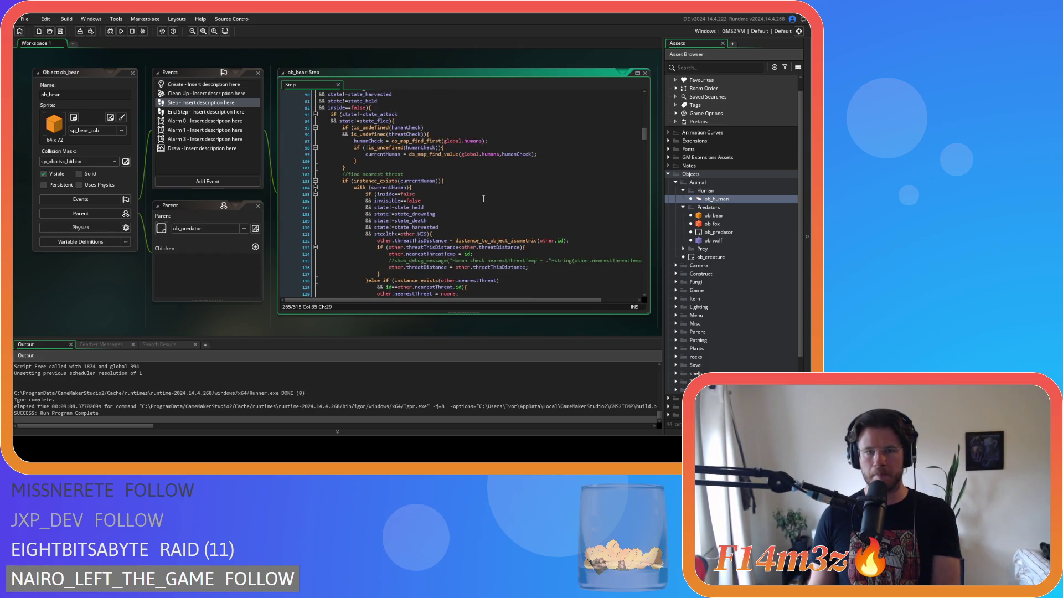
pyautogui.scroll(-9, 483, 198)
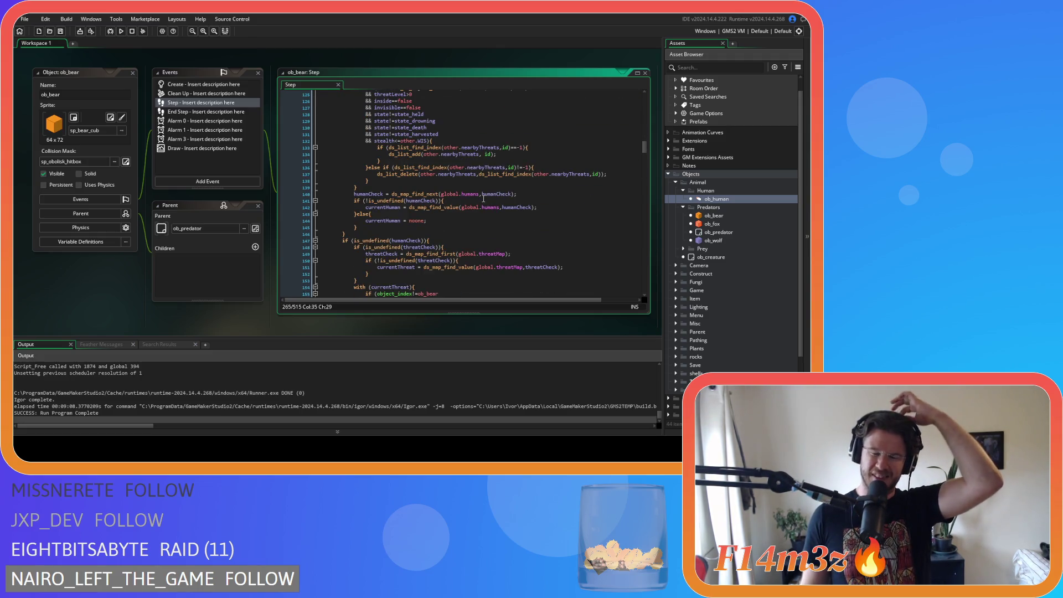
pyautogui.scroll(-12, 483, 199)
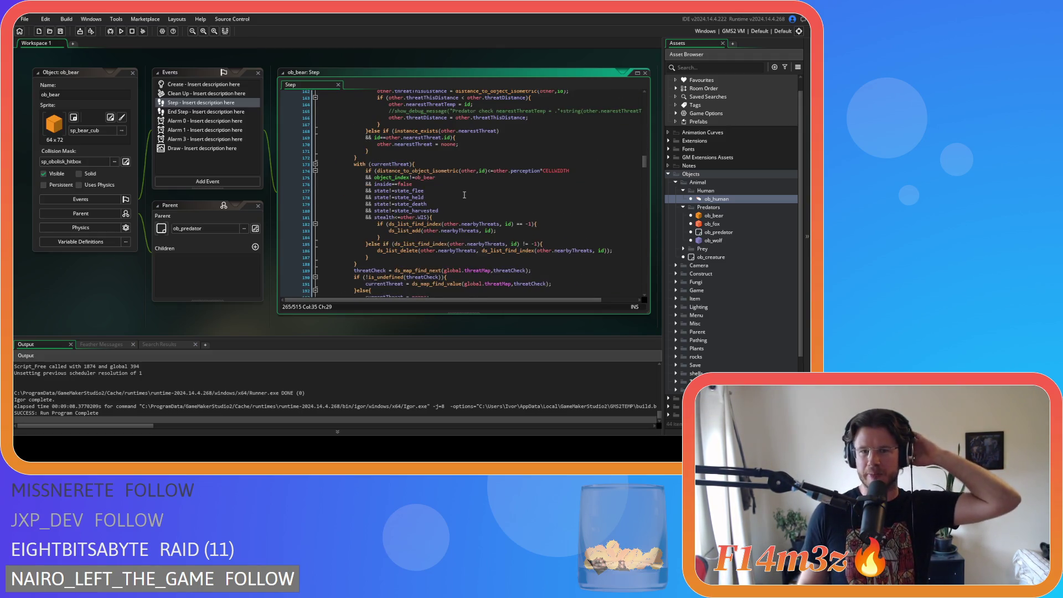
pyautogui.scroll(-15, 463, 195)
pyautogui.scroll(-6, 466, 194)
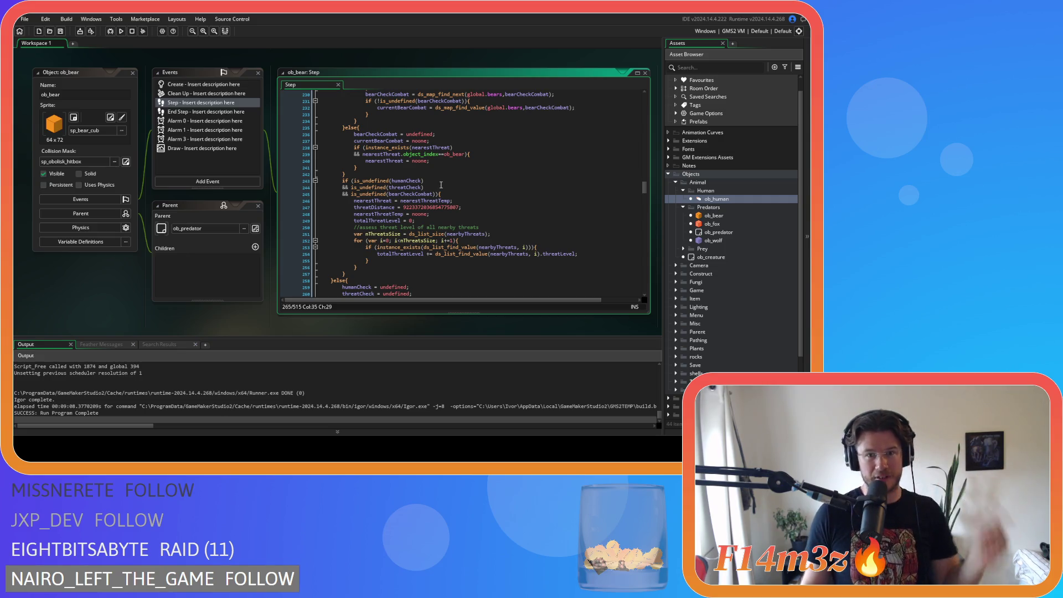
pyautogui.scroll(-1, 420, 188)
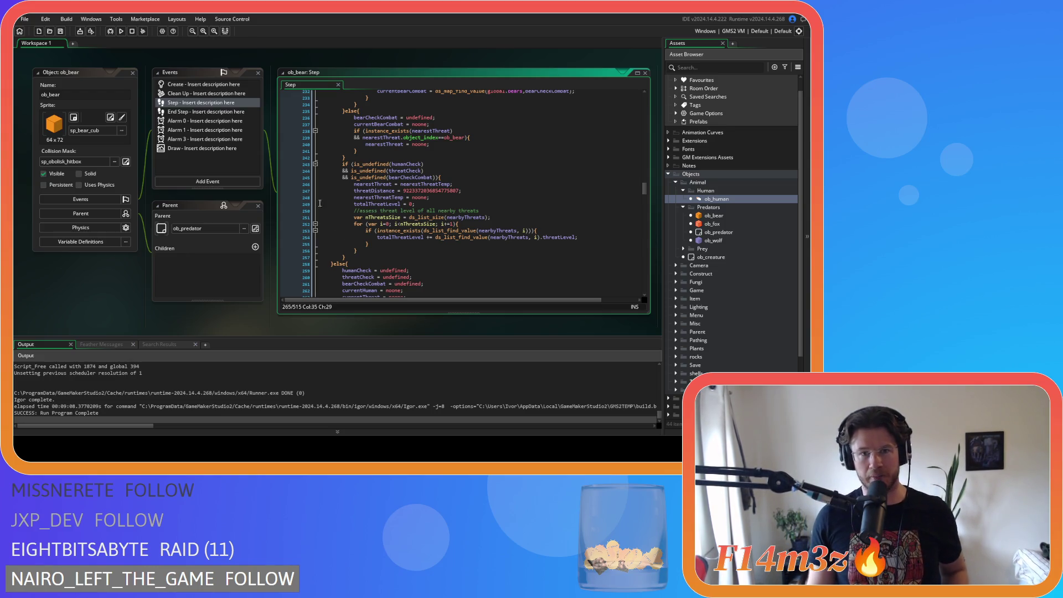
pyautogui.scroll(20, 392, 196)
pyautogui.scroll(20, 392, 196)
pyautogui.scroll(-2, 387, 219)
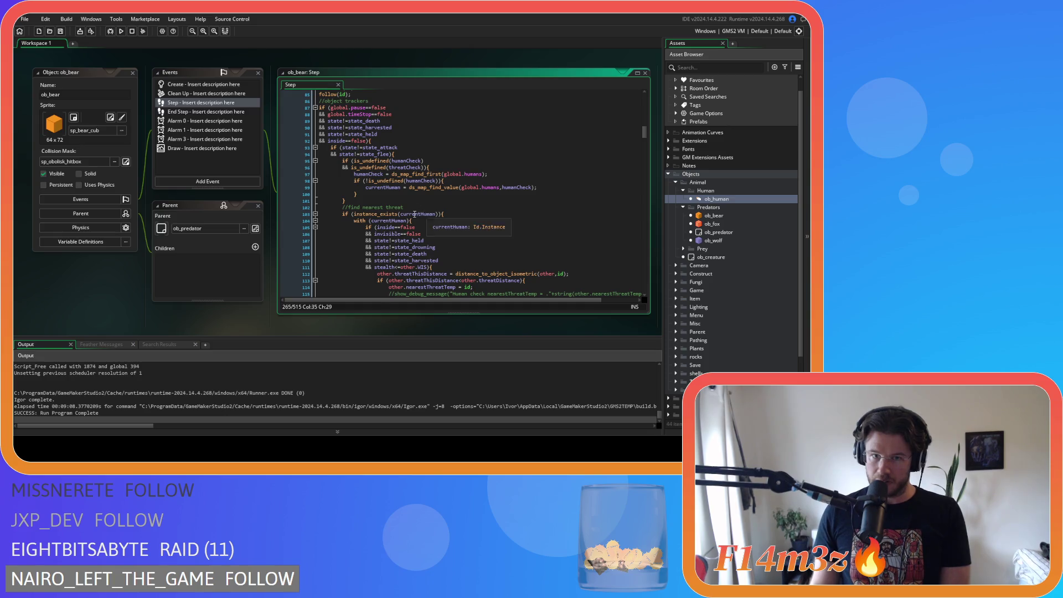
pyautogui.click(457, 214)
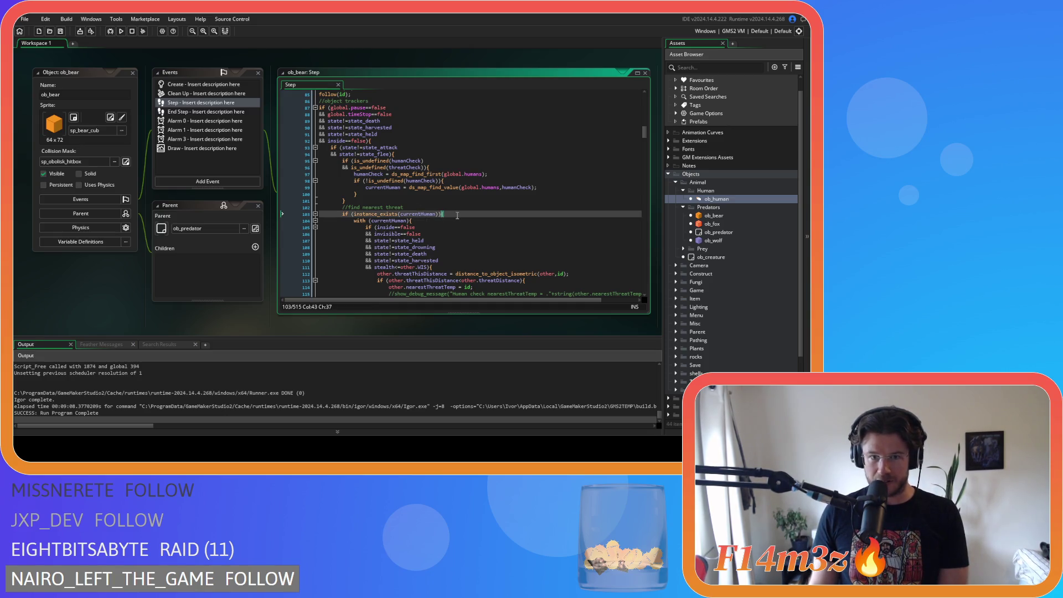
pyautogui.scroll(-10, 461, 220)
pyautogui.scroll(-3, 461, 220)
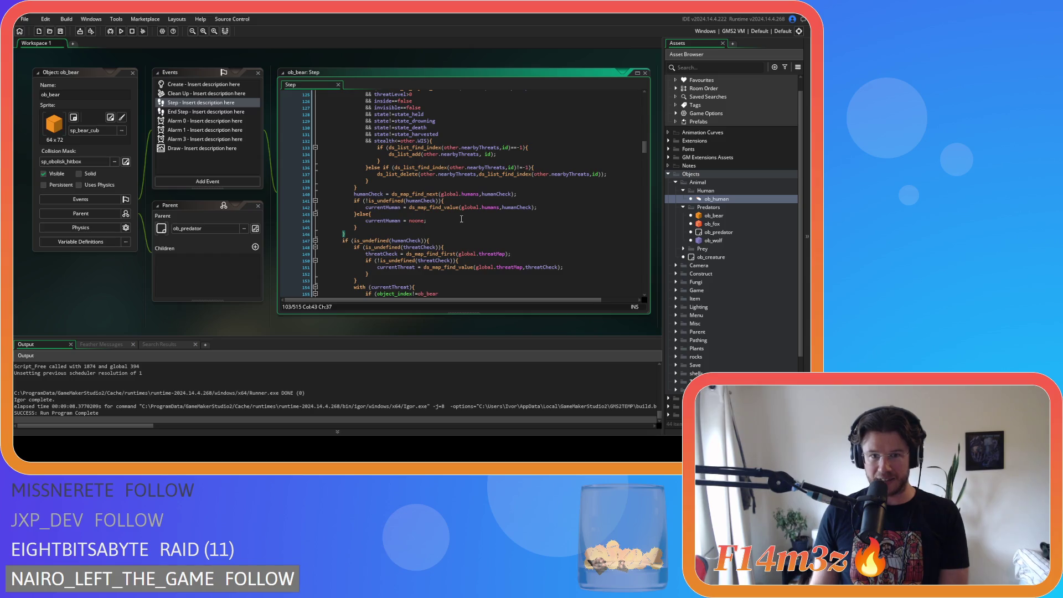
pyautogui.scroll(-7, 502, 256)
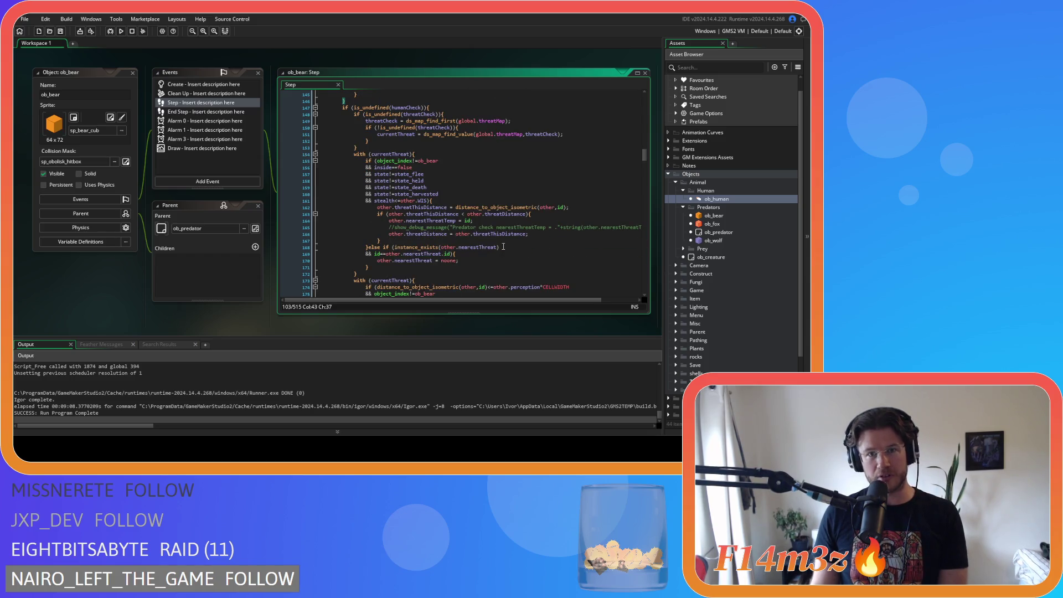
pyautogui.click(448, 108)
pyautogui.press('Left')
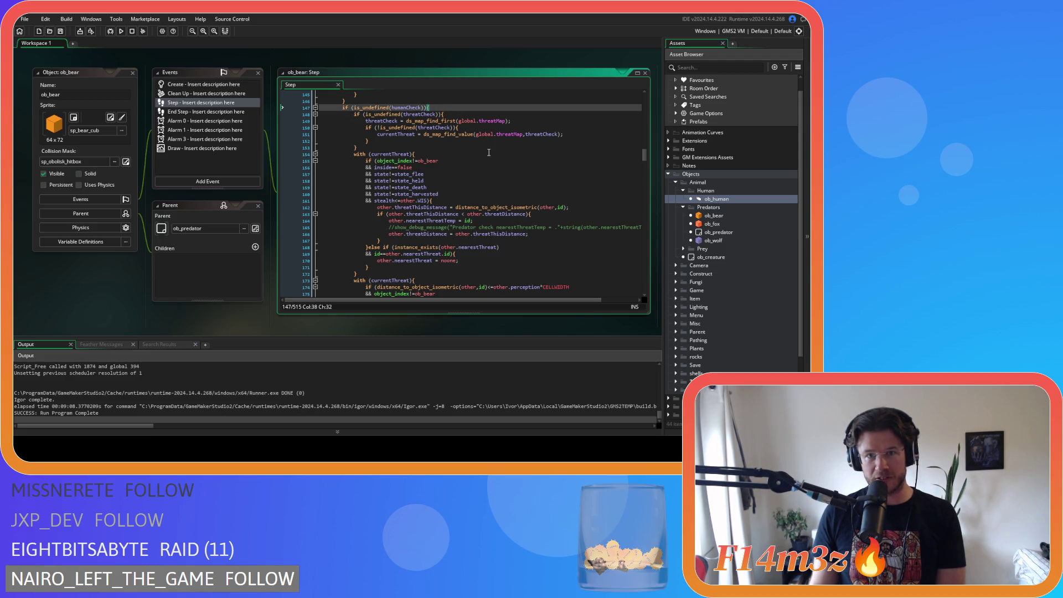
pyautogui.scroll(-9, 488, 152)
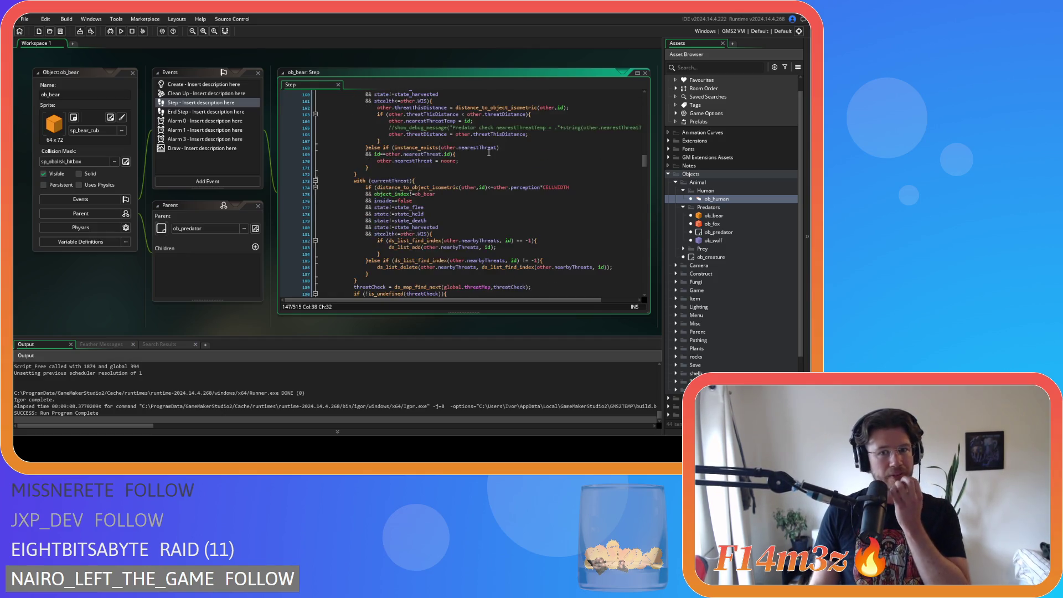
pyautogui.scroll(9, 489, 152)
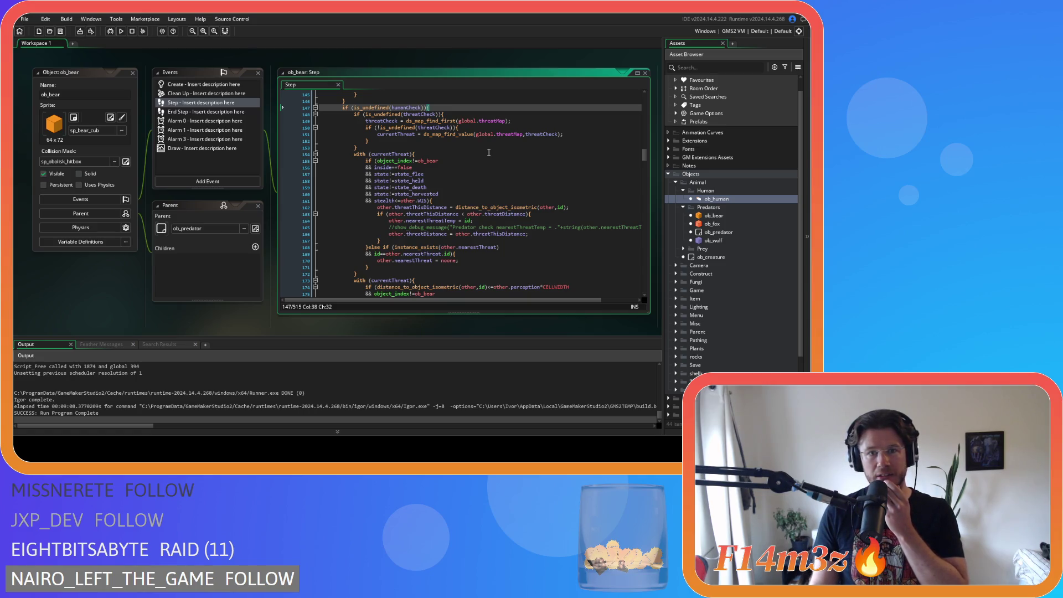
pyautogui.scroll(-1, 489, 152)
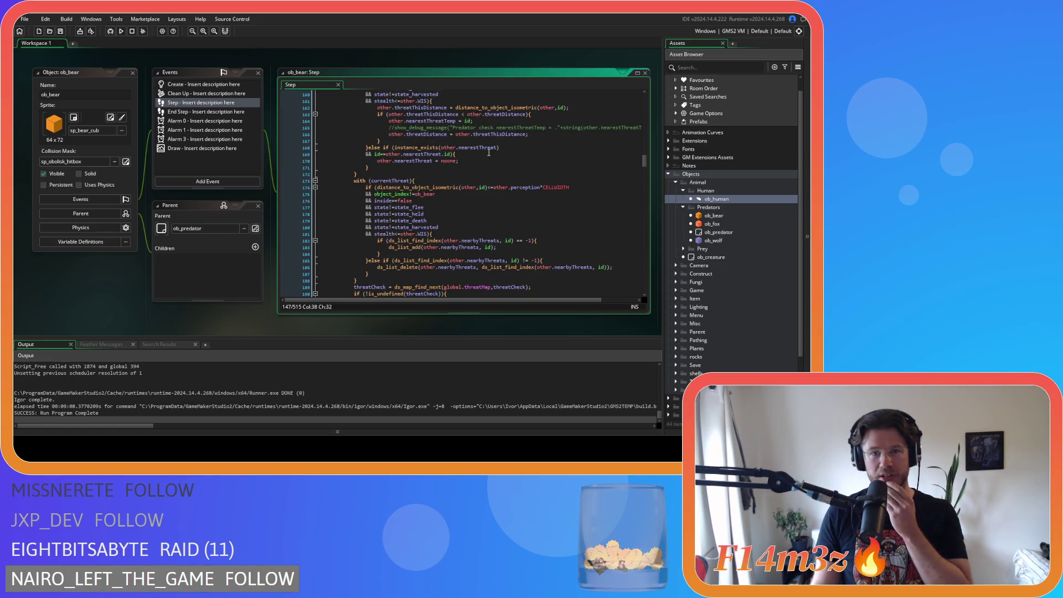
pyautogui.scroll(-8, 483, 155)
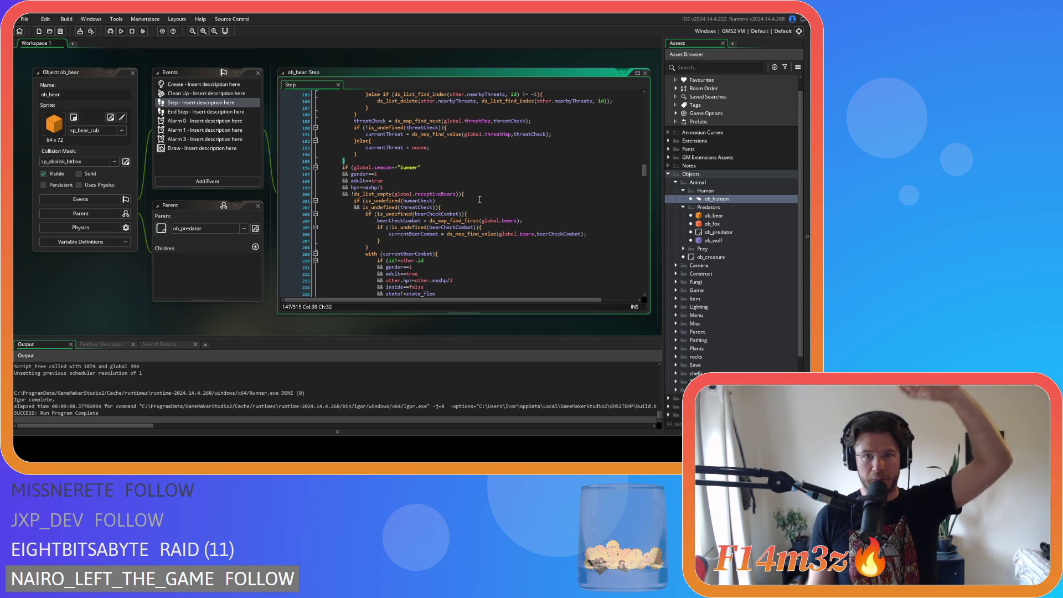
pyautogui.scroll(-4, 480, 199)
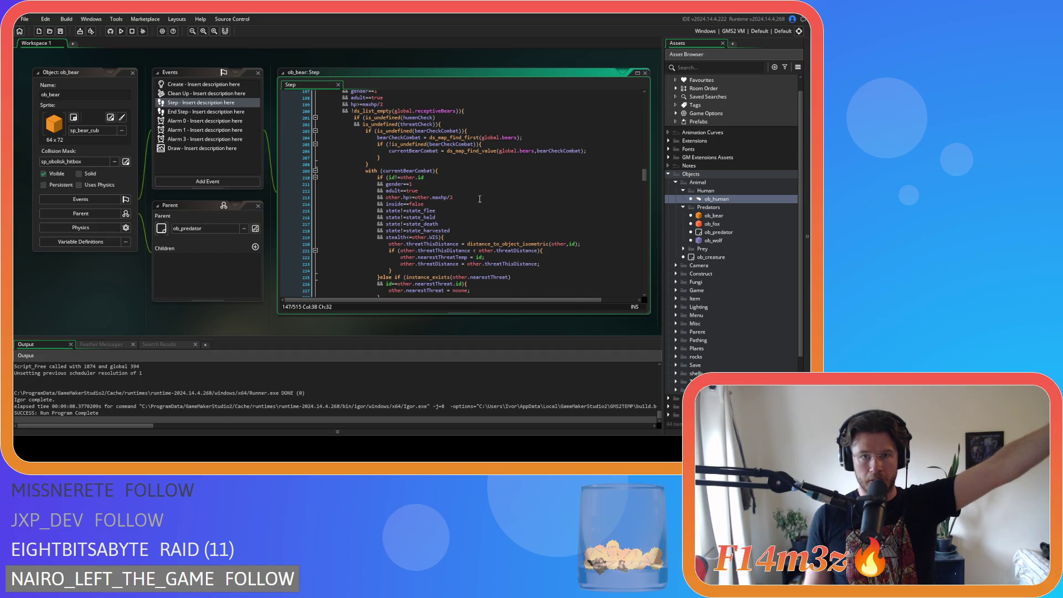
pyautogui.scroll(-5, 480, 198)
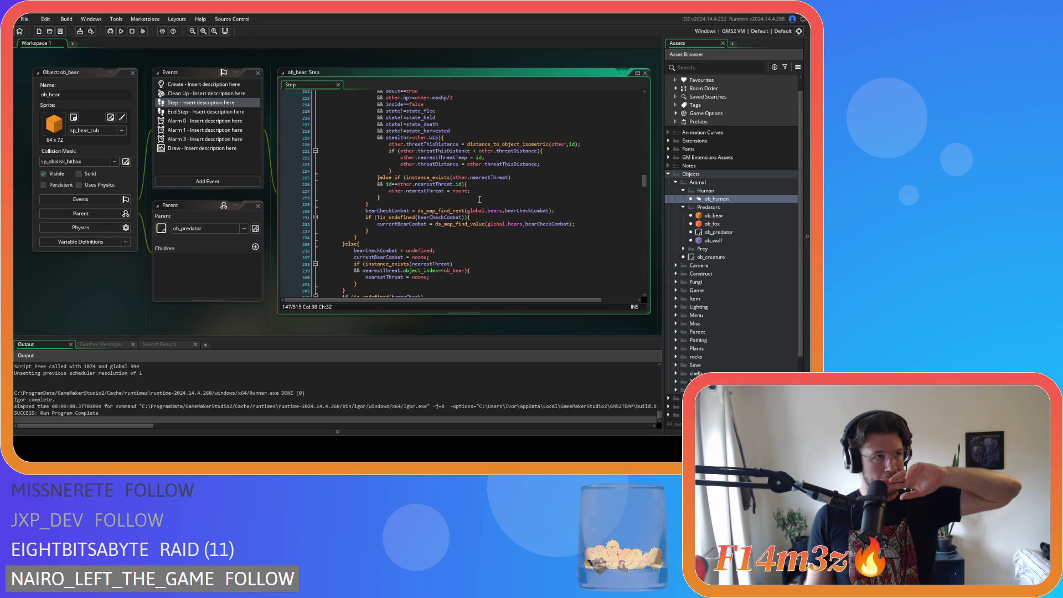
pyautogui.scroll(15, 479, 199)
pyautogui.scroll(7, 479, 199)
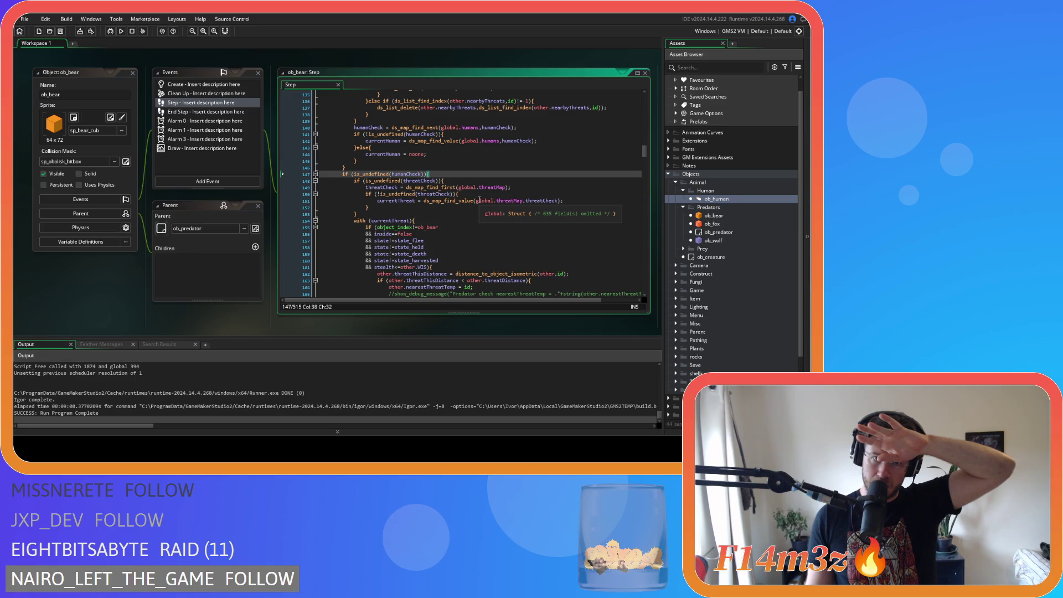
pyautogui.scroll(-10, 480, 200)
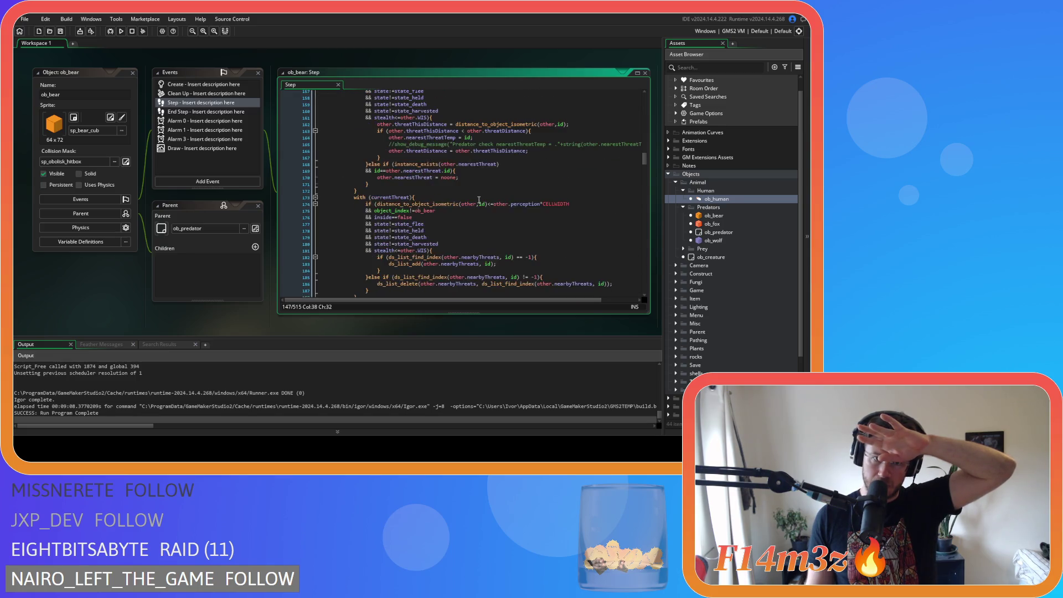
pyautogui.scroll(3, 479, 200)
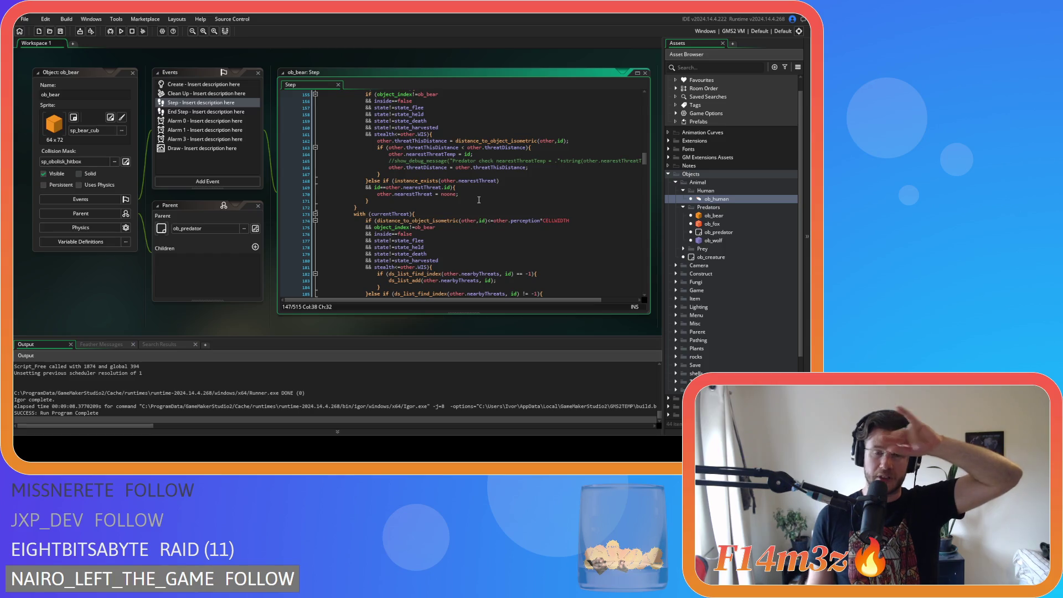
pyautogui.scroll(2, 479, 201)
pyautogui.scroll(-3, 479, 200)
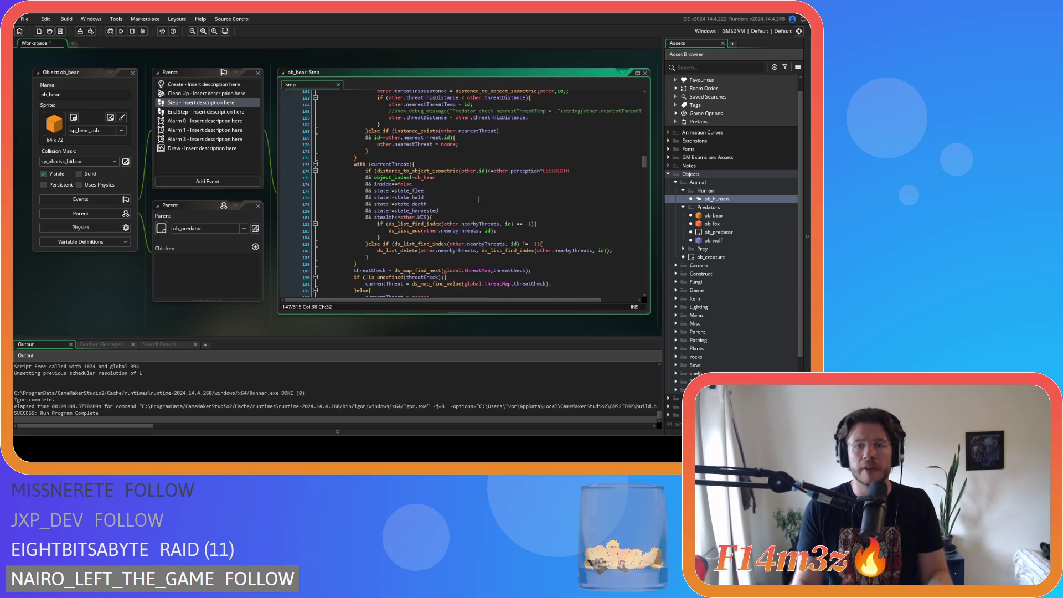
pyautogui.scroll(2, 473, 194)
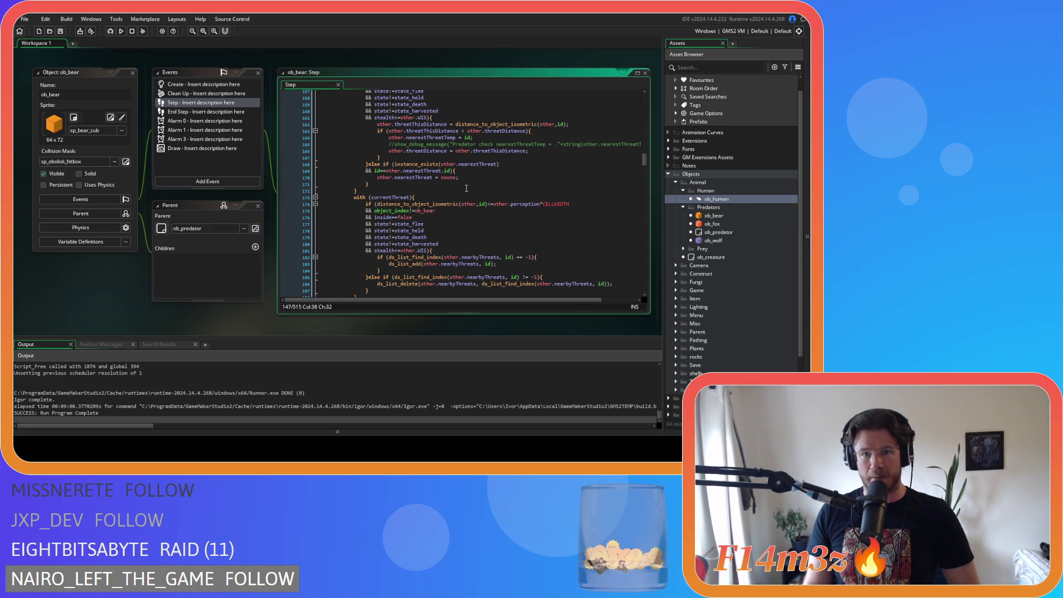
pyautogui.scroll(5, 466, 188)
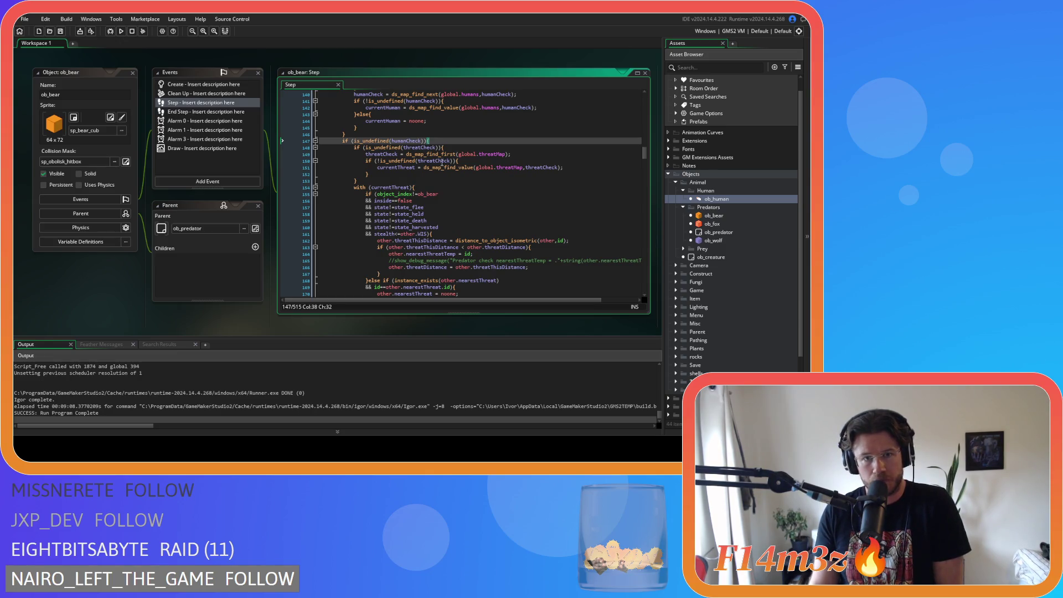
pyautogui.press('Right')
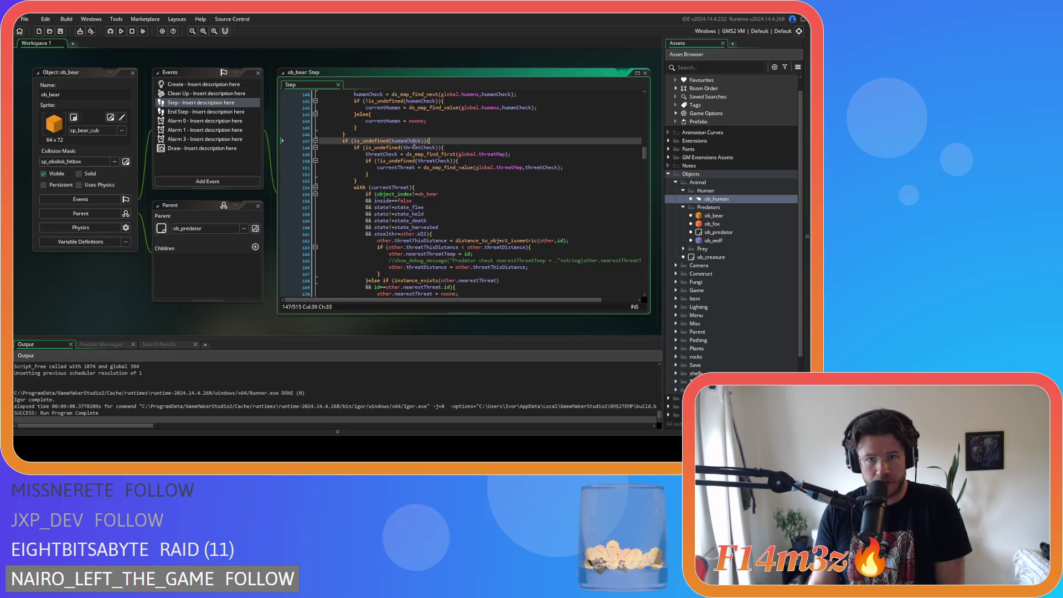
pyautogui.press('Up')
pyautogui.click(383, 140)
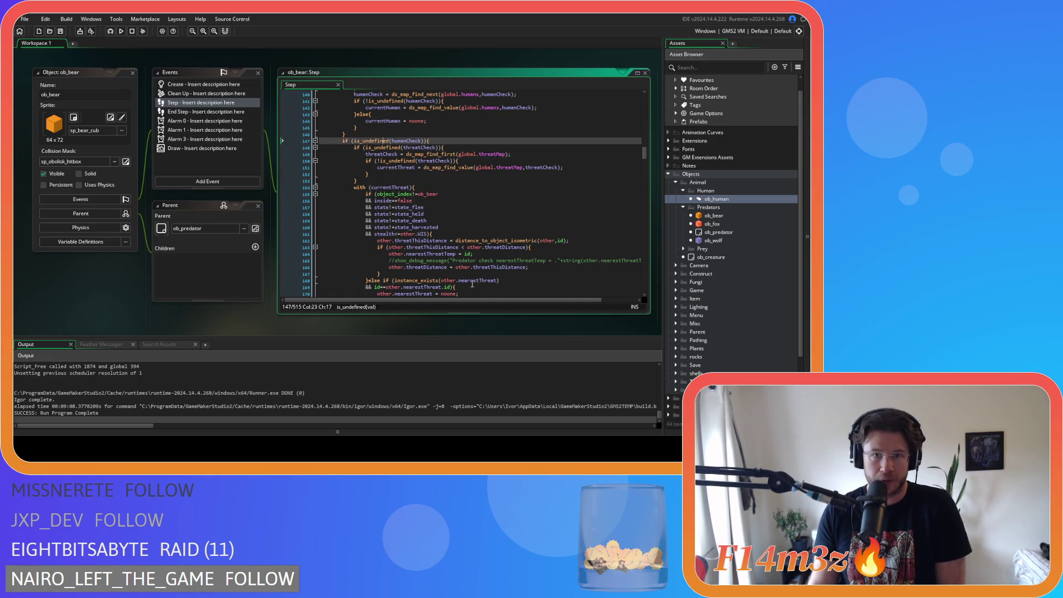
pyautogui.click(398, 182)
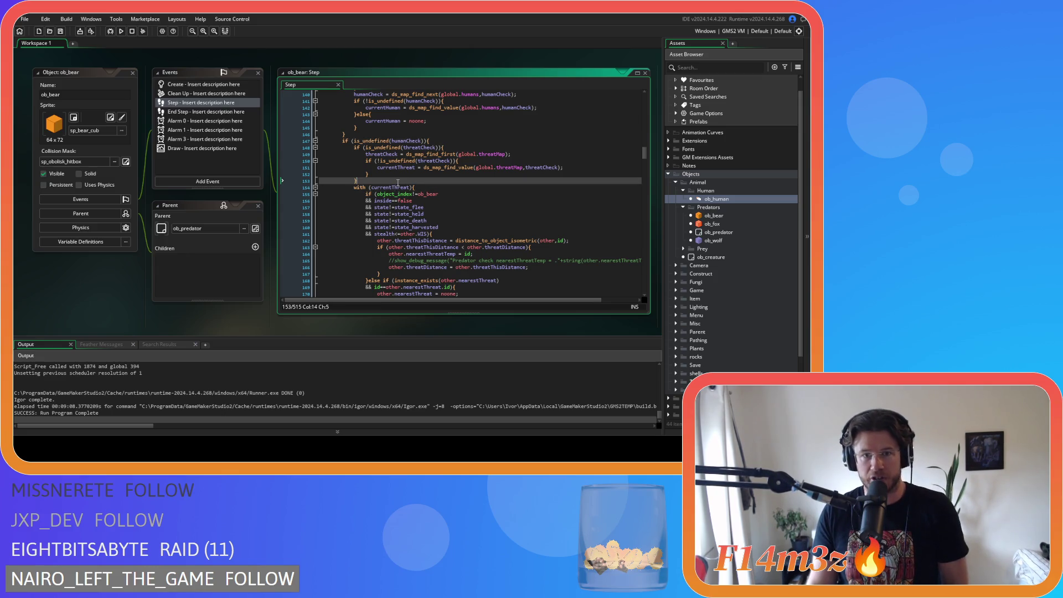
pyautogui.scroll(-7, 443, 188)
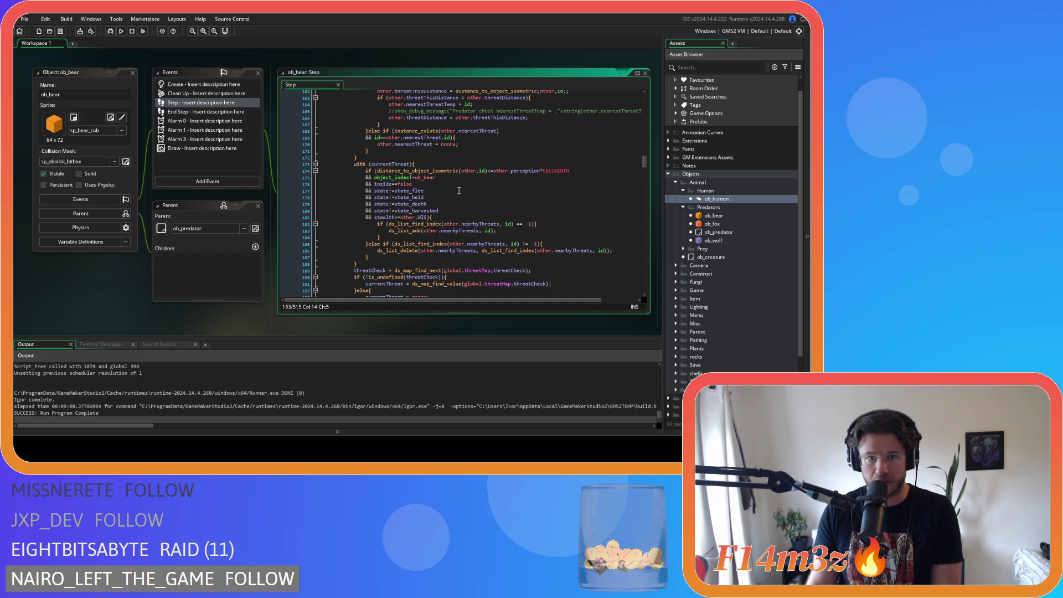
pyautogui.scroll(-2, 459, 190)
pyautogui.click(369, 270)
pyautogui.moveTo(369, 271)
pyautogui.mouseDown()
pyautogui.moveTo(328, 188)
pyautogui.moveTo(349, 157)
pyautogui.mouseUp()
pyautogui.press('Tab')
pyautogui.click(436, 146)
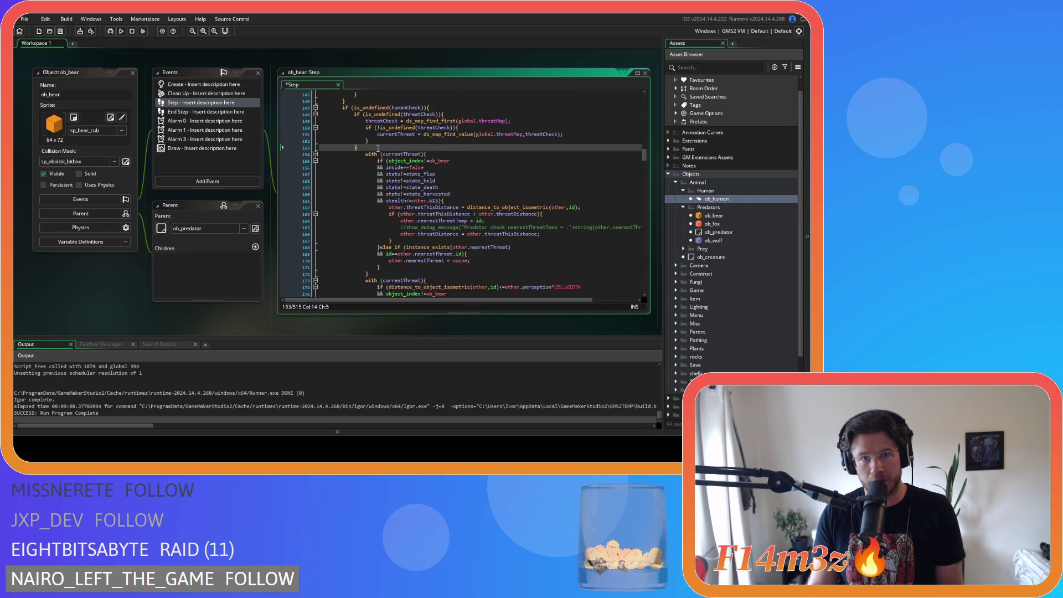
pyautogui.press('Return')
pyautogui.write('if ')
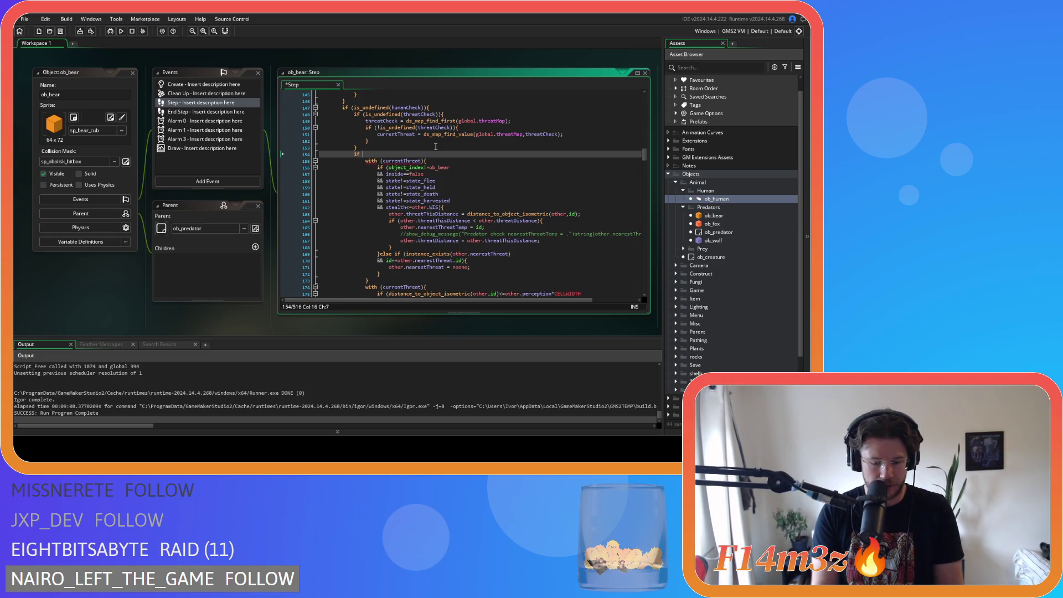
pyautogui.write('(instance_exists(')
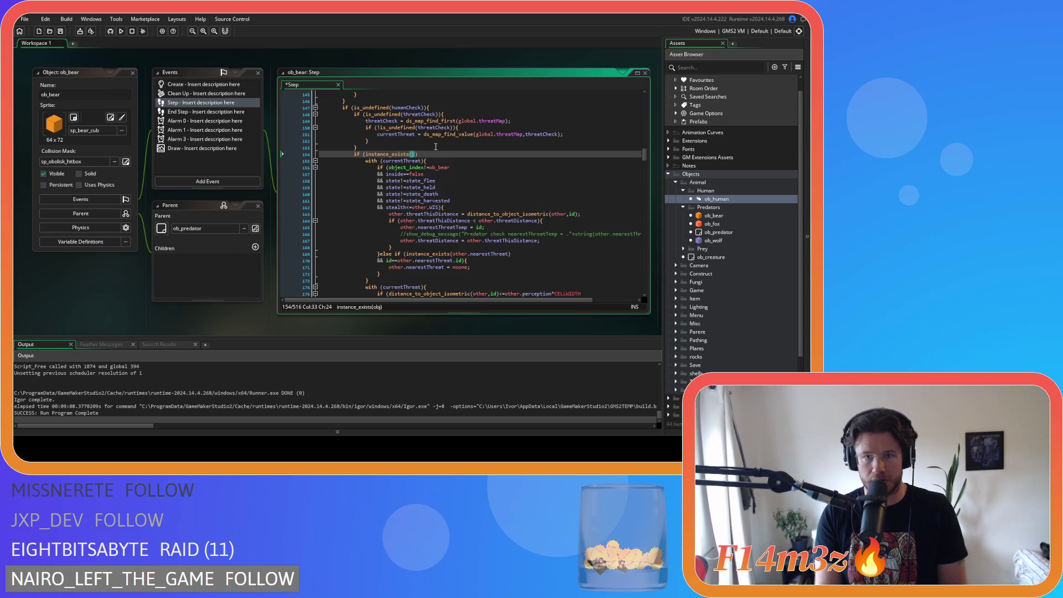
pyautogui.press('Return')
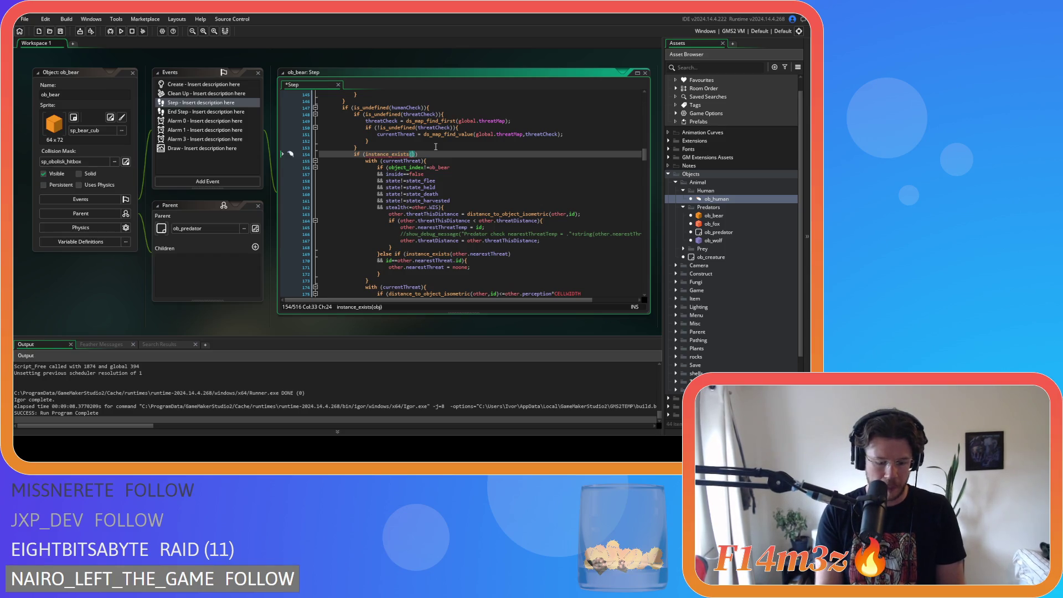
pyautogui.write('threat')
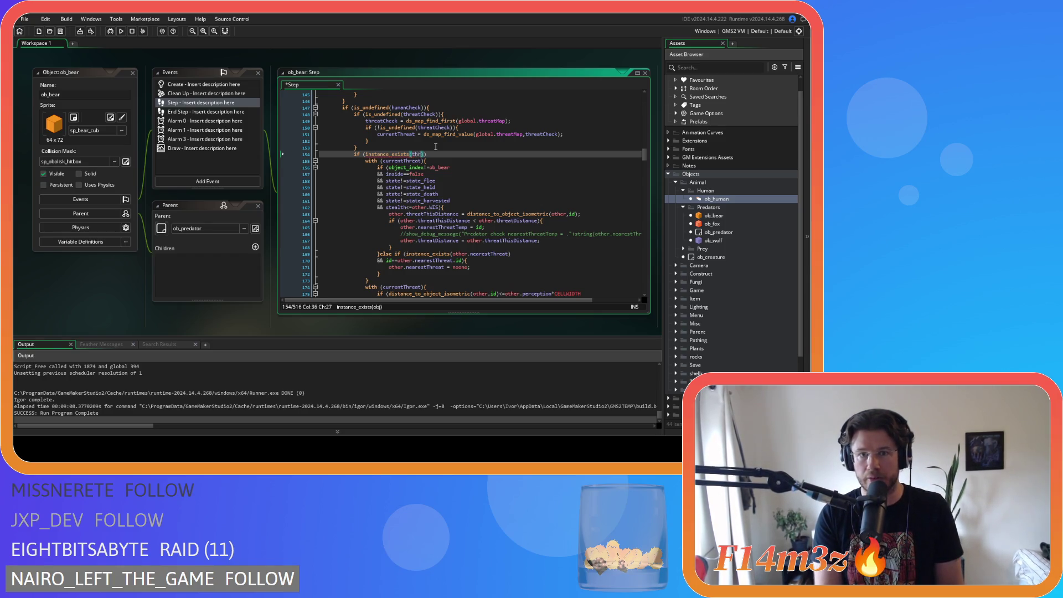
pyautogui.write('C')
pyautogui.press('Return')
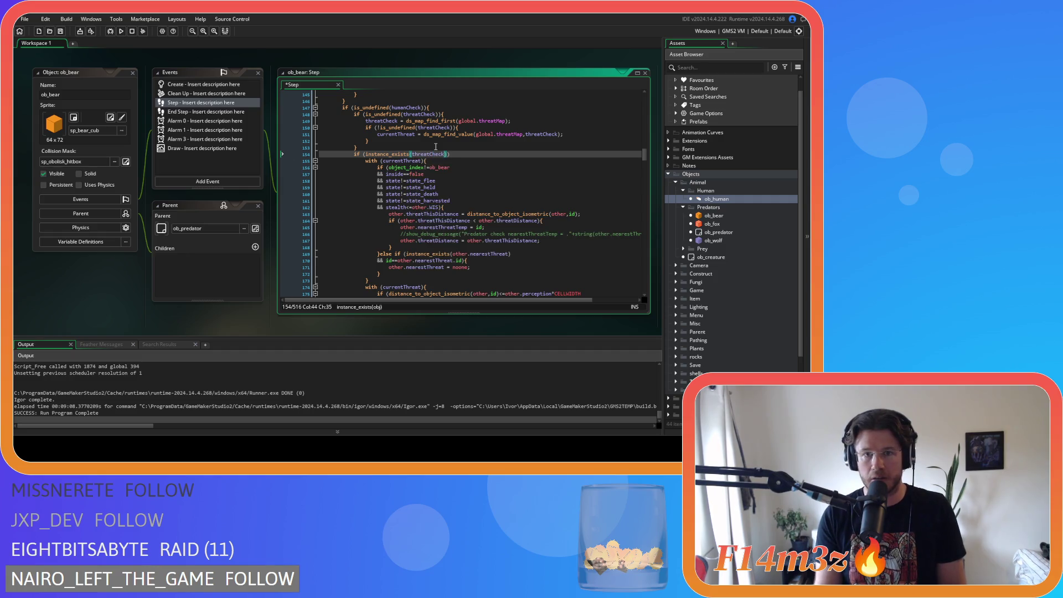
pyautogui.doubleClick(399, 160)
pyautogui.hotkey('ctrl', 'c')
pyautogui.doubleClick(427, 154)
pyautogui.hotkey('ctrl', 'v')
pyautogui.scroll(5, 491, 173)
pyautogui.scroll(15, 491, 173)
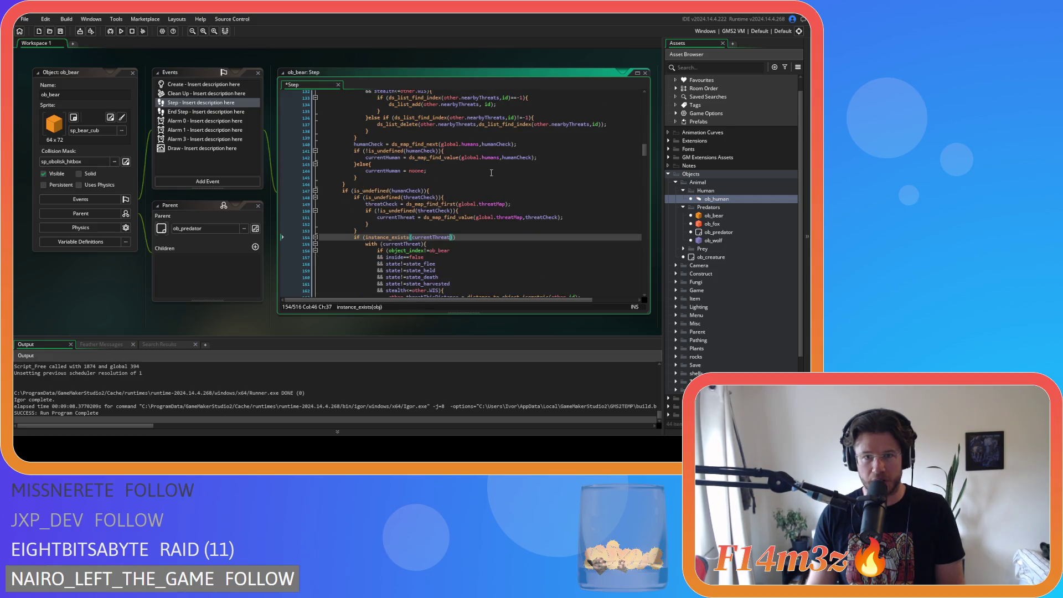
pyautogui.scroll(-20, 407, 246)
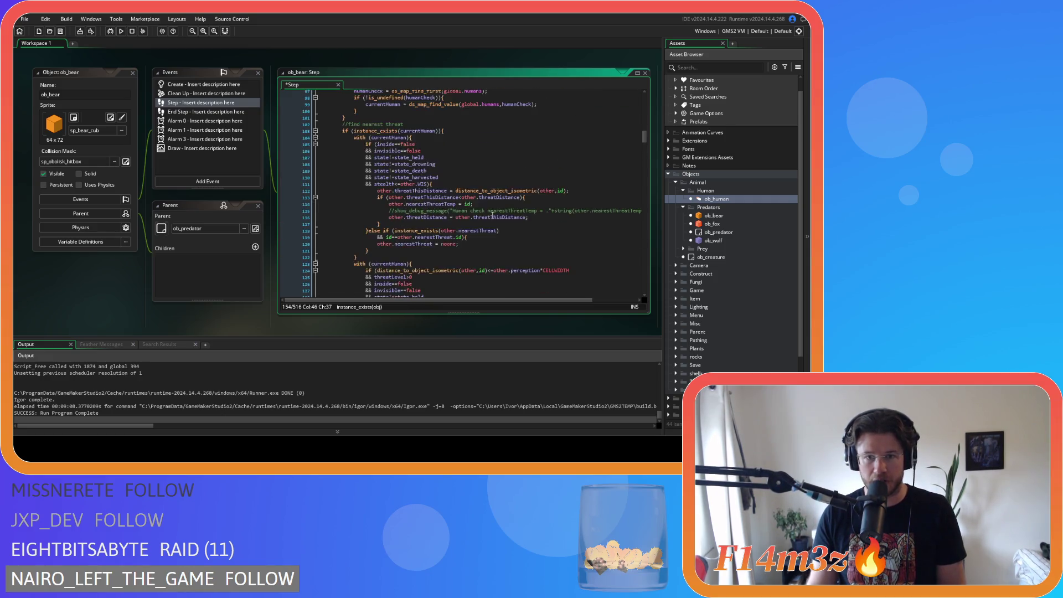
pyautogui.write('))')
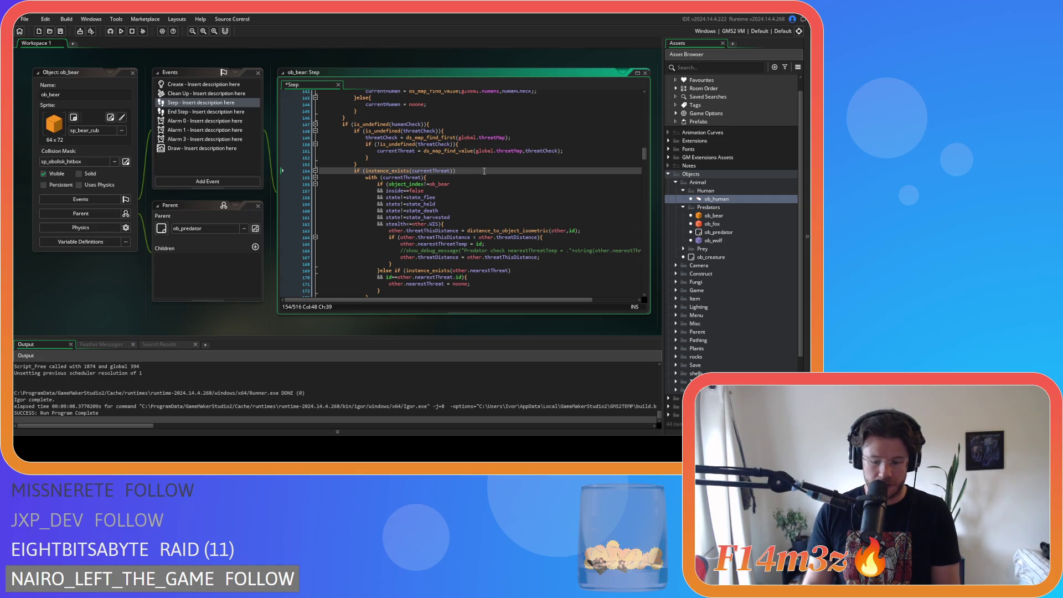
pyautogui.write('{')
pyautogui.scroll(-7, 481, 171)
pyautogui.scroll(-4, 484, 171)
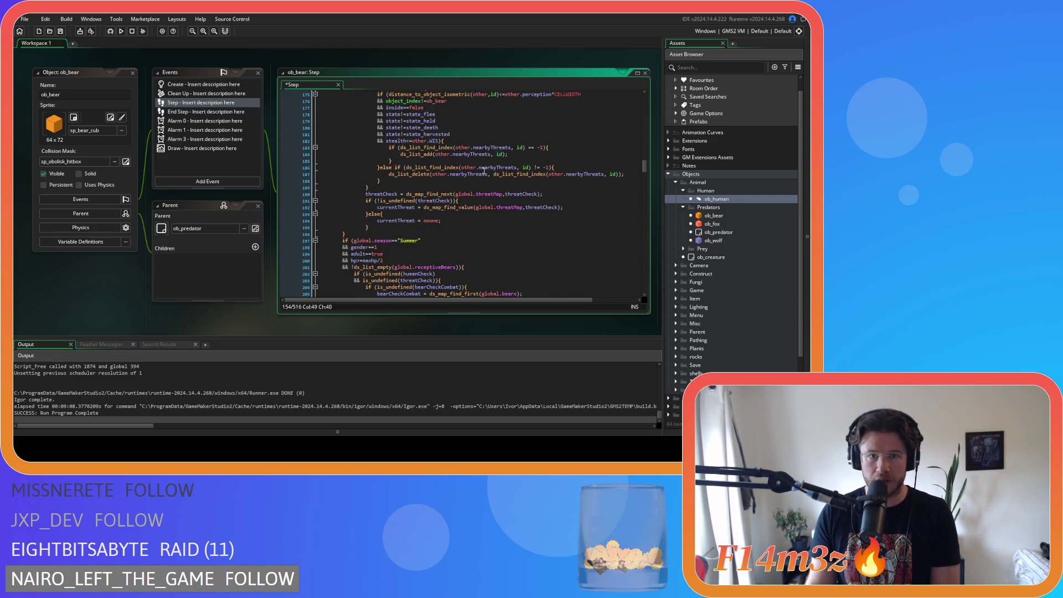
pyautogui.click(384, 227)
pyautogui.press('Return')
pyautogui.press('Down')
pyautogui.scroll(16, 443, 222)
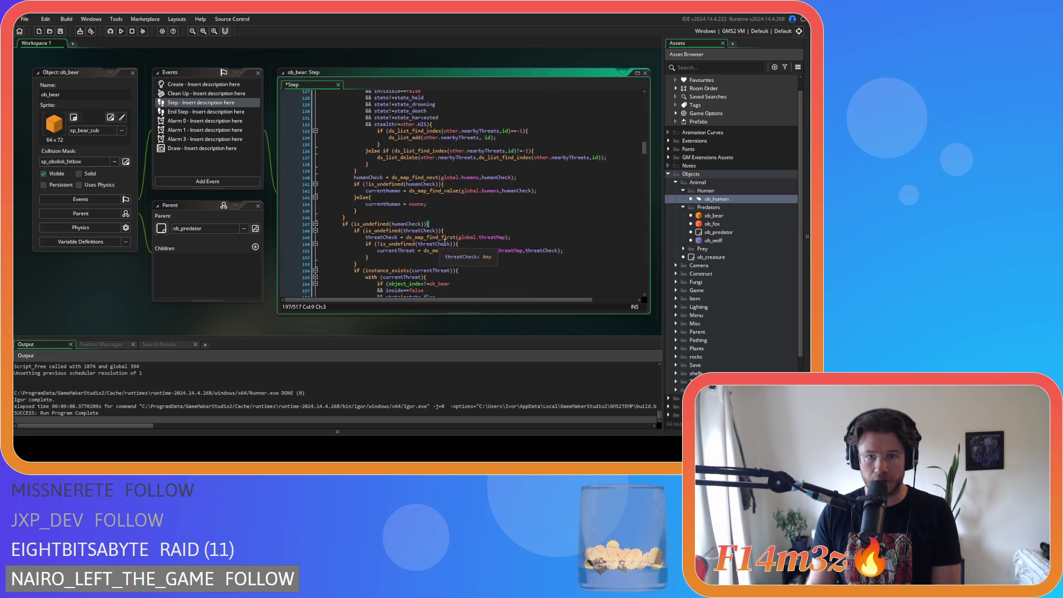
pyautogui.scroll(-2, 467, 235)
pyautogui.click(476, 237)
pyautogui.scroll(-11, 476, 236)
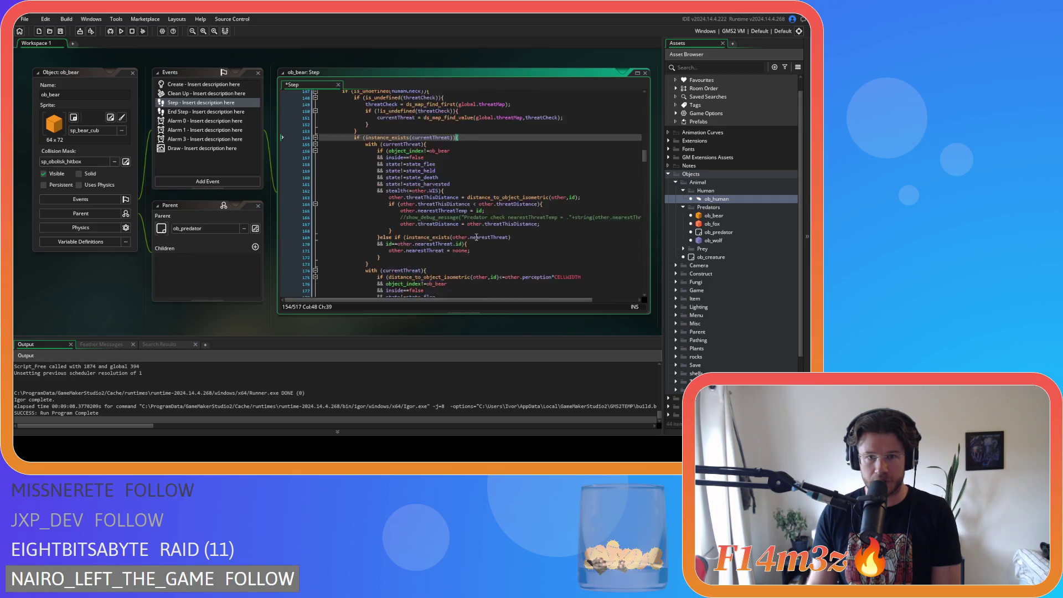
pyautogui.scroll(8, 475, 237)
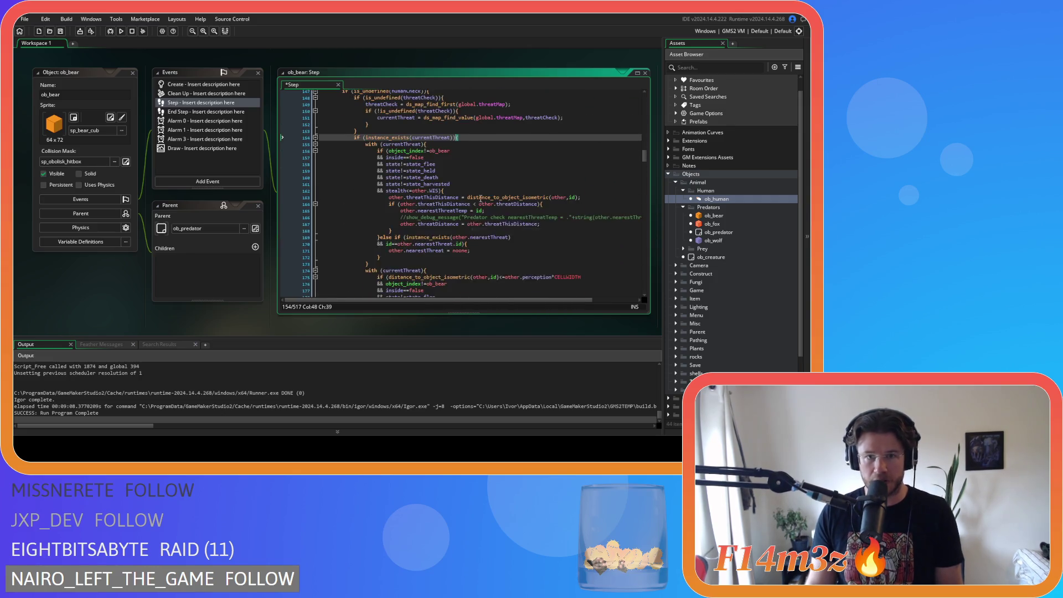
pyautogui.click(488, 172)
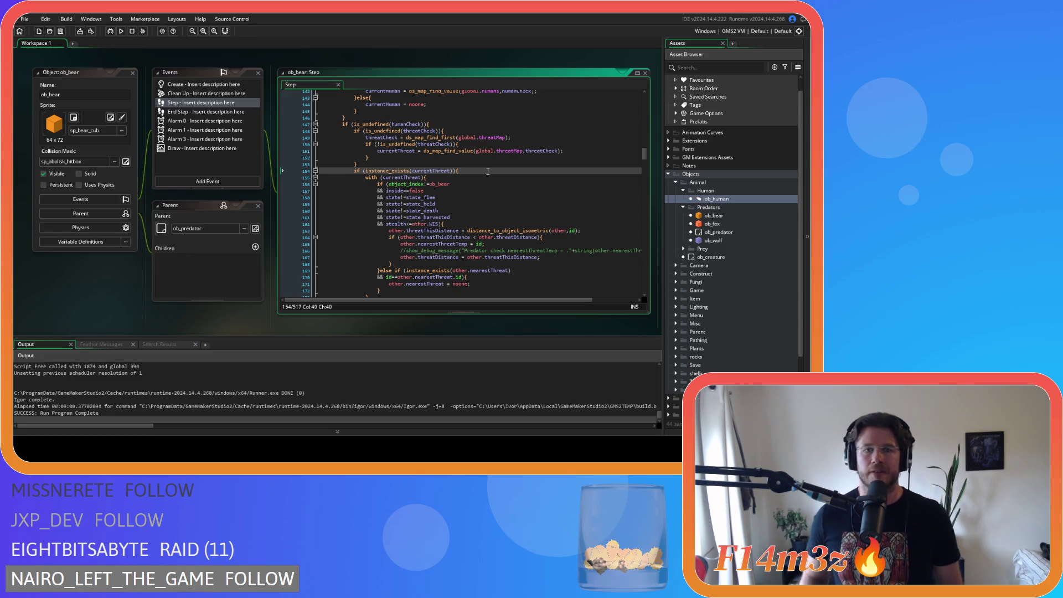
pyautogui.scroll(15, 487, 172)
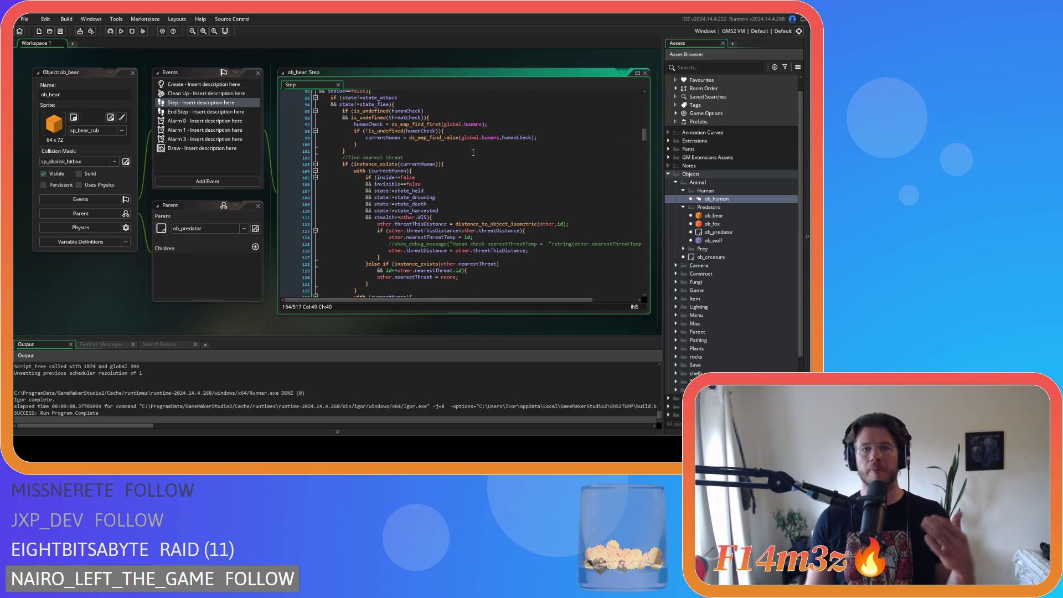
pyautogui.scroll(-9, 440, 166)
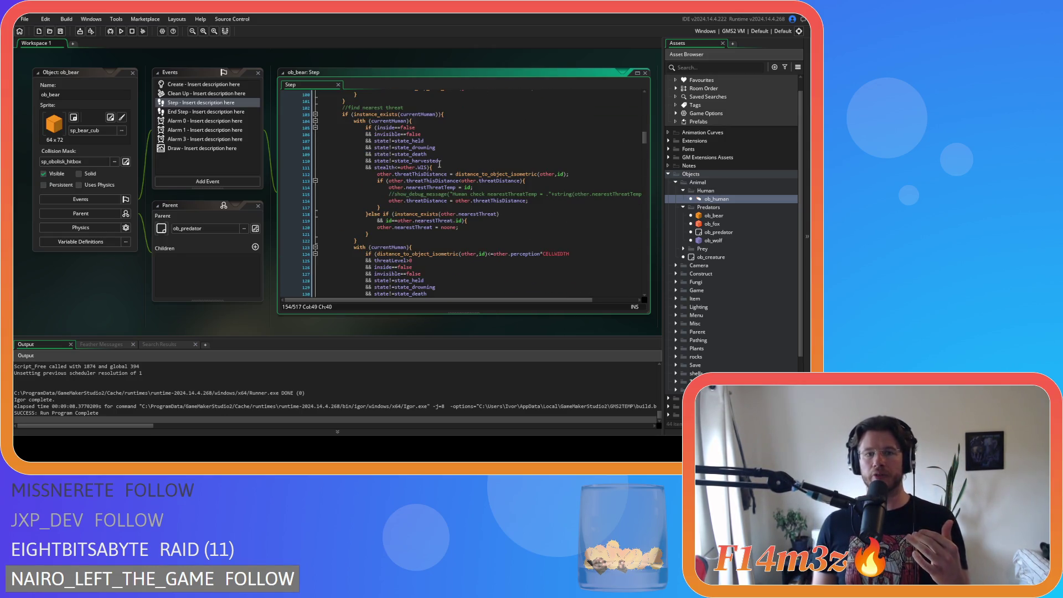
pyautogui.scroll(-2, 439, 164)
pyautogui.click(368, 188)
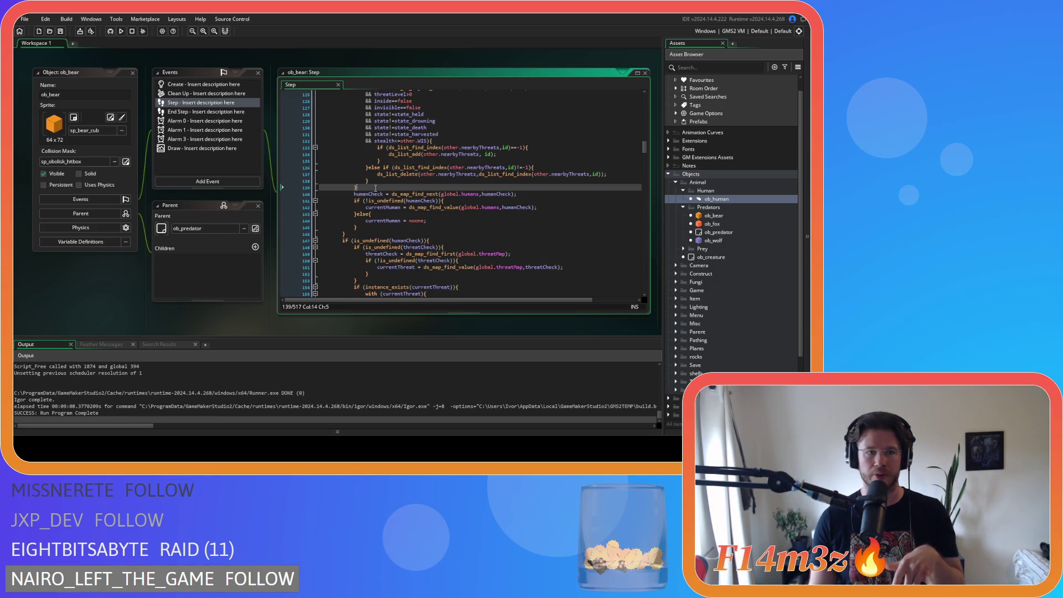
pyautogui.scroll(6, 376, 188)
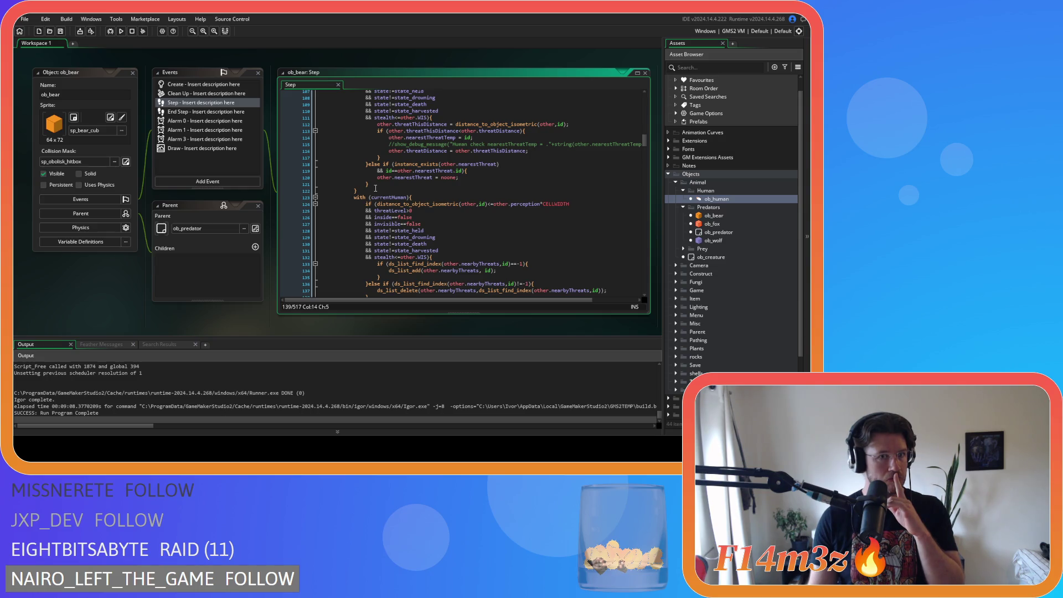
pyautogui.scroll(-4, 375, 188)
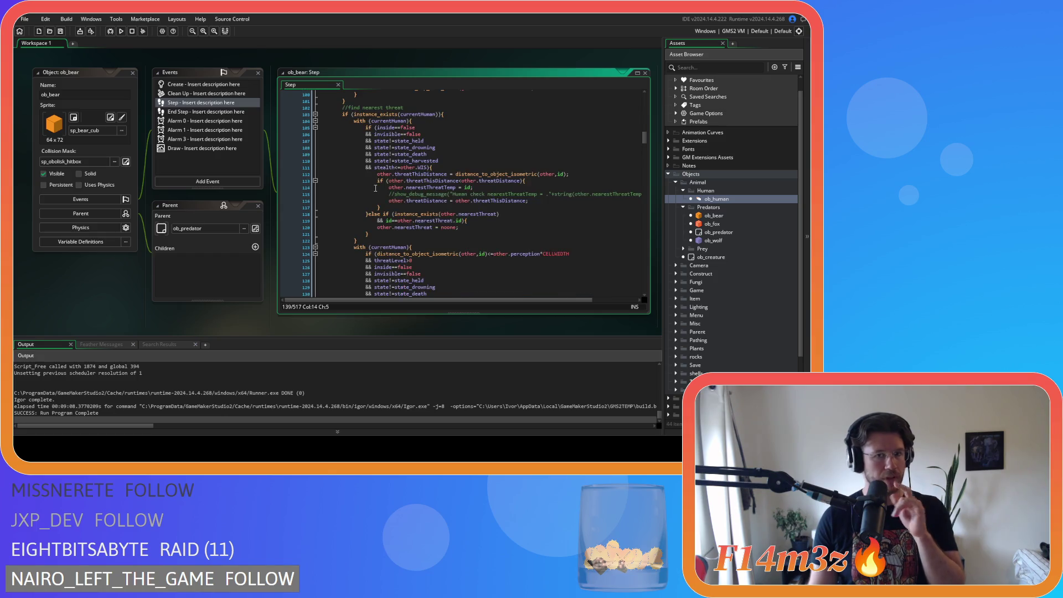
pyautogui.scroll(-7, 375, 189)
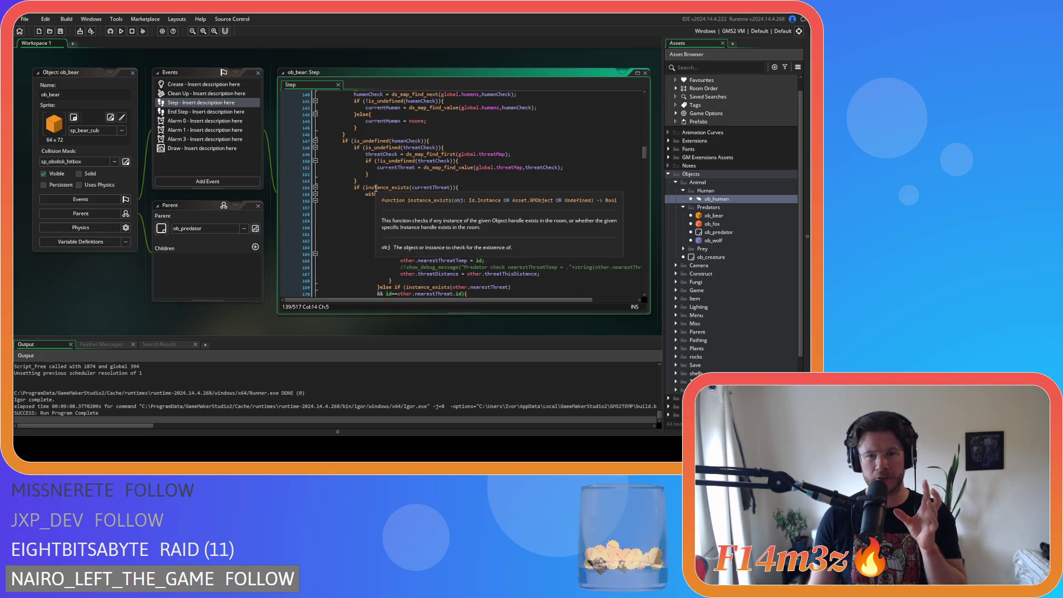
pyautogui.click(464, 139)
pyautogui.press('Left')
pyautogui.scroll(-2, 413, 151)
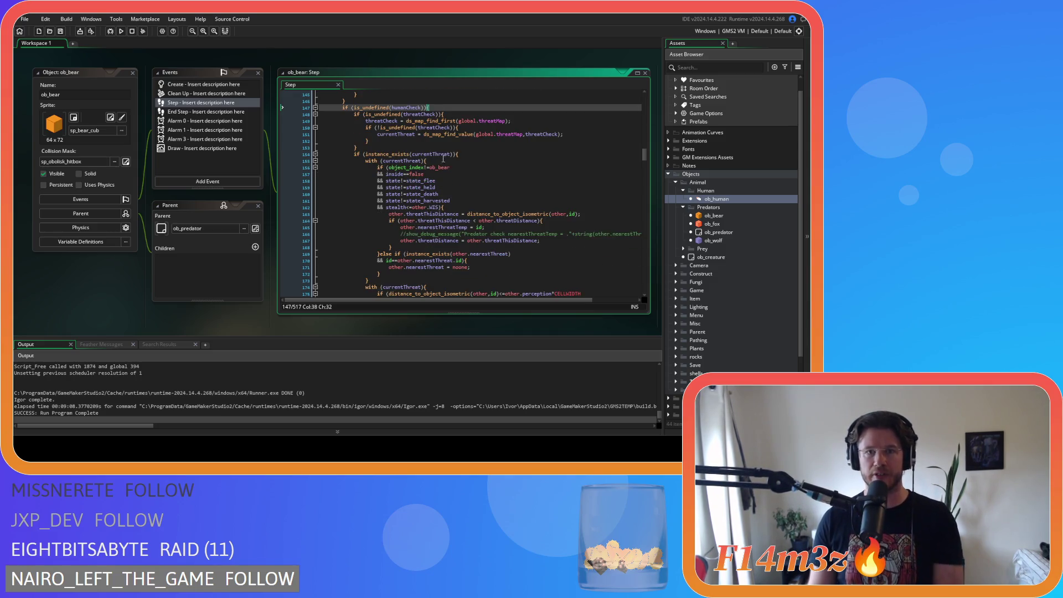
pyautogui.click(466, 155)
pyautogui.press('Left')
pyautogui.scroll(-7, 486, 153)
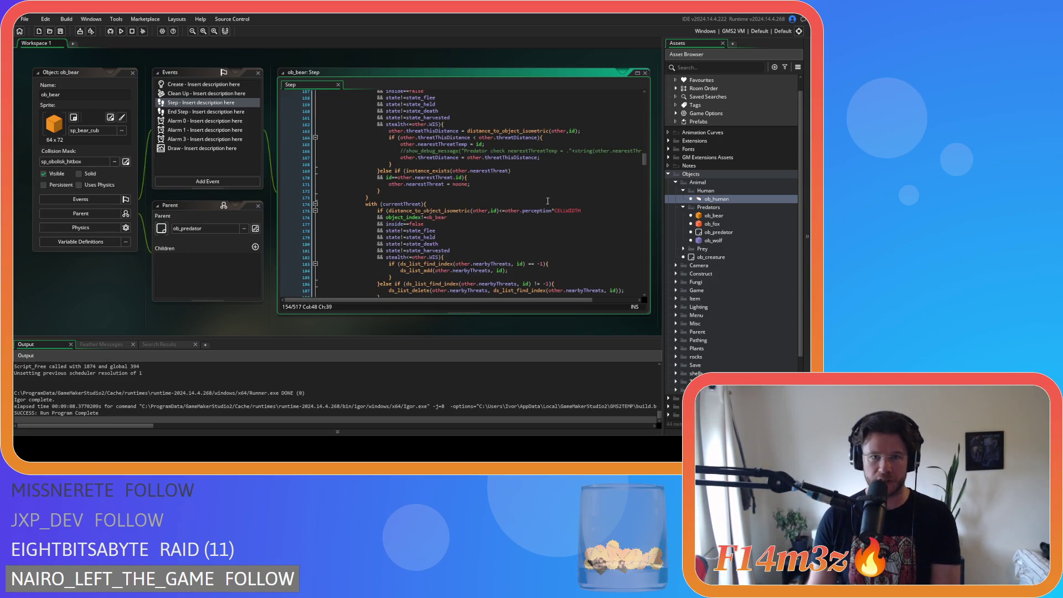
pyautogui.click(379, 237)
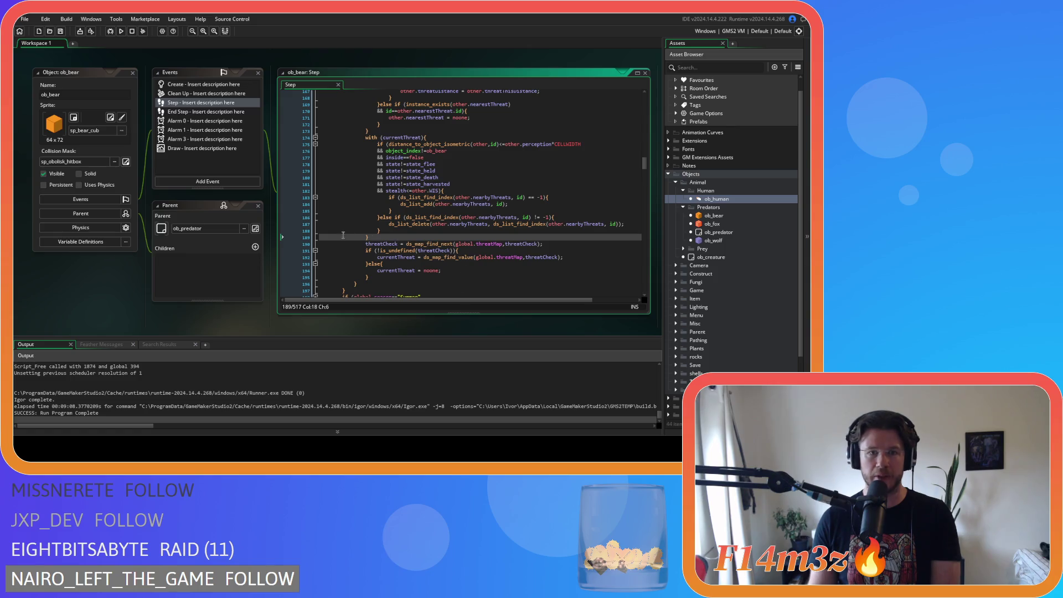
pyautogui.scroll(-5, 466, 265)
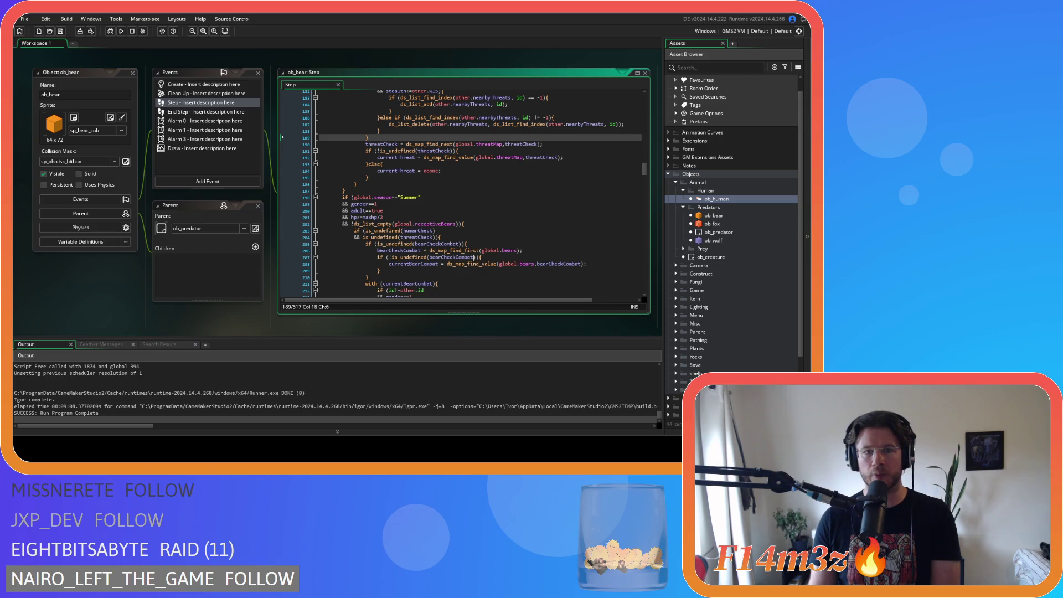
pyautogui.moveTo(375, 231); pyautogui.dragTo(481, 229)
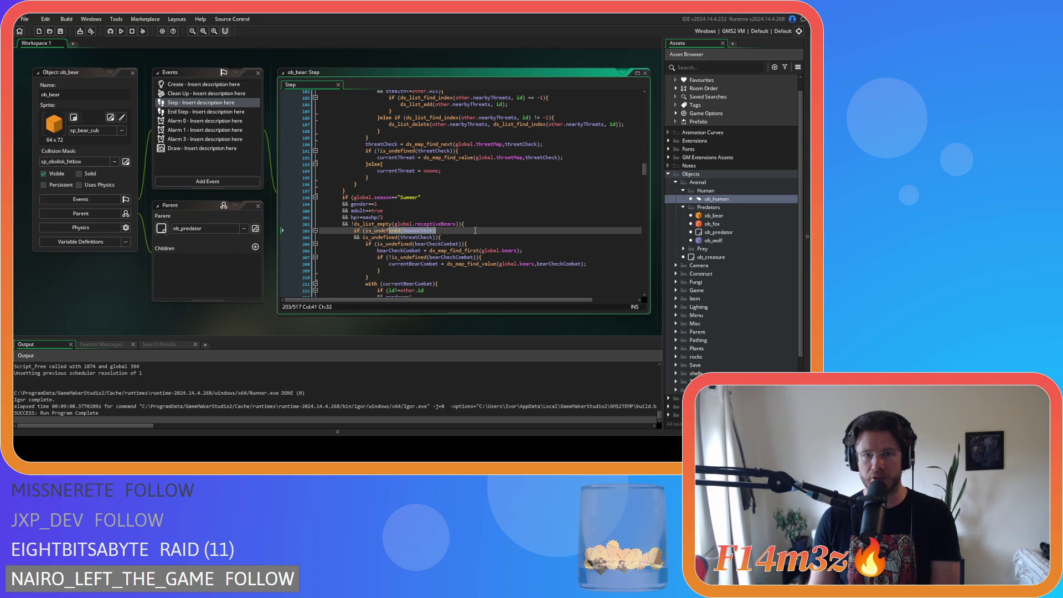
pyautogui.click(441, 237)
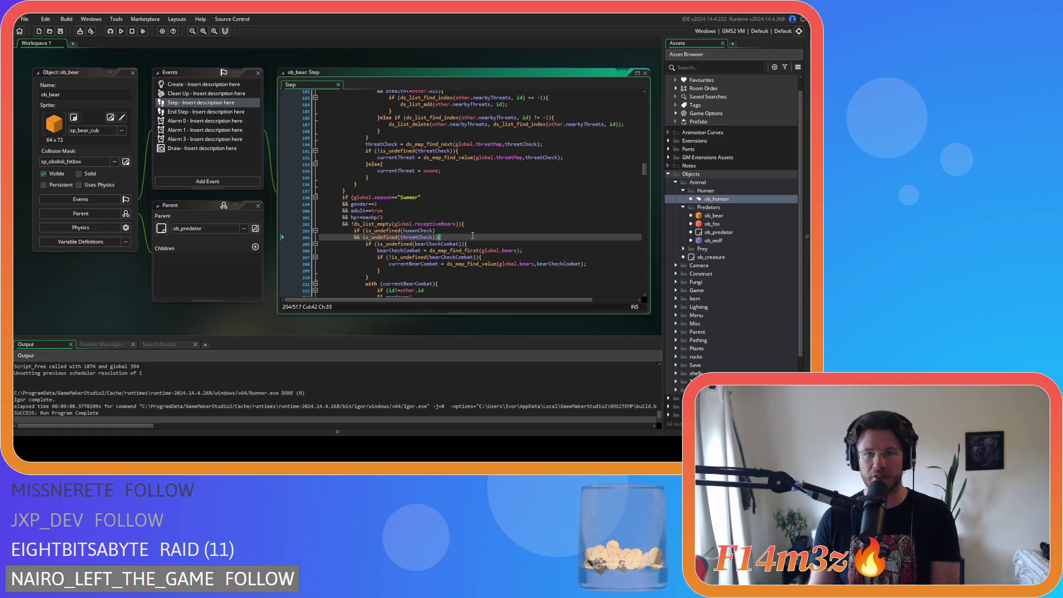
pyautogui.scroll(-4, 479, 231)
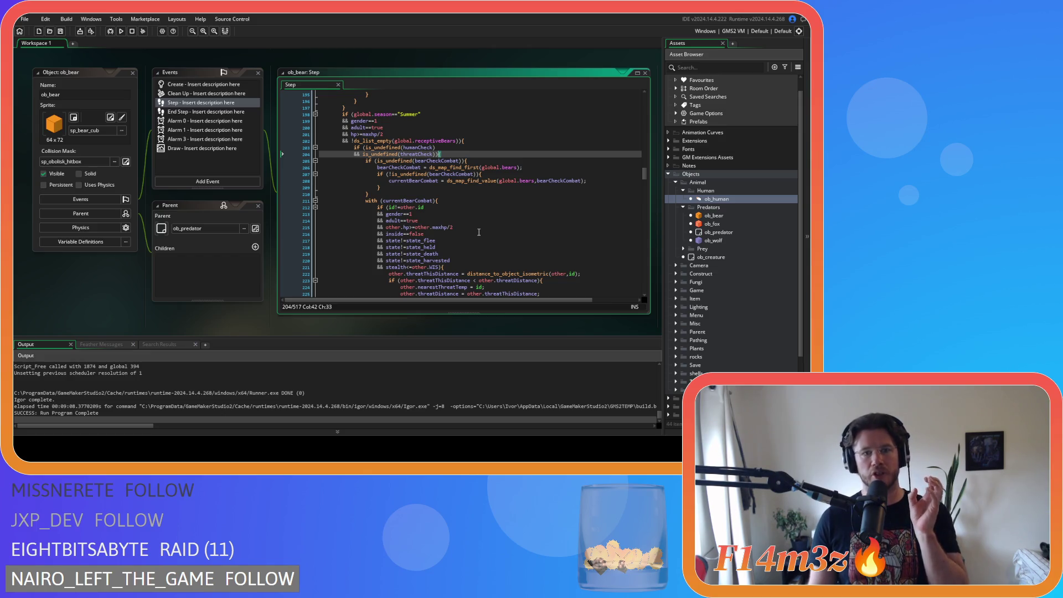
pyautogui.click(470, 201)
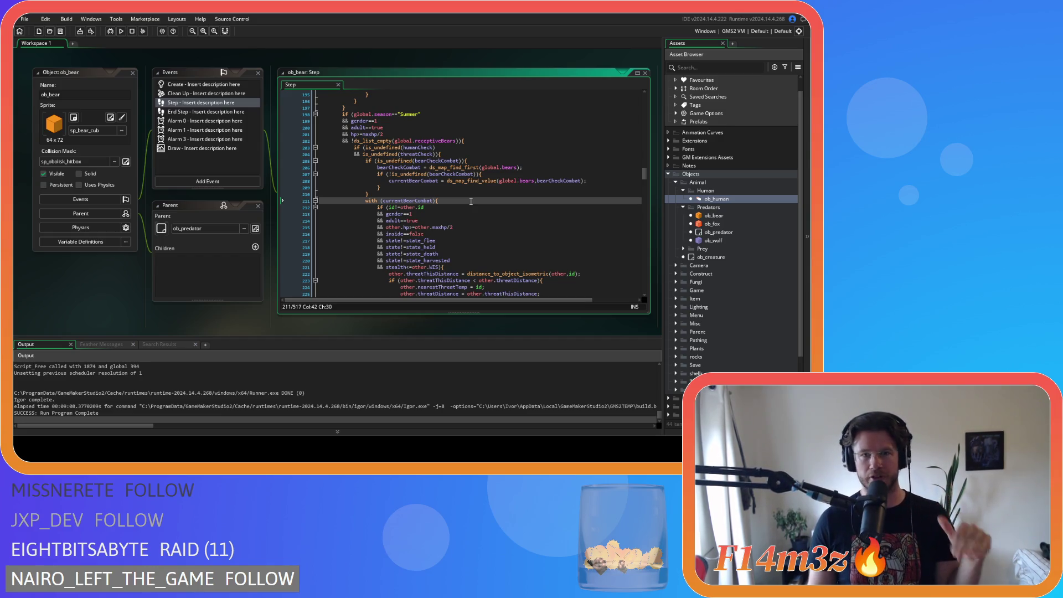
pyautogui.scroll(-5, 470, 201)
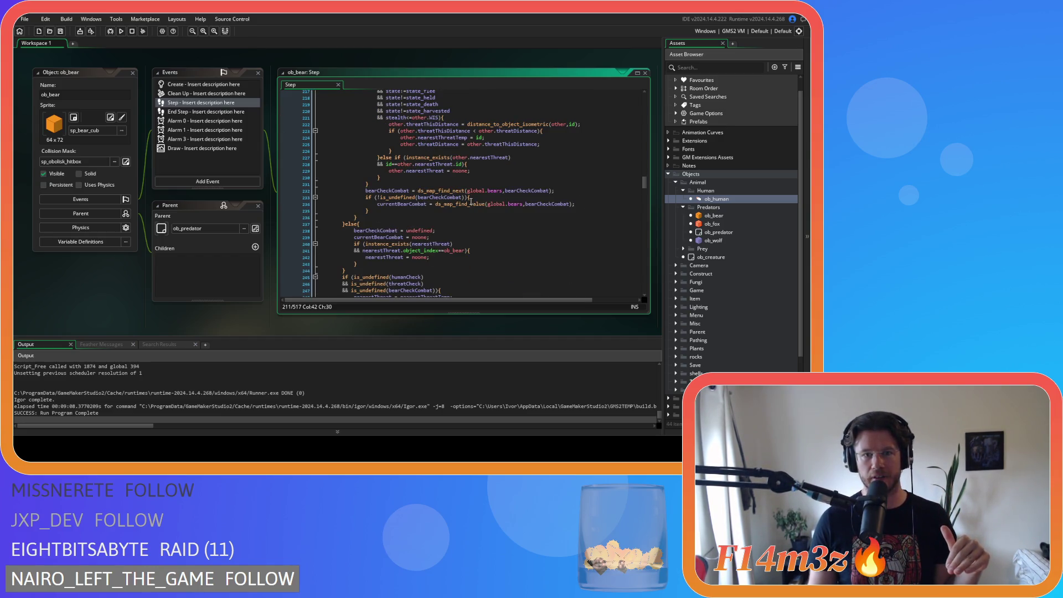
pyautogui.click(413, 184)
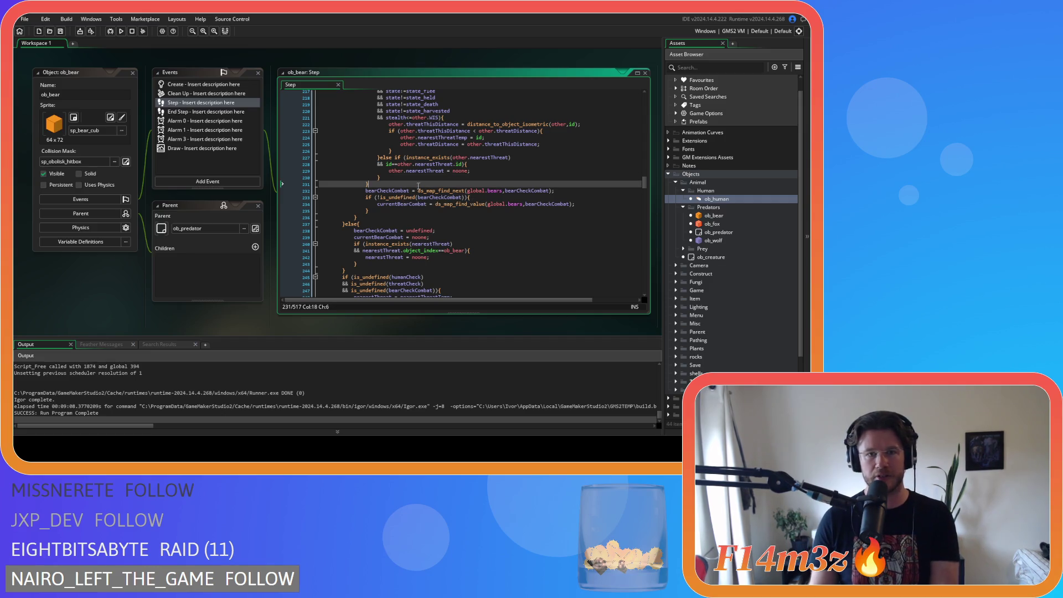
pyautogui.press('Down')
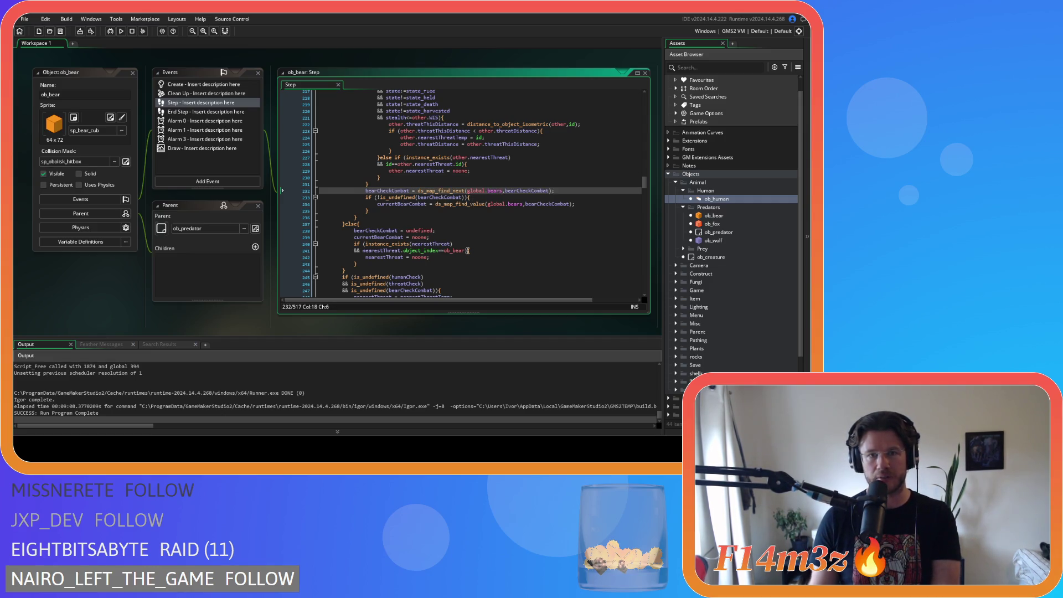
pyautogui.scroll(-2, 468, 251)
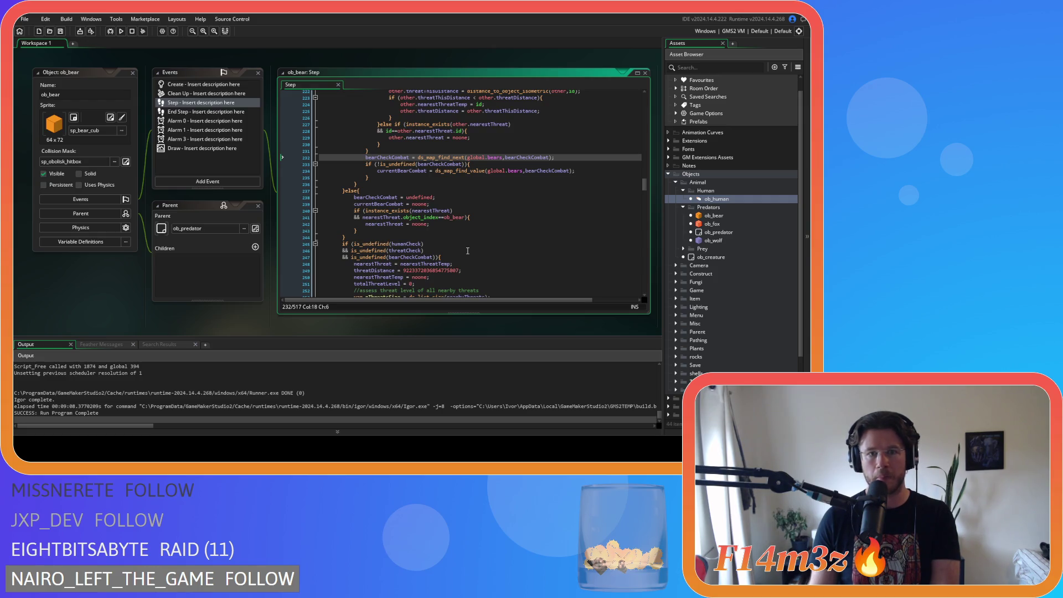
pyautogui.scroll(4, 467, 250)
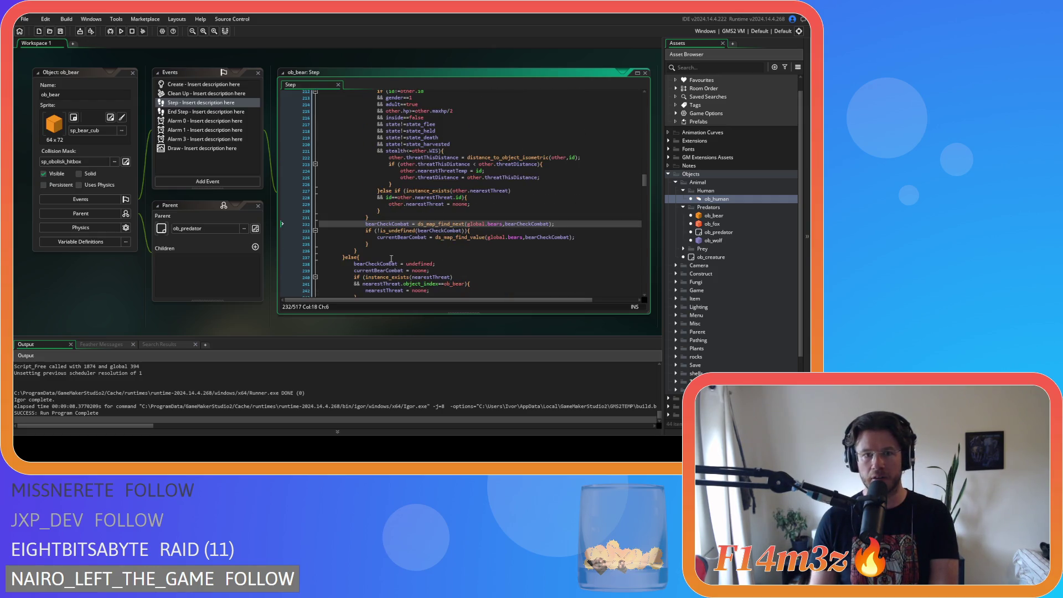
pyautogui.click(342, 257)
pyautogui.scroll(4, 430, 251)
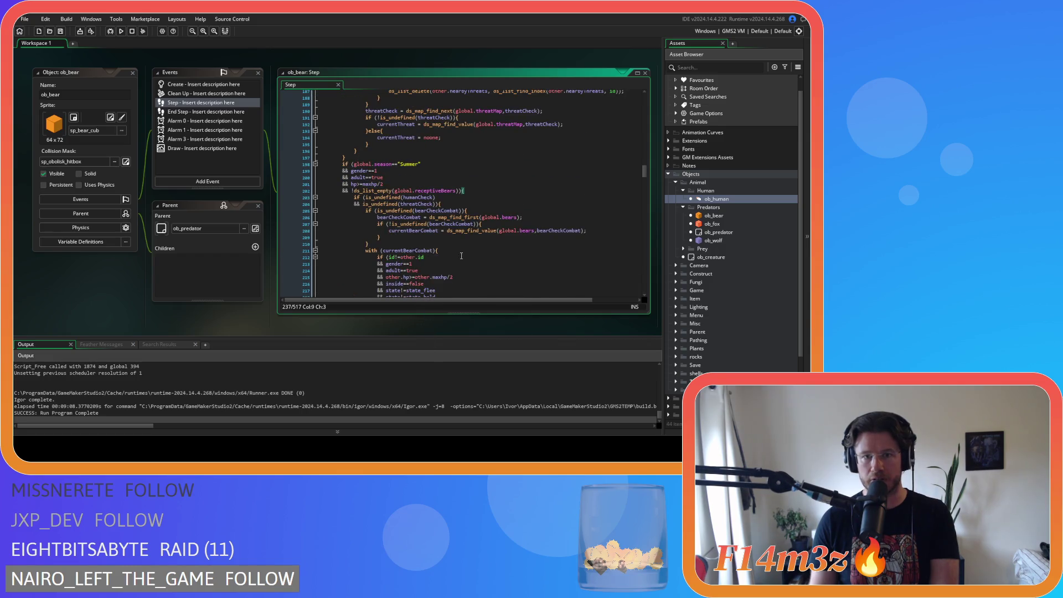
pyautogui.scroll(-6, 473, 257)
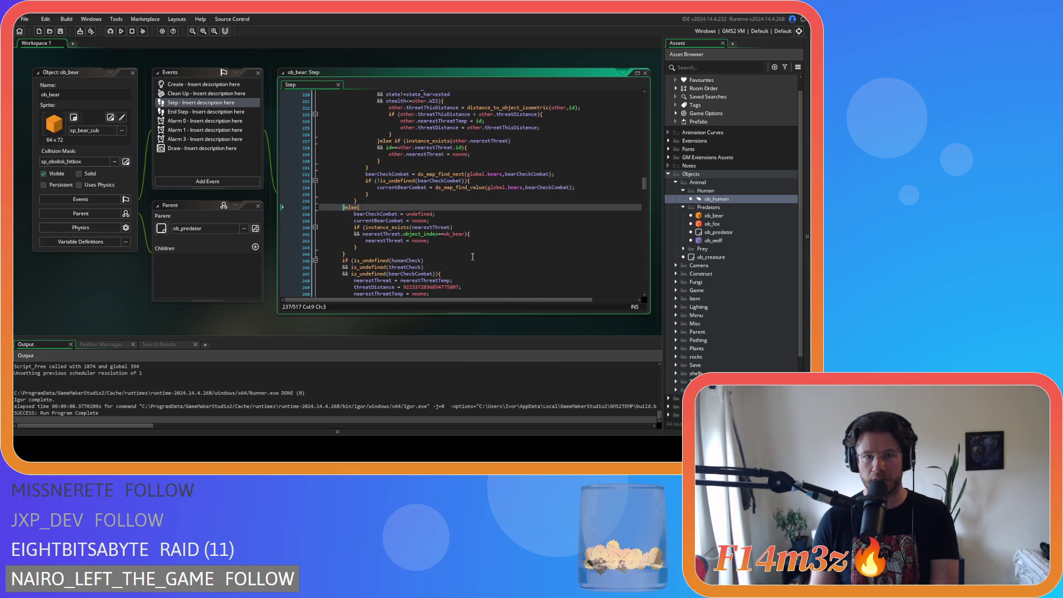
pyautogui.scroll(6, 439, 250)
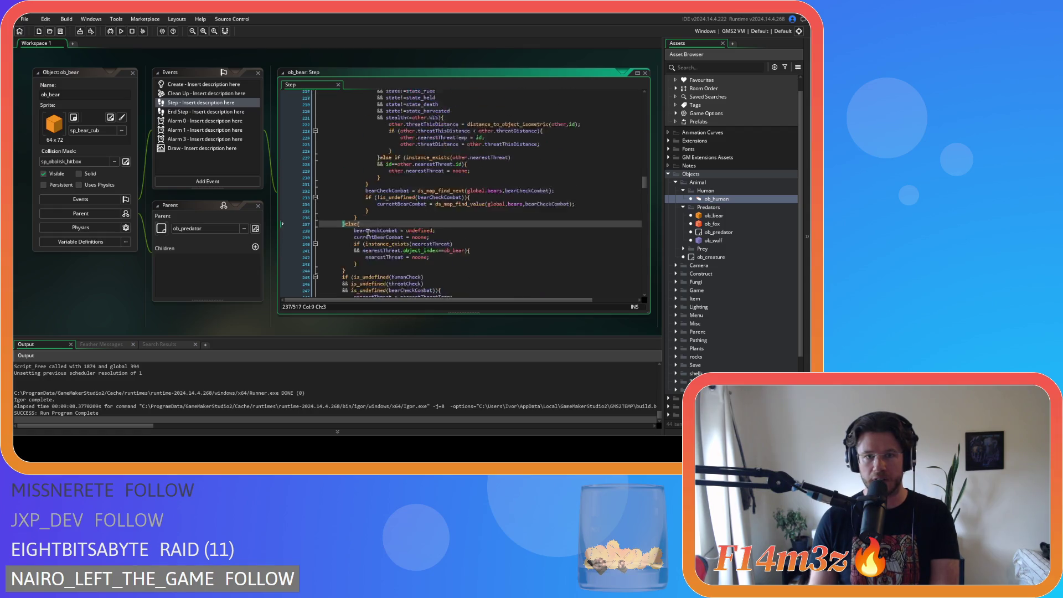
pyautogui.scroll(3, 368, 230)
pyautogui.click(478, 155)
pyautogui.scroll(1, 479, 160)
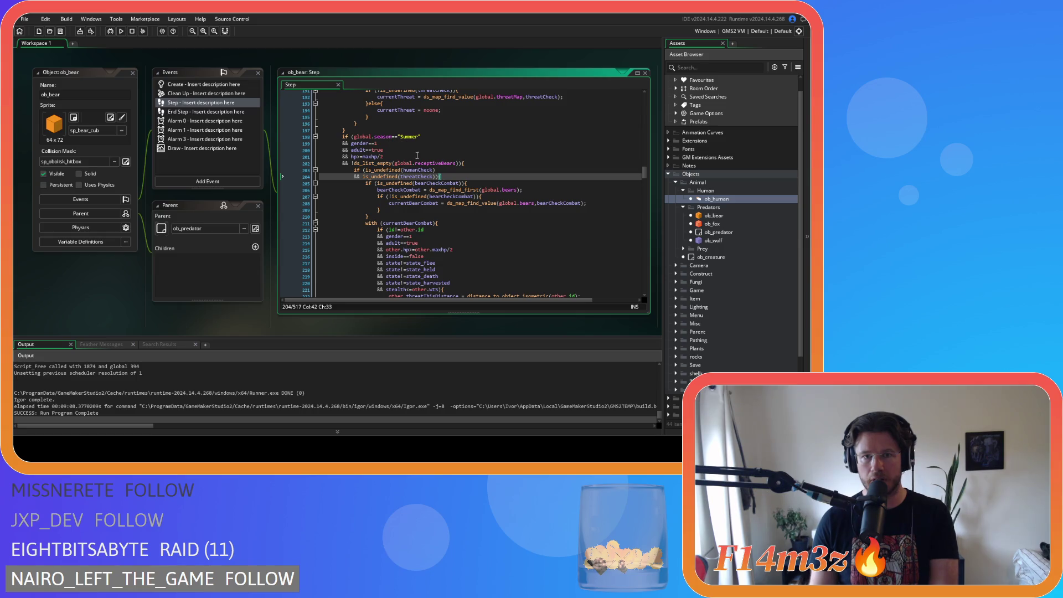
pyautogui.click(473, 161)
pyautogui.press('Left')
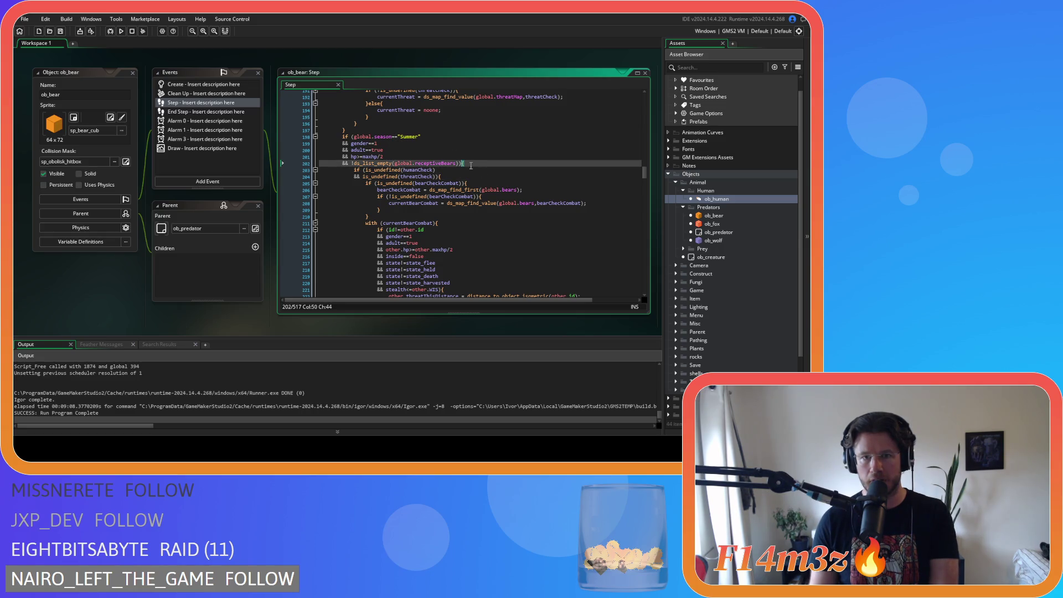
pyautogui.scroll(-8, 457, 142)
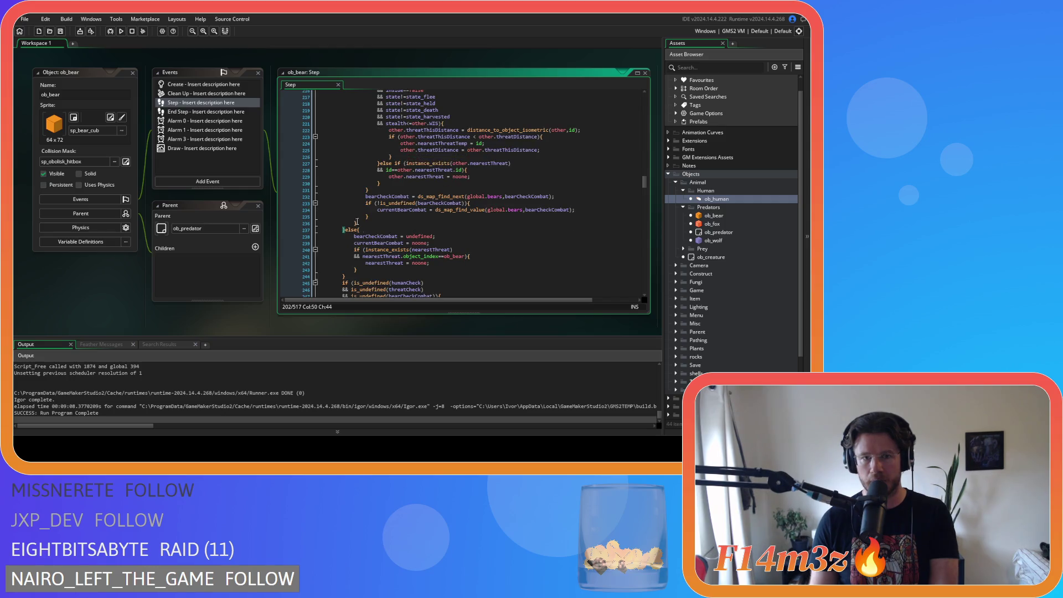
pyautogui.scroll(-3, 355, 215)
pyautogui.scroll(10, 455, 167)
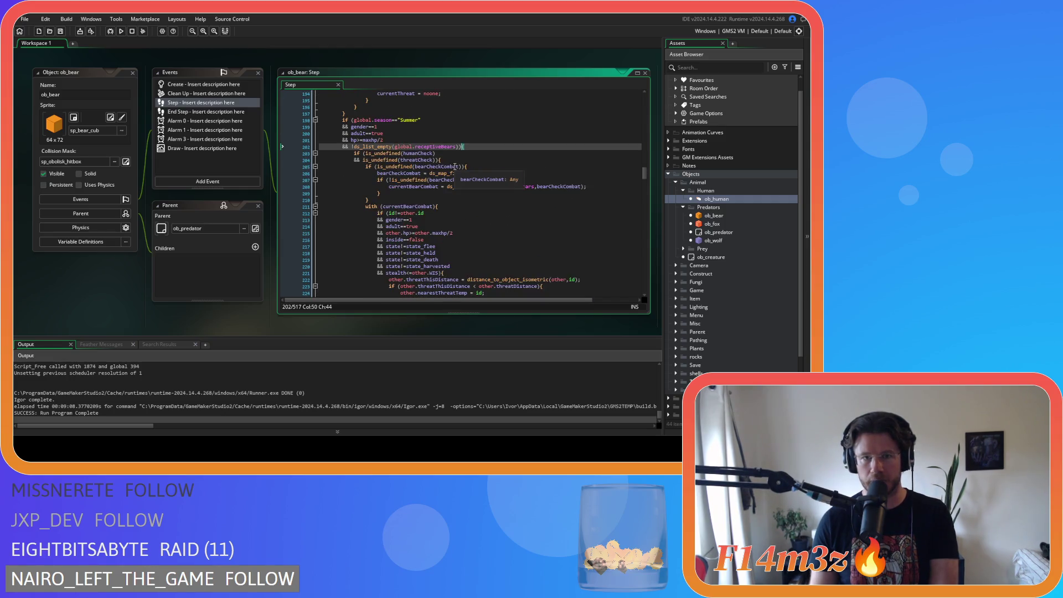
pyautogui.click(480, 146)
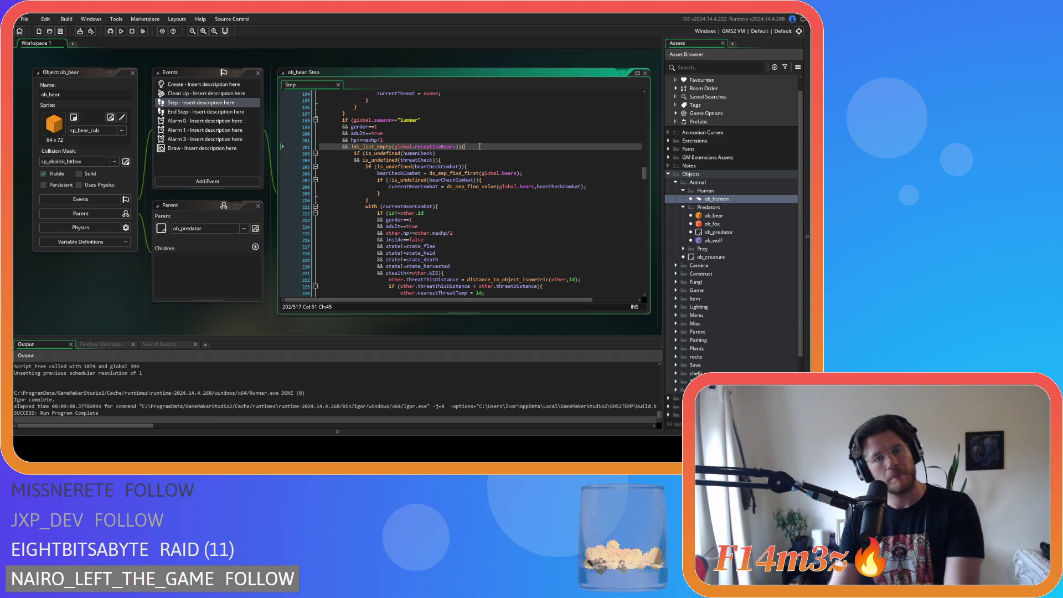
pyautogui.click(469, 160)
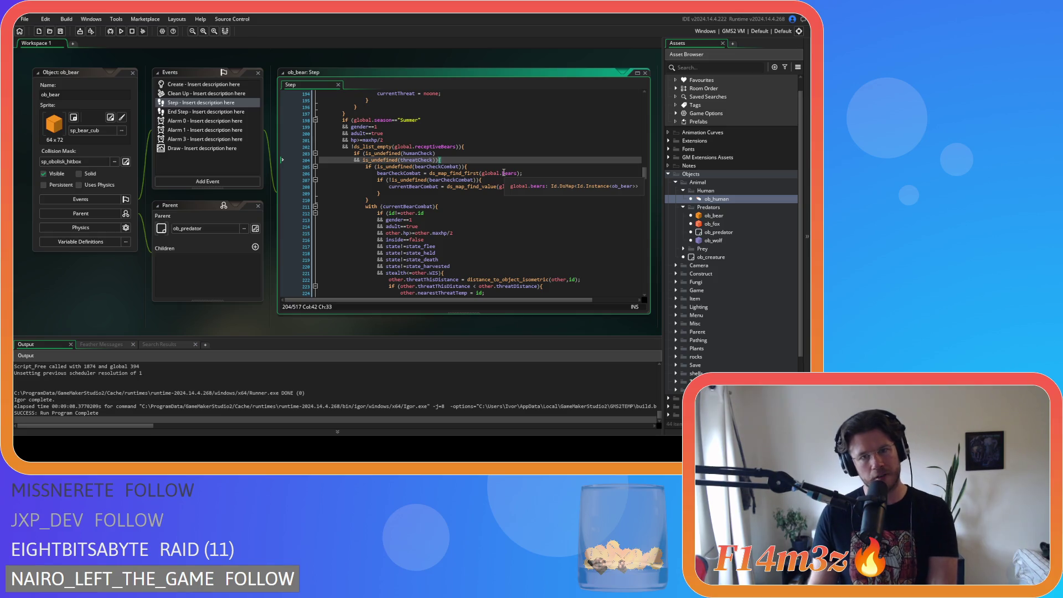
pyautogui.scroll(-10, 504, 172)
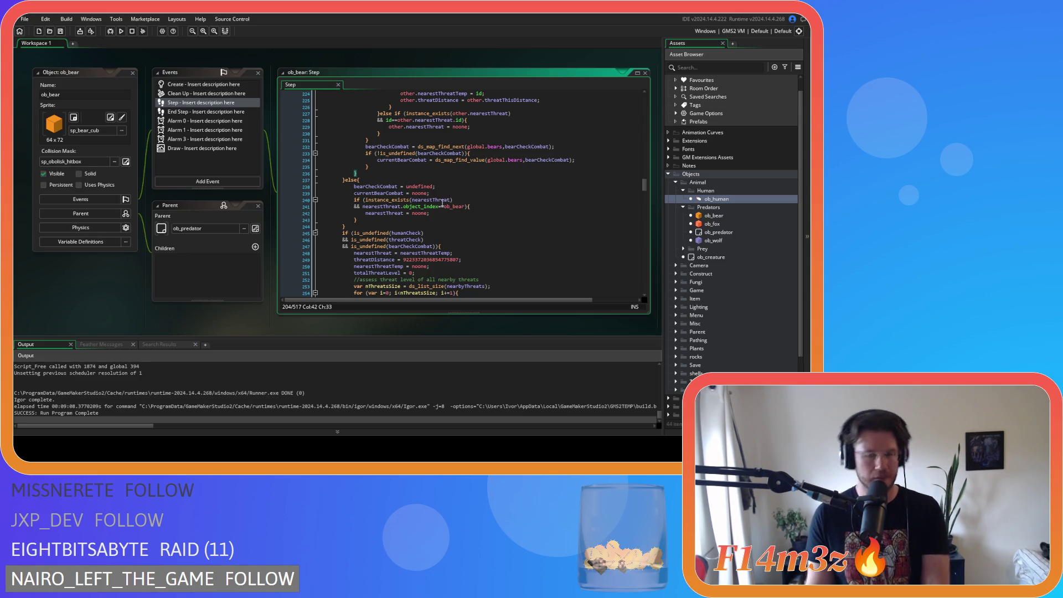
pyautogui.click(366, 226)
pyautogui.scroll(10, 367, 228)
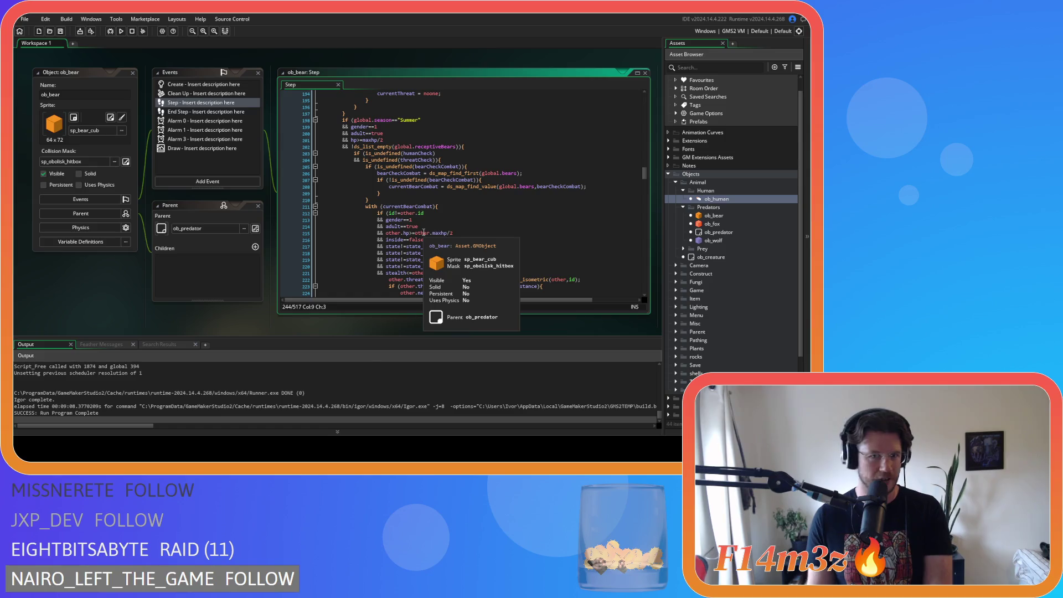
pyautogui.scroll(-5, 423, 232)
pyautogui.scroll(-4, 415, 232)
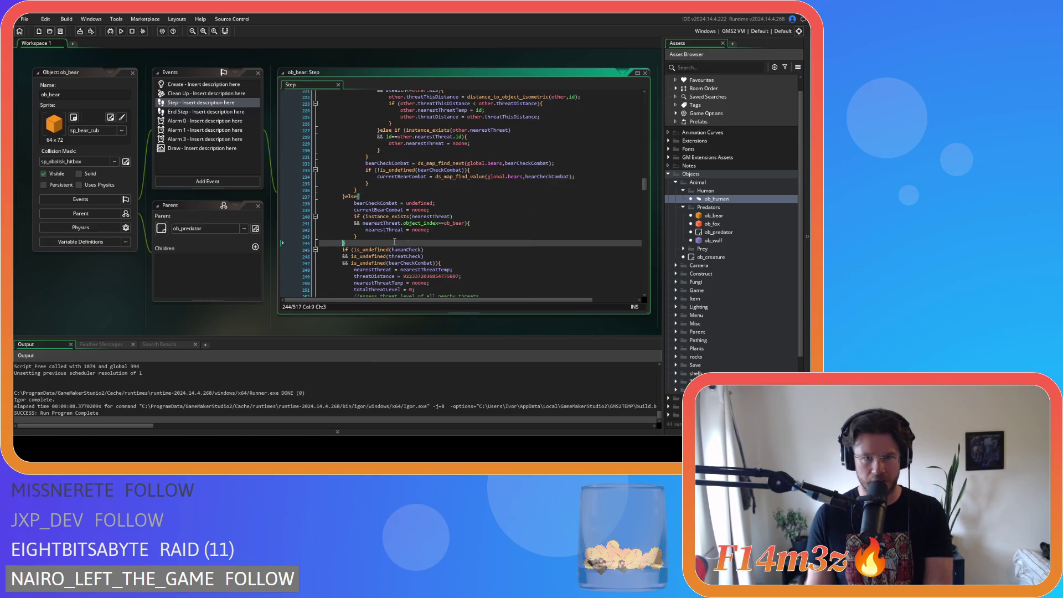
pyautogui.click(344, 197)
pyautogui.scroll(8, 449, 188)
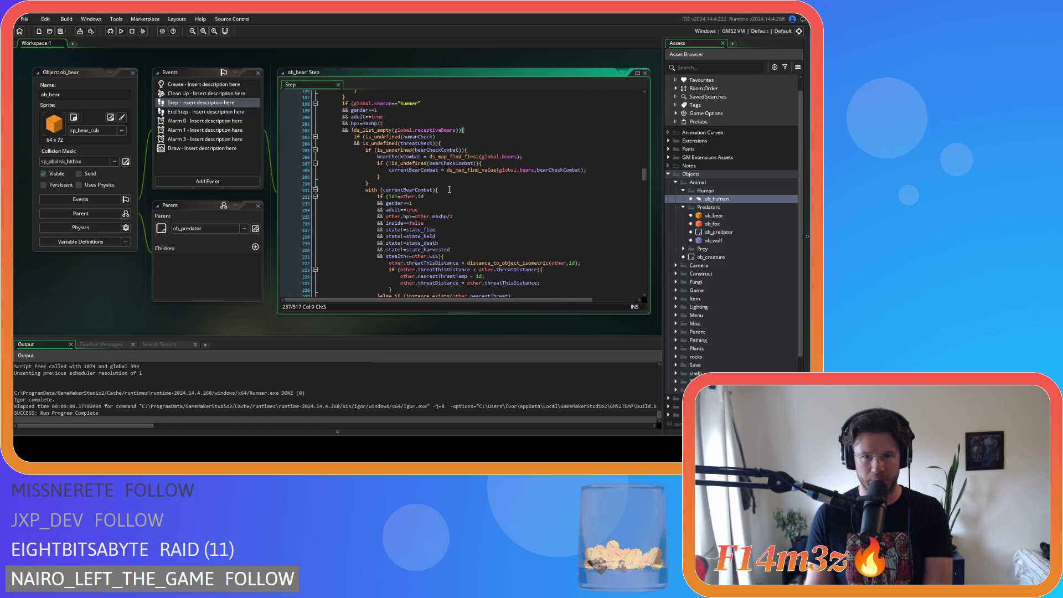
pyautogui.scroll(-6, 456, 121)
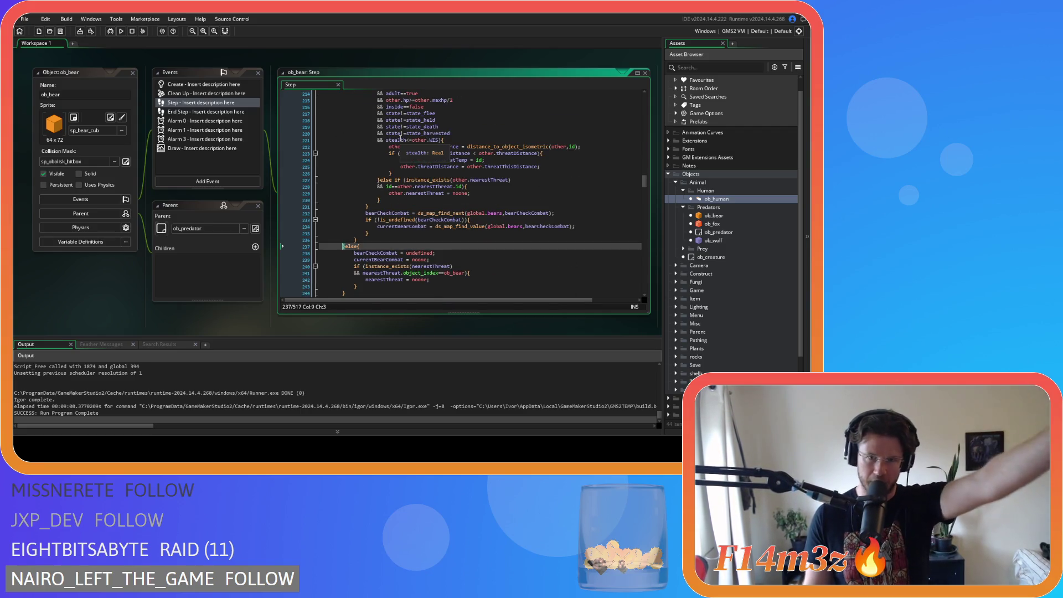
pyautogui.scroll(-7, 382, 149)
pyautogui.click(362, 160)
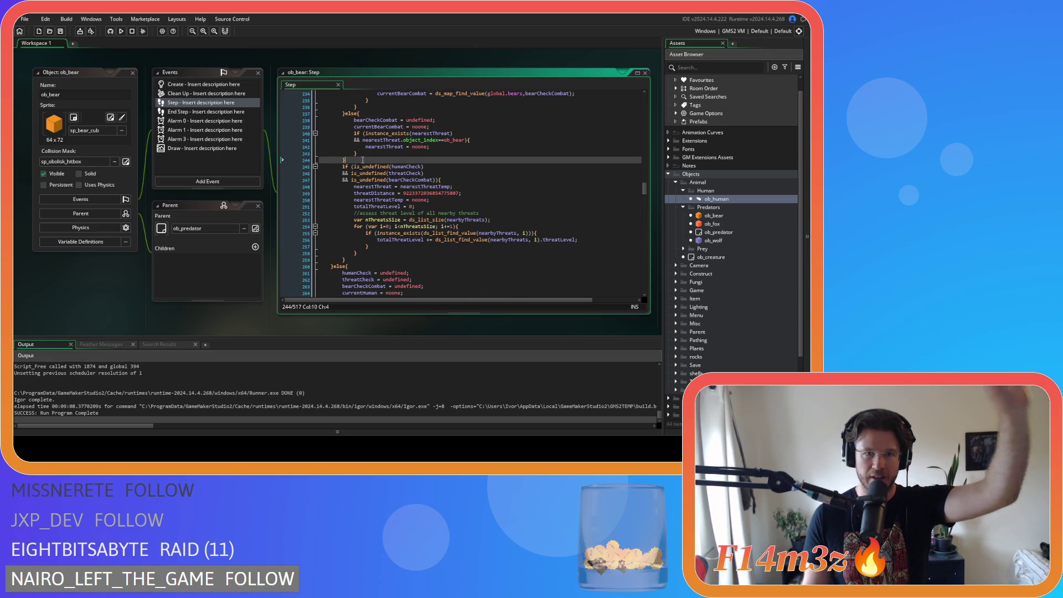
pyautogui.click(451, 179)
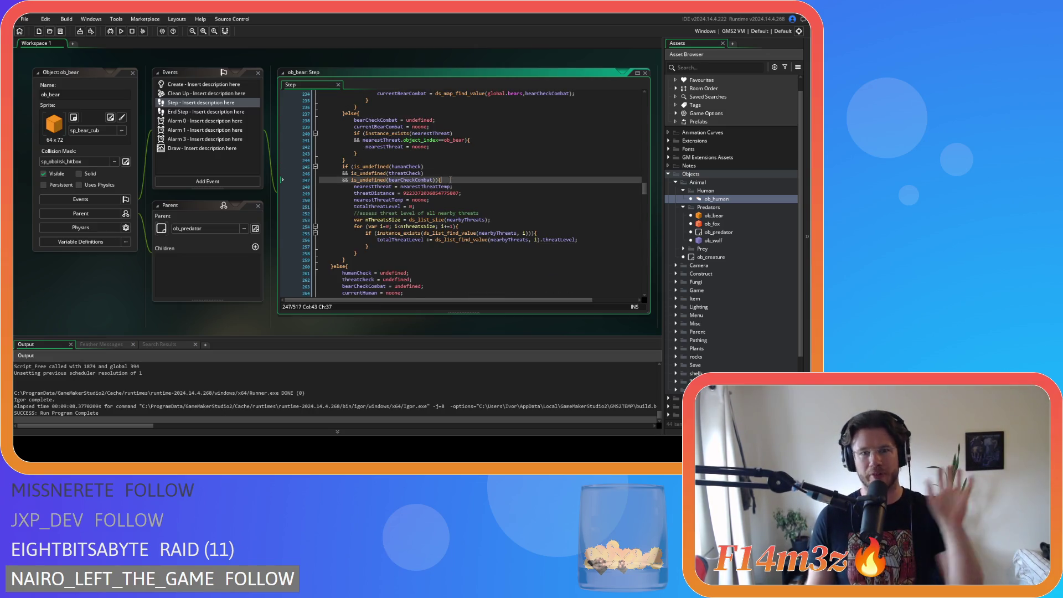
pyautogui.moveTo(403, 166)
pyautogui.mouseDown()
pyautogui.moveTo(424, 176)
pyautogui.moveTo(382, 166)
pyautogui.moveTo(391, 172)
pyautogui.mouseUp()
pyautogui.click(408, 179)
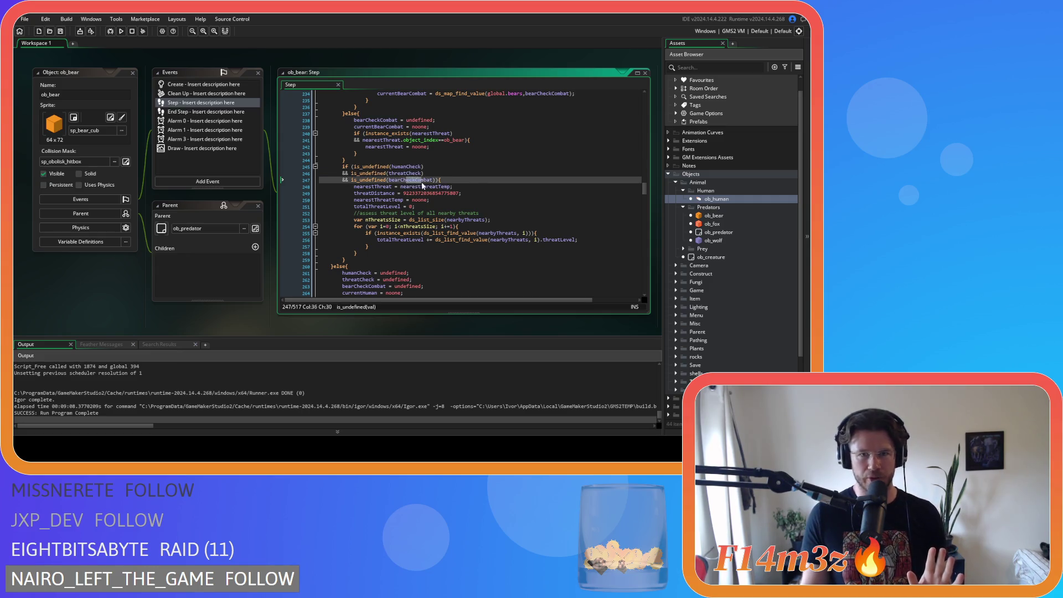
pyautogui.click(448, 184)
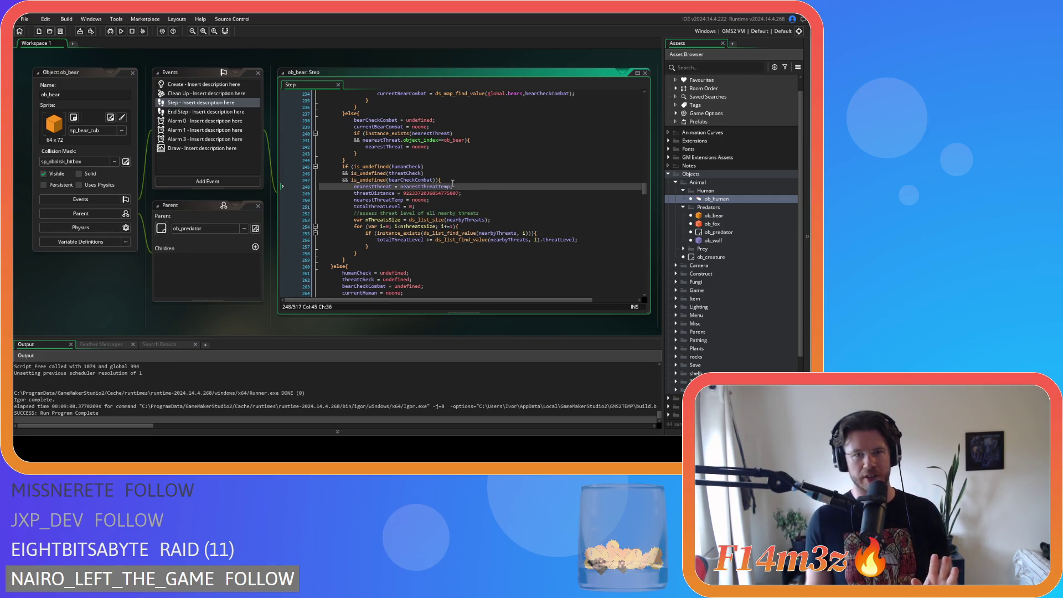
pyautogui.press('Up')
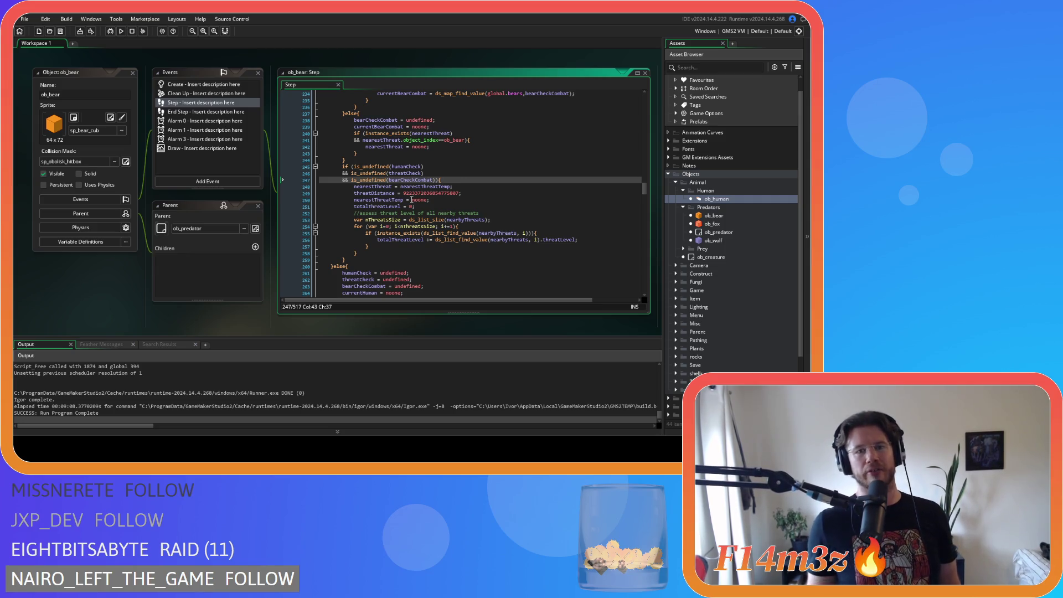
pyautogui.moveTo(360, 186)
pyautogui.mouseDown()
pyautogui.moveTo(413, 186)
pyautogui.moveTo(437, 208)
pyautogui.mouseUp()
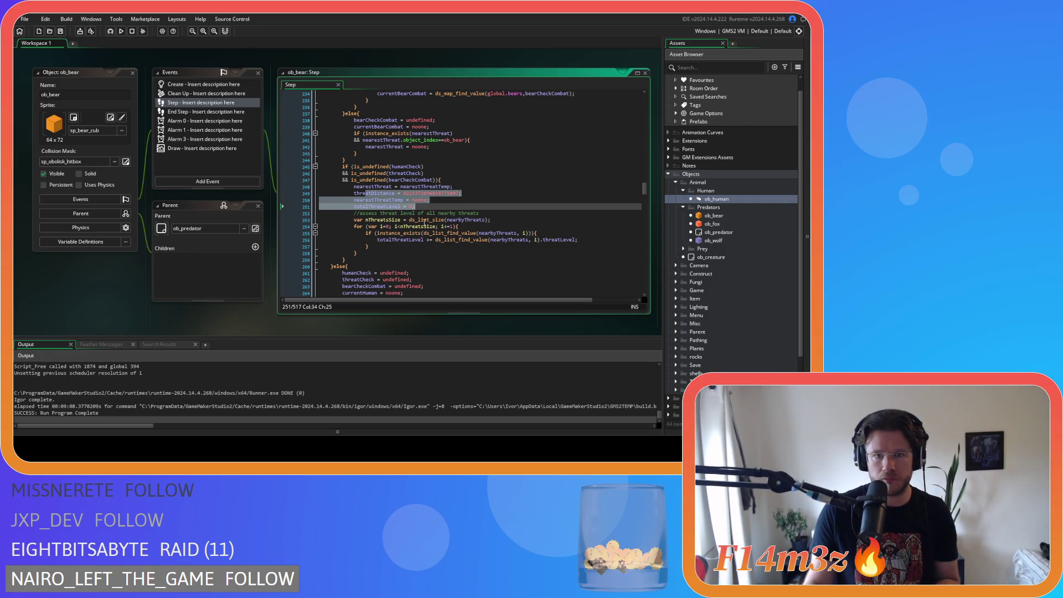
pyautogui.scroll(-3, 424, 223)
pyautogui.click(404, 191)
pyautogui.click(389, 209)
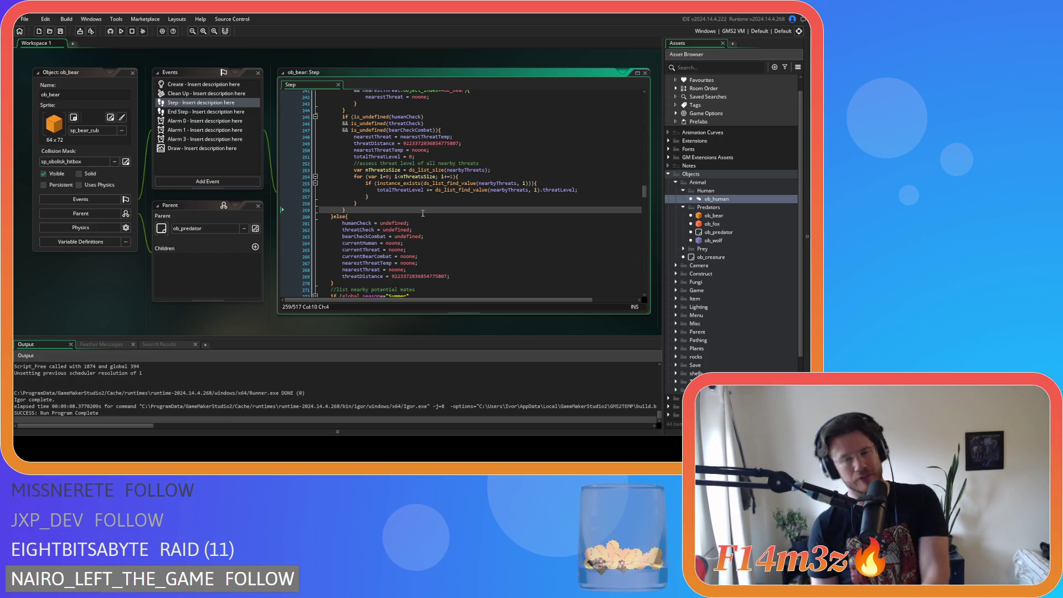
pyautogui.scroll(4, 423, 213)
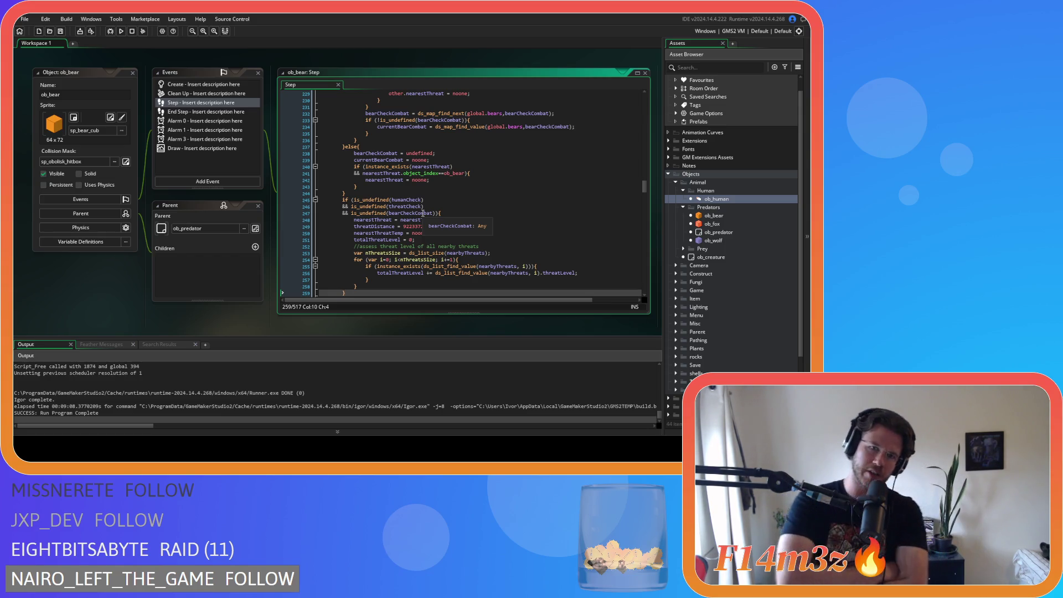
# Step: Select lines 101 to 259 and indent the whole block one level with Tab
pyautogui.scroll(6, 432, 205)
pyautogui.scroll(20, 441, 196)
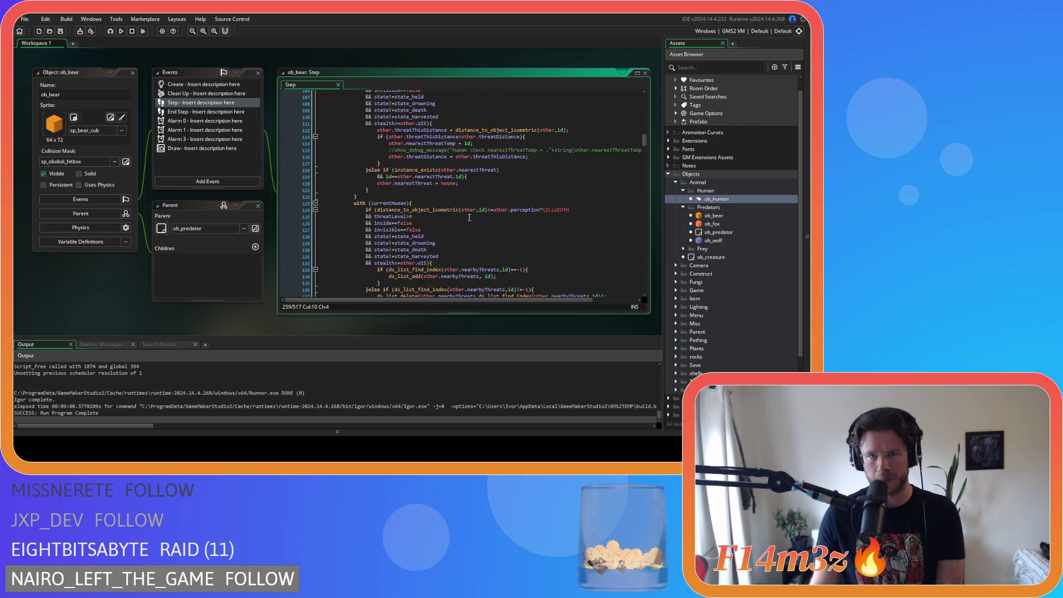
pyautogui.scroll(7, 468, 216)
pyautogui.scroll(-5, 395, 185)
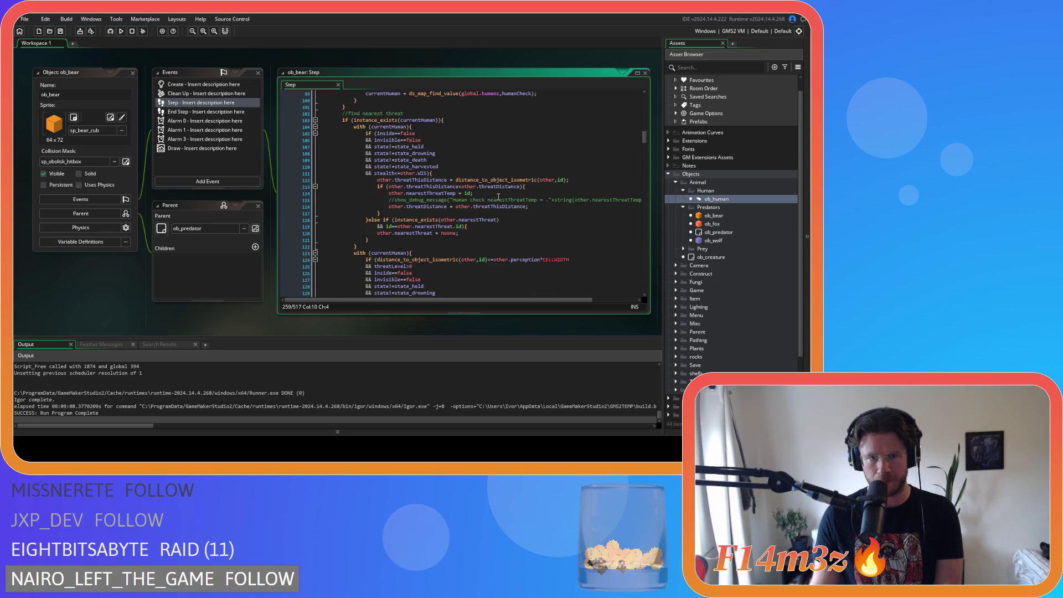
pyautogui.scroll(5, 498, 197)
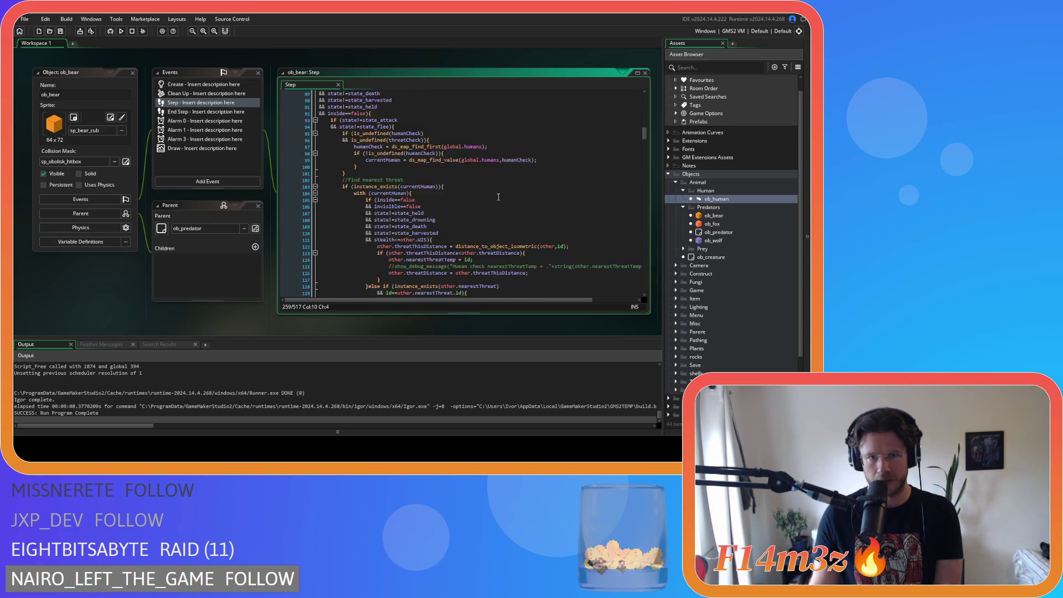
pyautogui.scroll(-1, 498, 196)
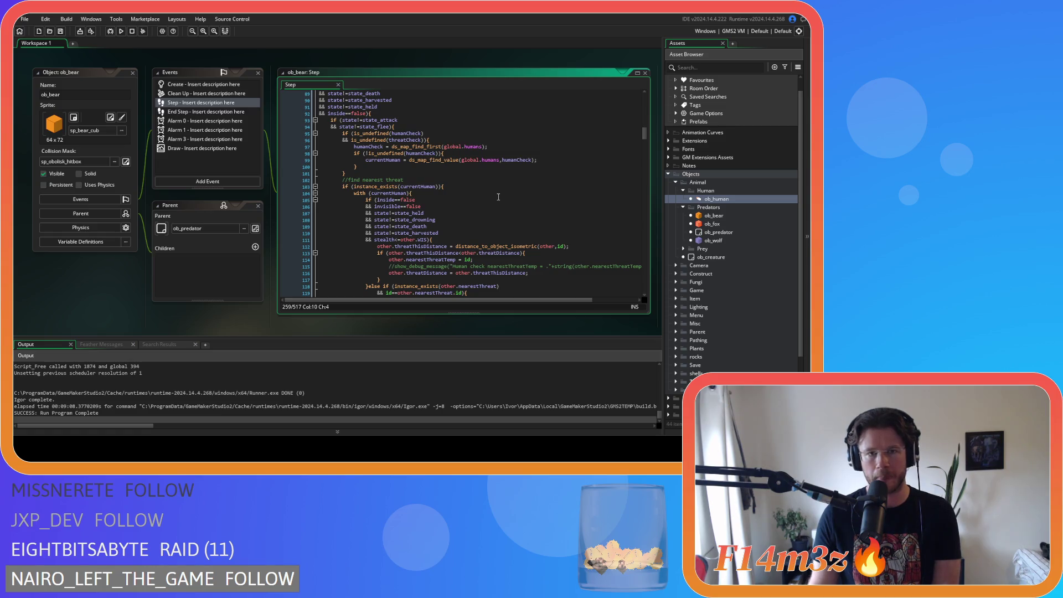
pyautogui.click(373, 175)
pyautogui.moveTo(340, 178)
pyautogui.mouseDown()
pyautogui.moveTo(359, 191)
pyautogui.moveTo(388, 299)
pyautogui.moveTo(399, 301)
pyautogui.moveTo(410, 198)
pyautogui.mouseUp()
pyautogui.scroll(-8, 420, 193)
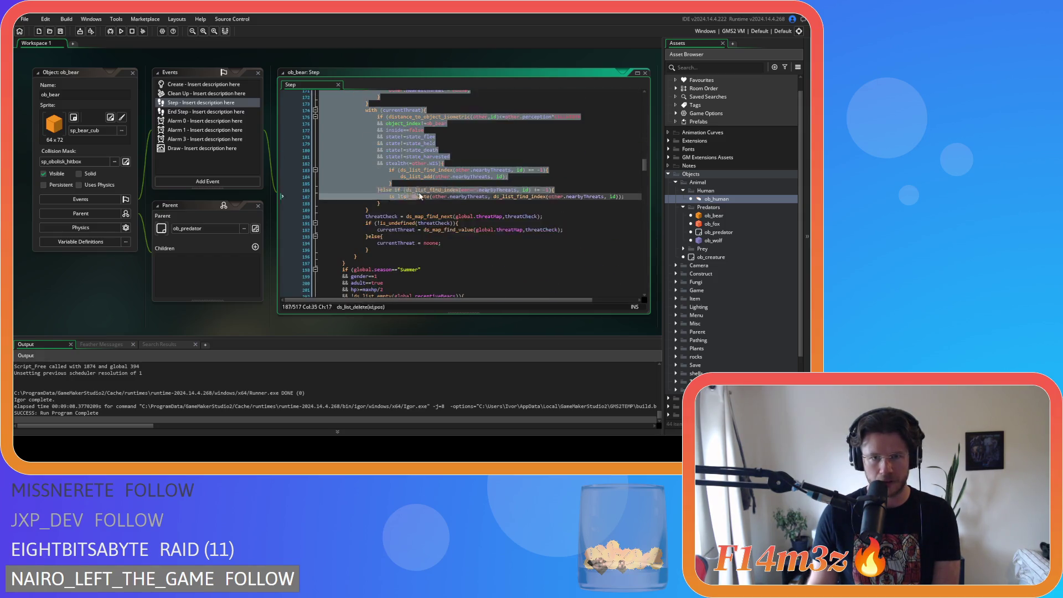
pyautogui.click(420, 193)
pyautogui.scroll(-13, 421, 192)
pyautogui.scroll(-7, 421, 193)
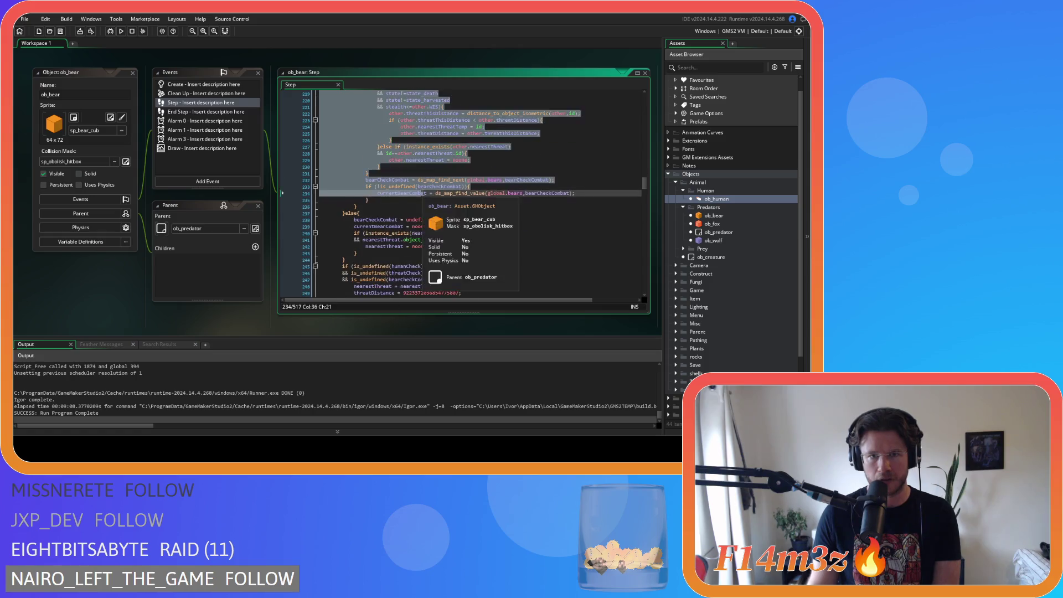
pyautogui.keyDown('shift'); pyautogui.click(436, 189); pyautogui.keyUp('shift')
pyautogui.scroll(-3, 440, 189)
pyautogui.moveTo(437, 191); pyautogui.dragTo(422, 244)
pyautogui.scroll(20, 343, 238)
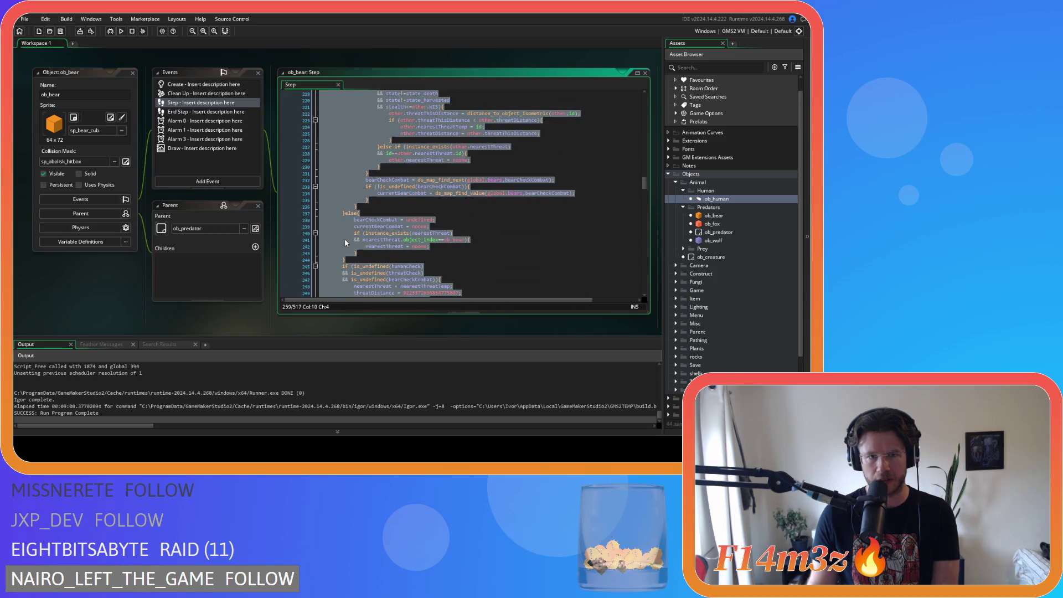
pyautogui.scroll(20, 342, 237)
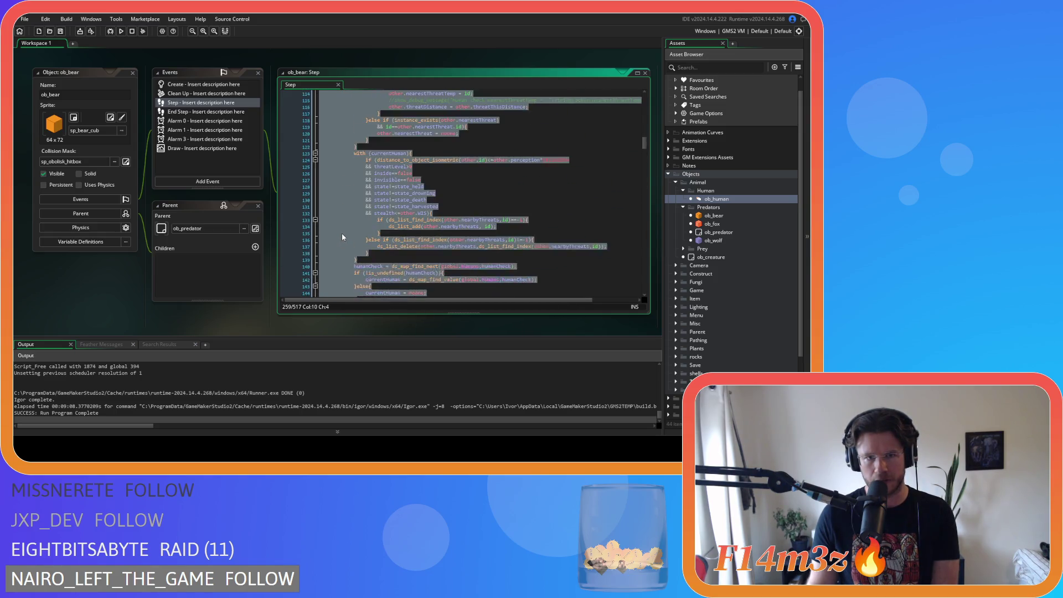
pyautogui.press('Tab')
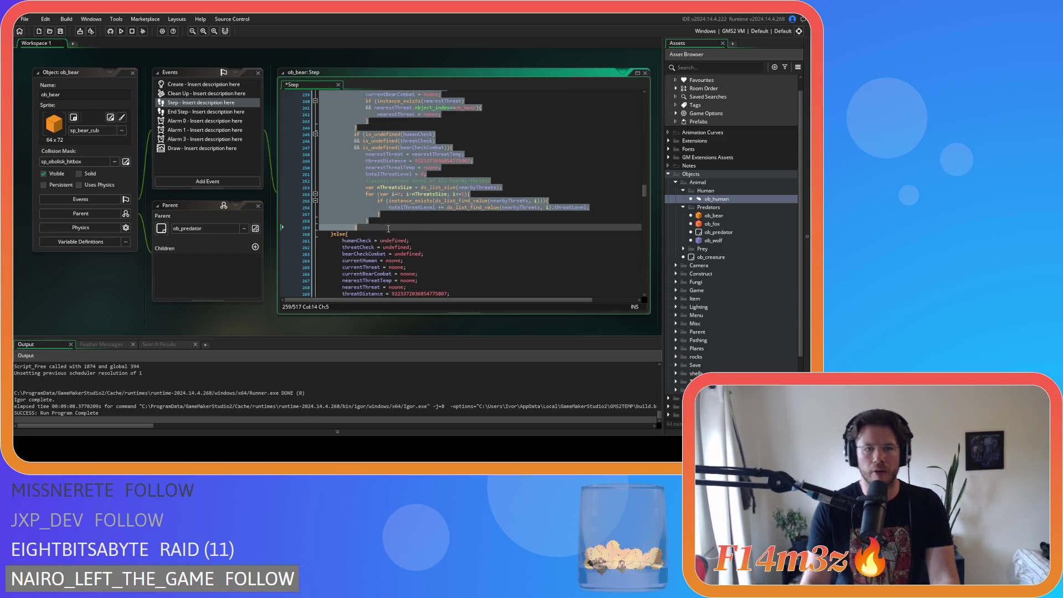
# Step: Insert a blank line after line 101, above the indented block
pyautogui.scroll(20, 354, 221)
pyautogui.scroll(11, 367, 206)
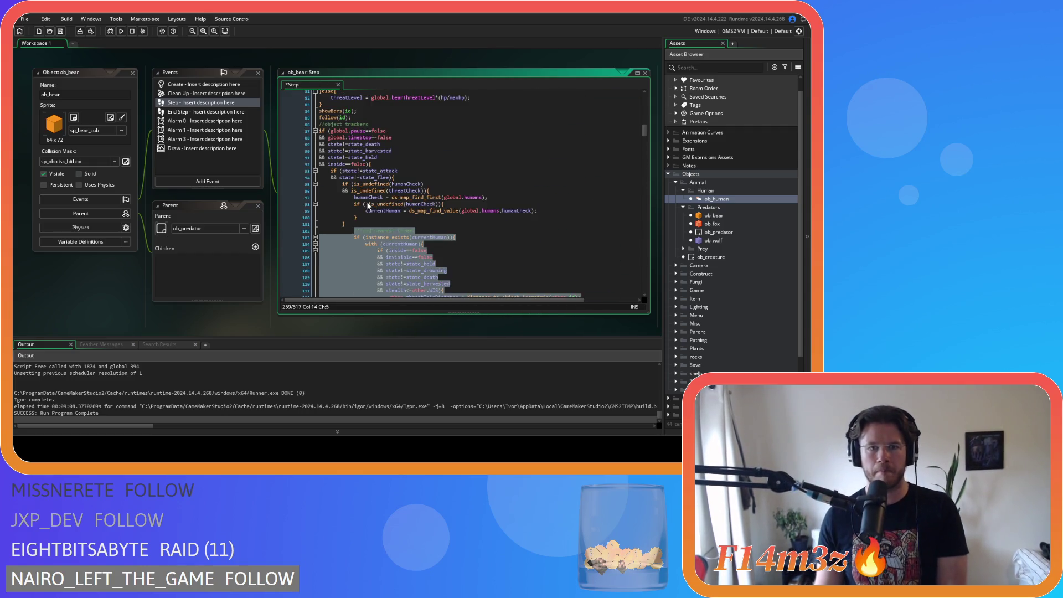
pyautogui.click(364, 224)
pyautogui.press('Return')
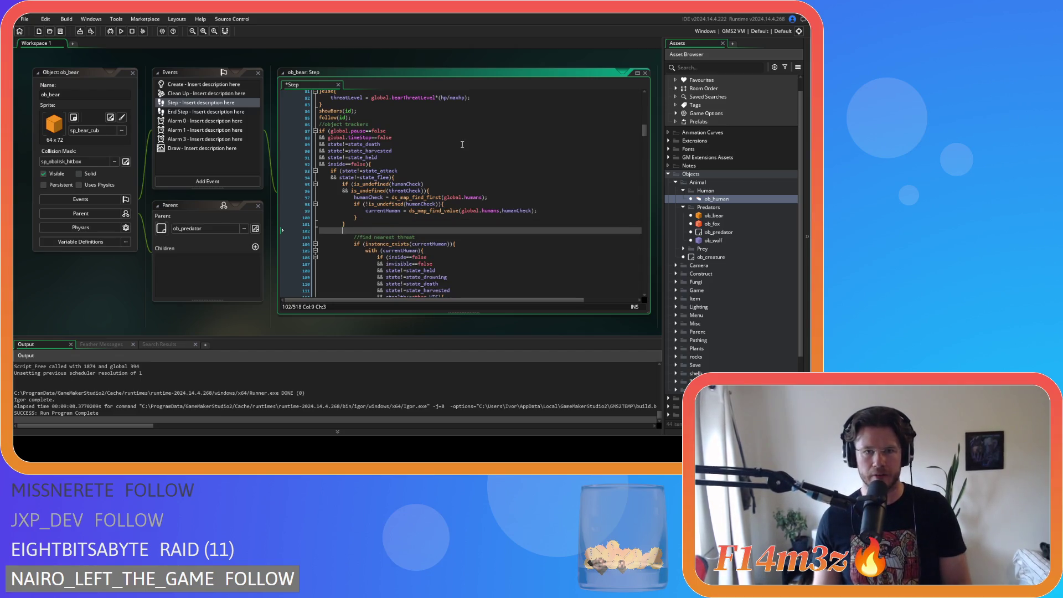
pyautogui.scroll(-5, 188, 194)
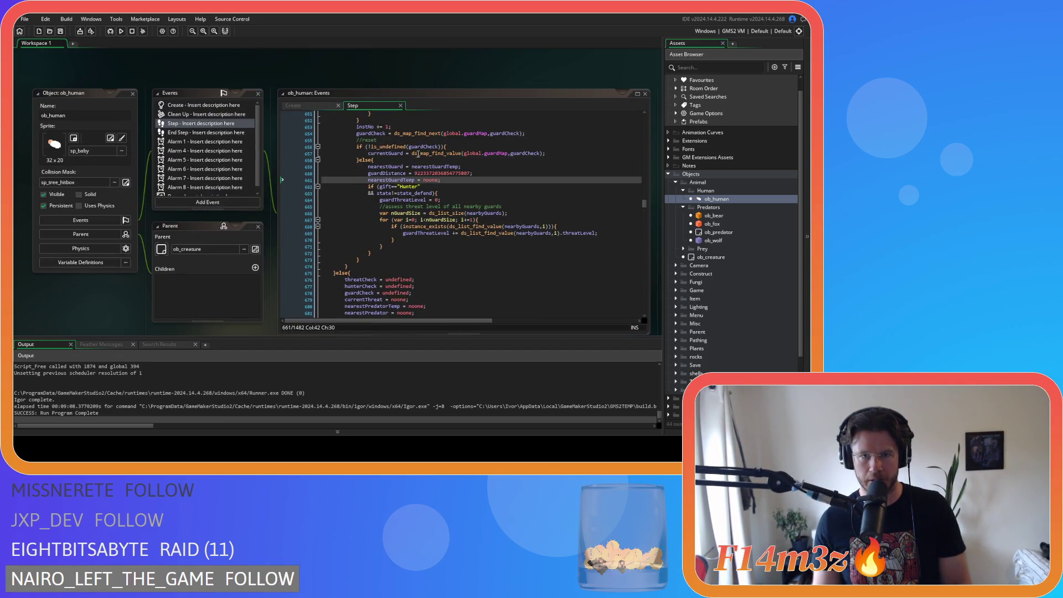
# Step: Copy ob_human's guardCheck while-loop line and place the cursor on ob_bear's empty line 102
pyautogui.scroll(12, 413, 155)
pyautogui.scroll(8, 398, 192)
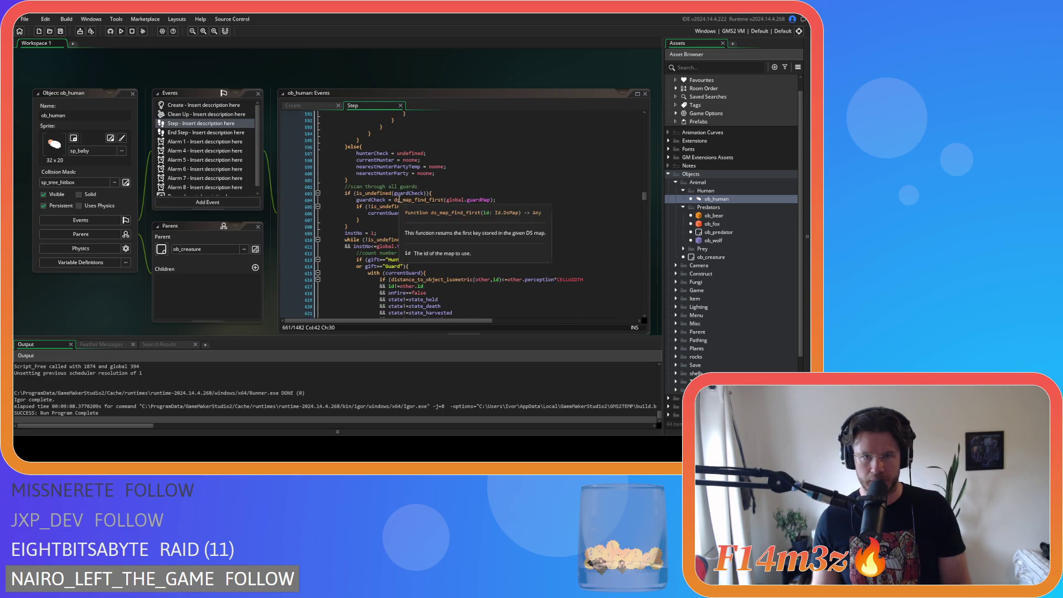
pyautogui.moveTo(350, 246); pyautogui.dragTo(346, 239)
pyautogui.rightClick(353, 241)
pyautogui.click(376, 256)
pyautogui.scroll(-5, 181, 225)
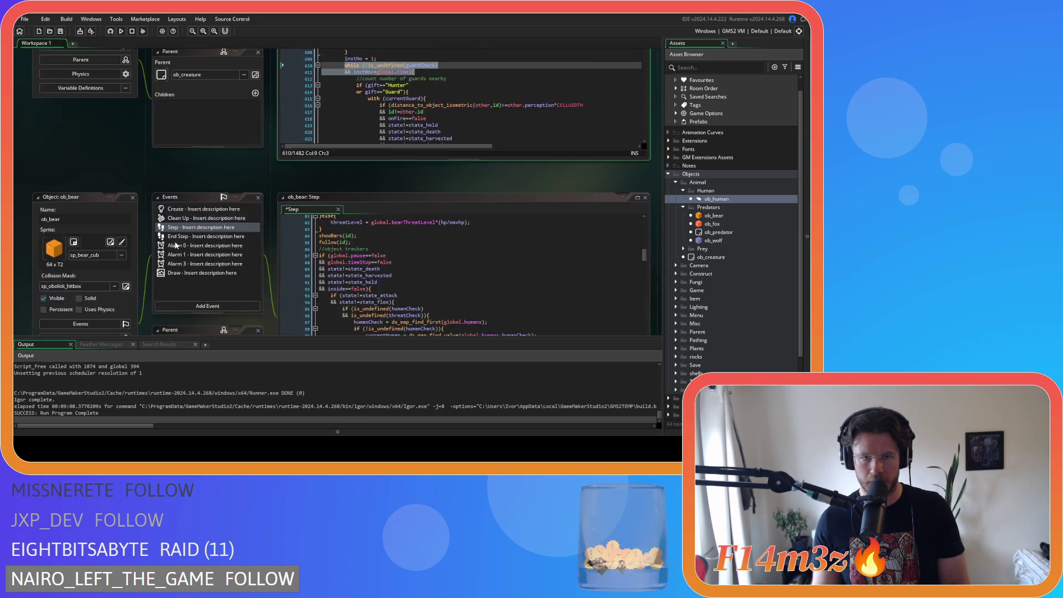
pyautogui.click(363, 181)
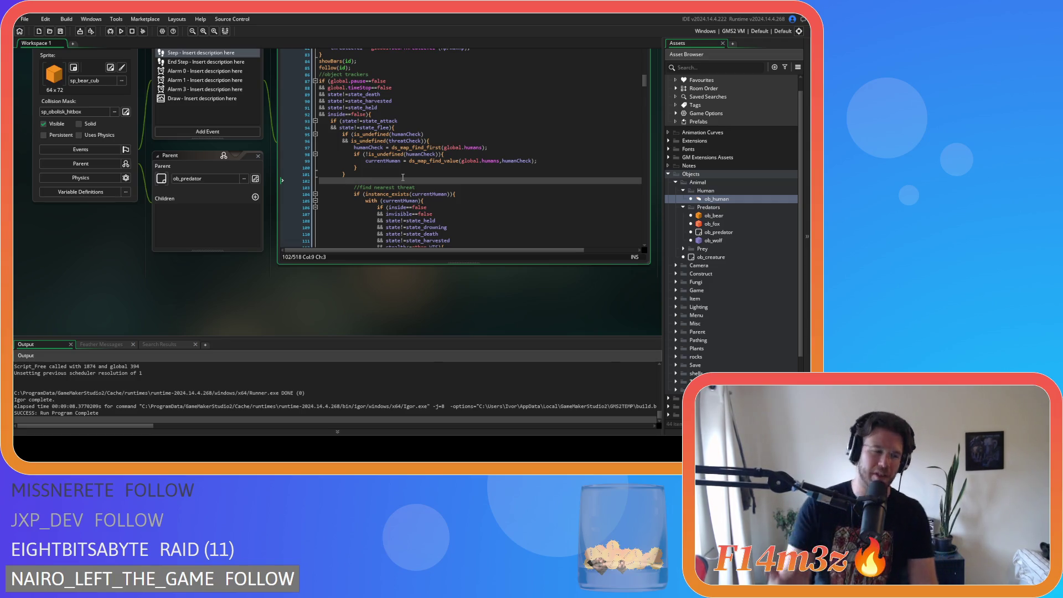
# Step: Paste the while header at line 102 and add two 'or !is_undefined(guardCheck)' condition lines
pyautogui.hotkey('ctrl', 'v')
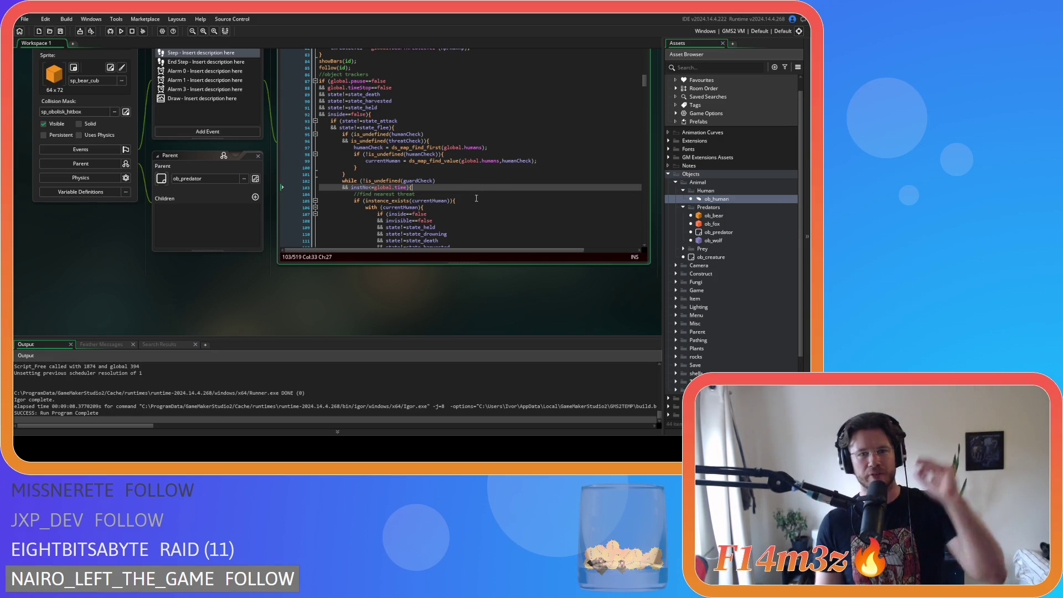
pyautogui.click(362, 180)
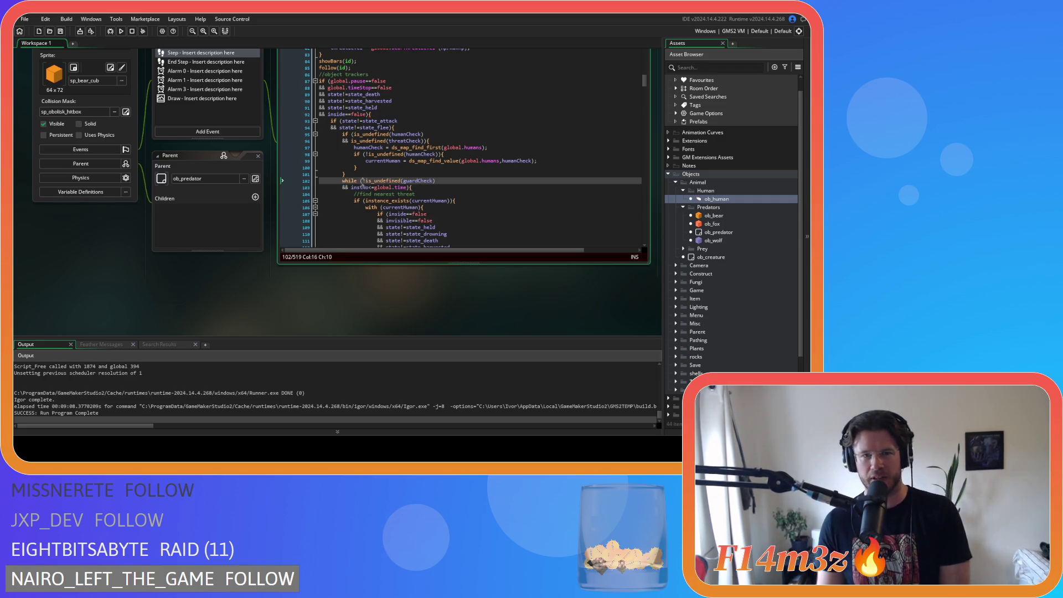
pyautogui.write('(')
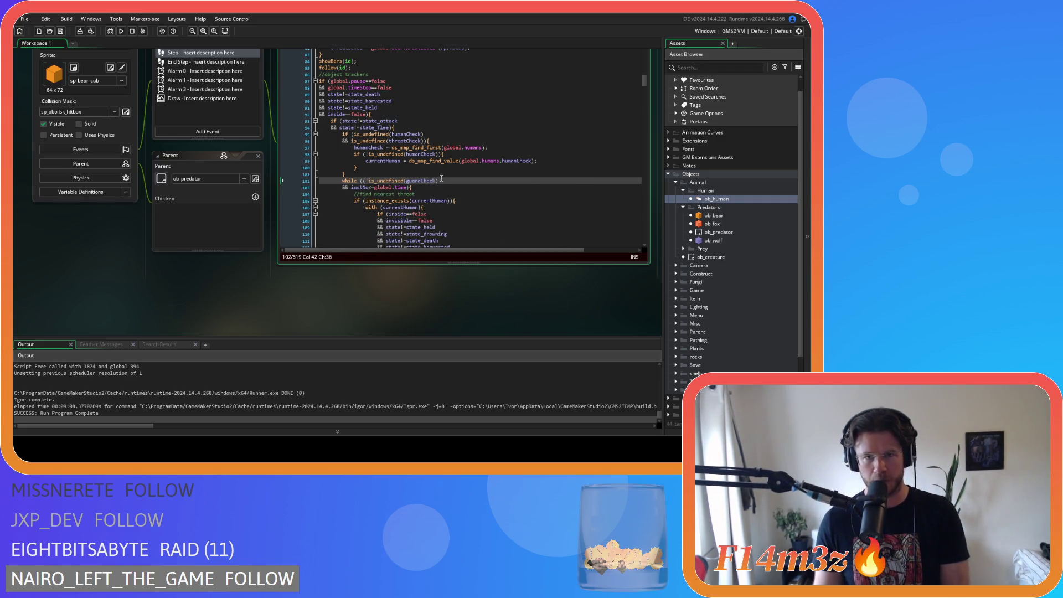
pyautogui.press('Return')
pyautogui.write('or')
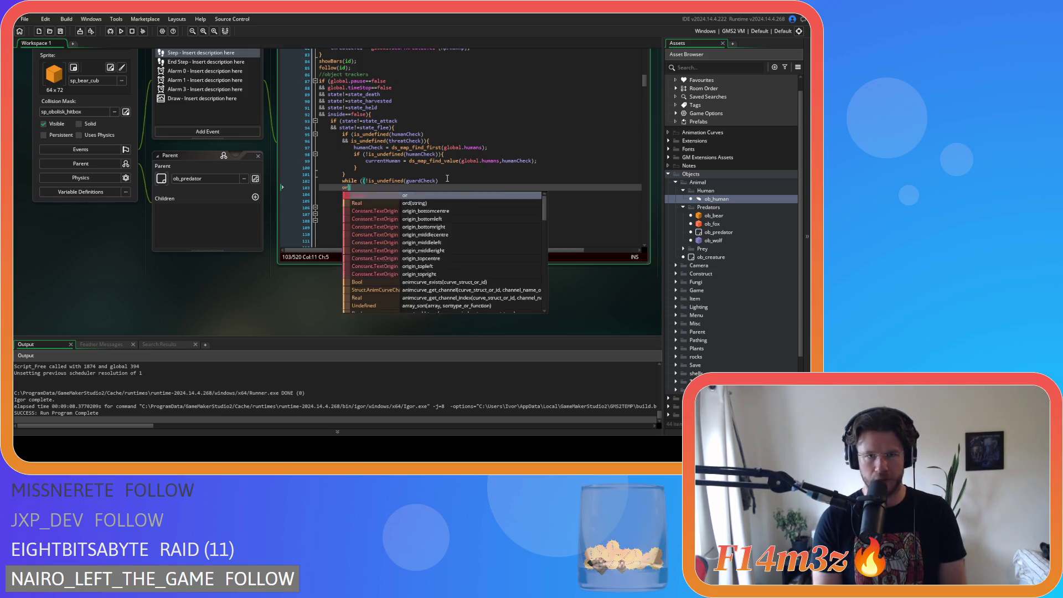
pyautogui.press('Return')
pyautogui.write('or')
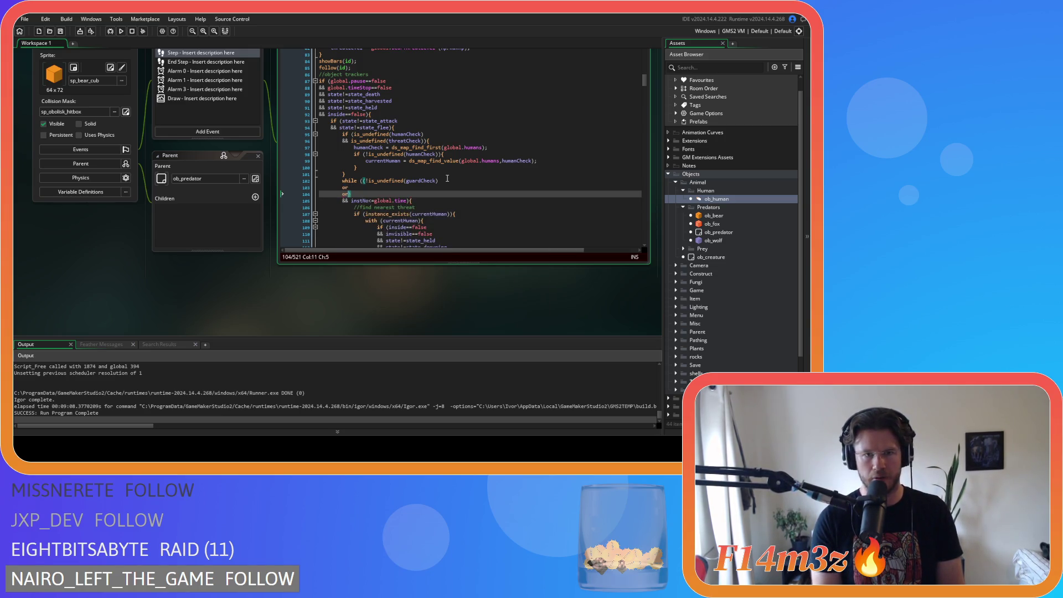
pyautogui.moveTo(447, 178)
pyautogui.mouseDown()
pyautogui.moveTo(369, 182)
pyautogui.moveTo(434, 183)
pyautogui.mouseUp()
pyautogui.click(354, 188)
pyautogui.hotkey('ctrl', 'c')
pyautogui.click(360, 187)
pyautogui.hotkey('ctrl', 'v')
pyautogui.click(352, 194)
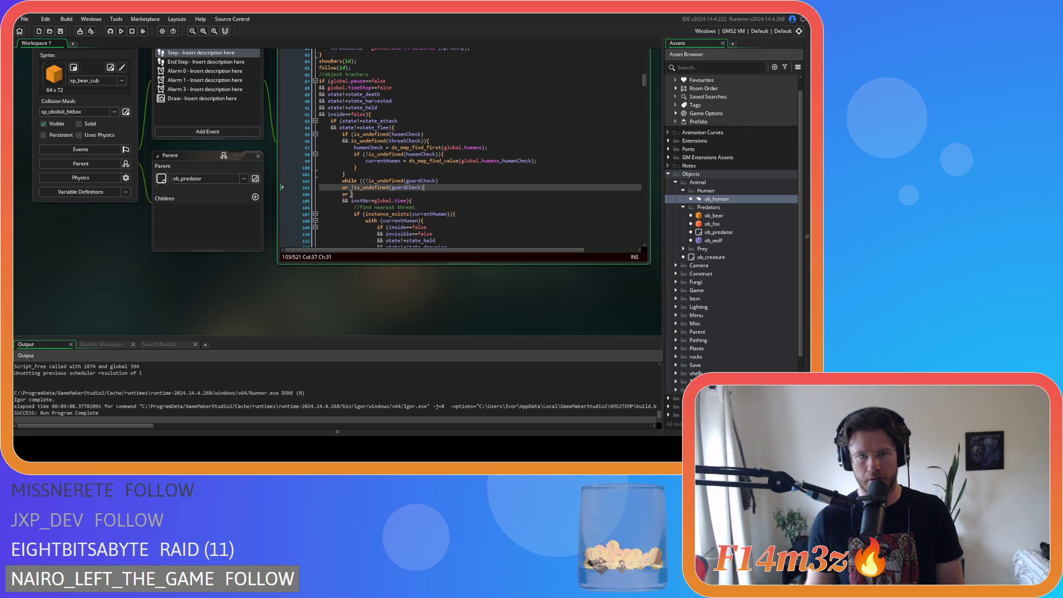
pyautogui.hotkey('ctrl', 'v')
# Step: Rename the three loop conditions' guardCheck to humanCheck, threatCheck and bearCheckCombat
pyautogui.doubleClick(505, 161)
pyautogui.doubleClick(417, 180)
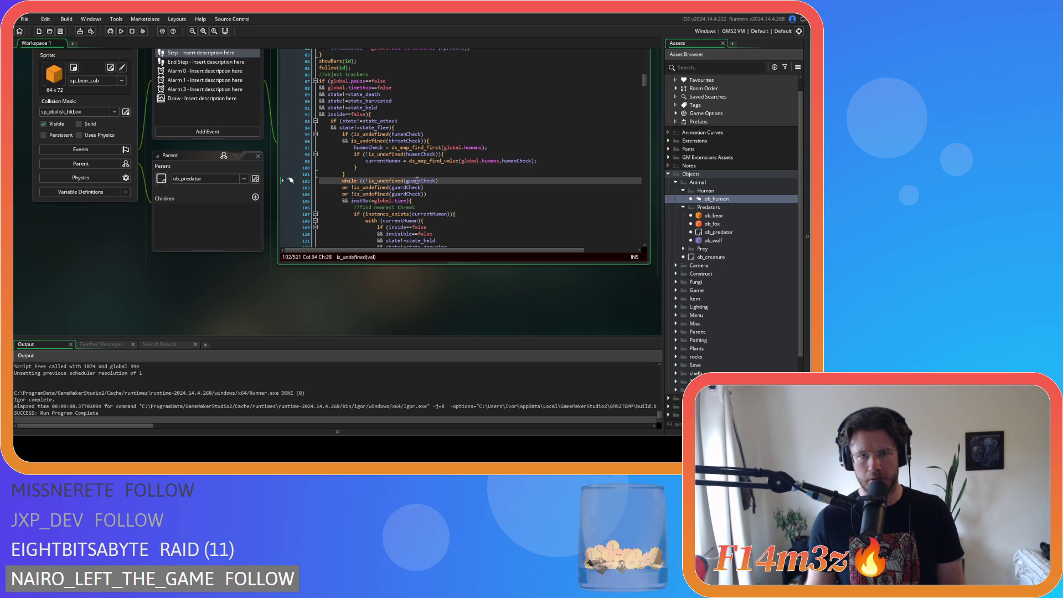
pyautogui.hotkey('ctrl', 'v')
pyautogui.scroll(-10, 442, 208)
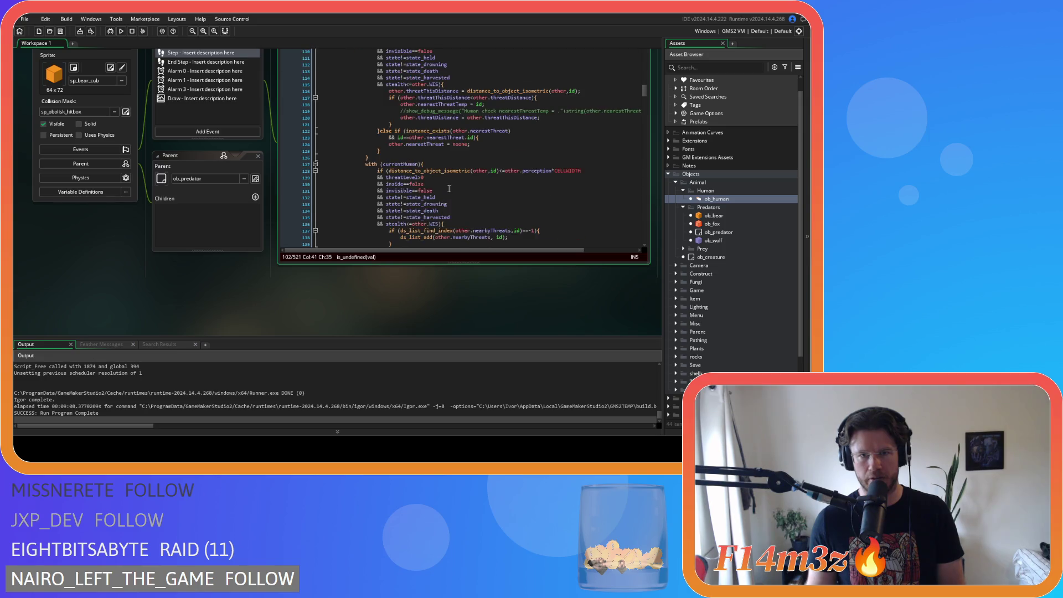
pyautogui.doubleClick(555, 167)
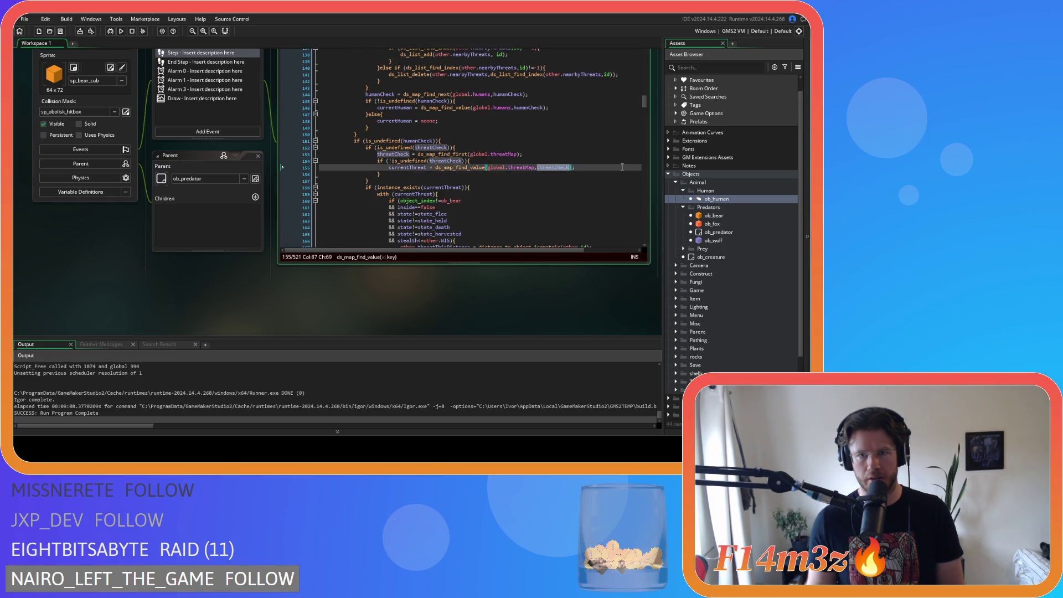
pyautogui.scroll(9, 429, 145)
pyautogui.doubleClick(412, 137)
pyautogui.hotkey('ctrl', 'v')
pyautogui.scroll(-4, 511, 147)
pyautogui.scroll(-9, 511, 147)
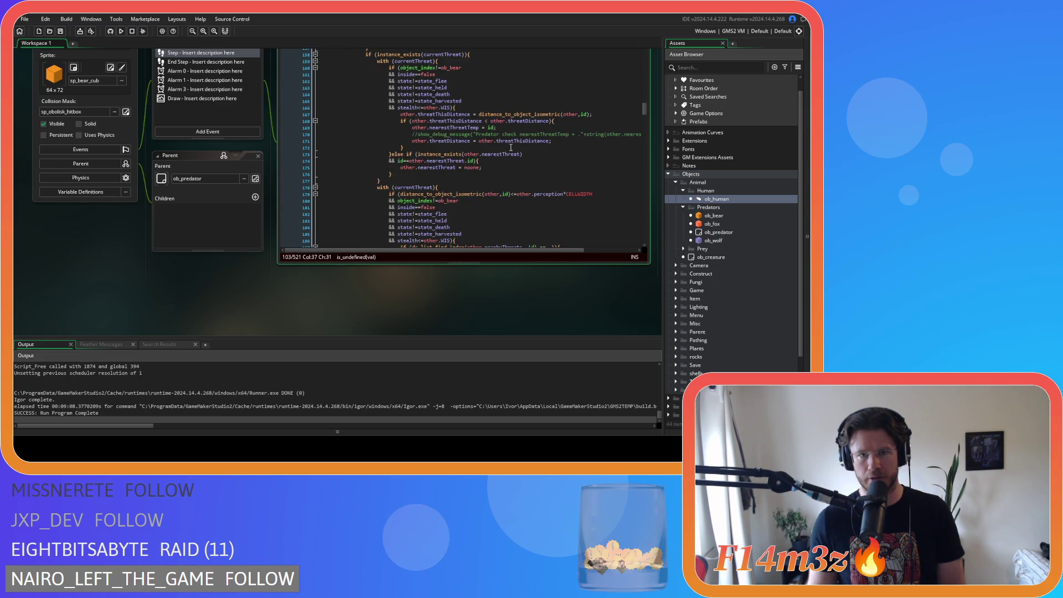
pyautogui.scroll(-7, 510, 147)
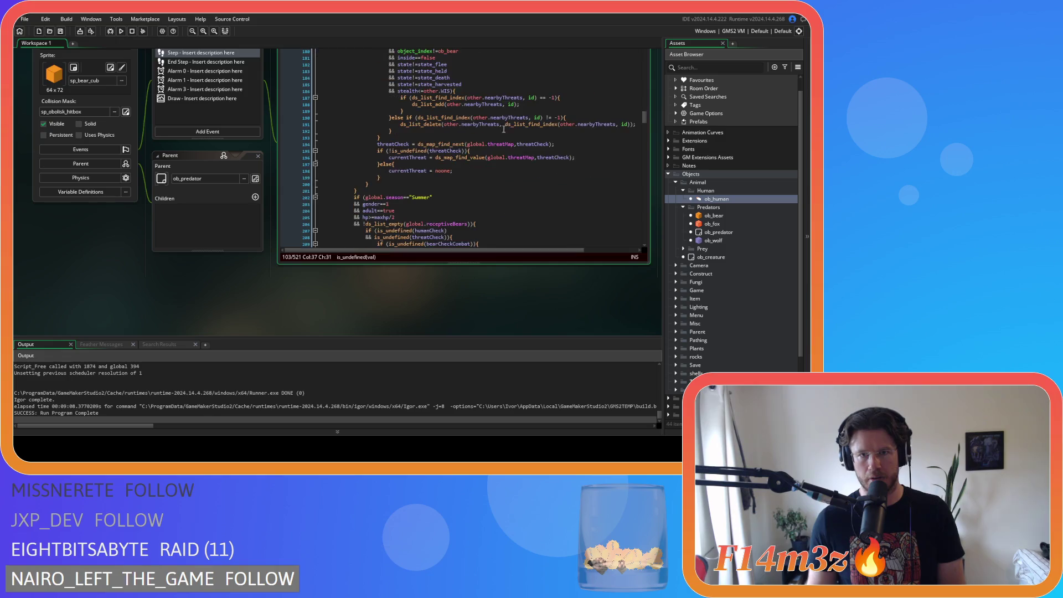
pyautogui.doubleClick(470, 178)
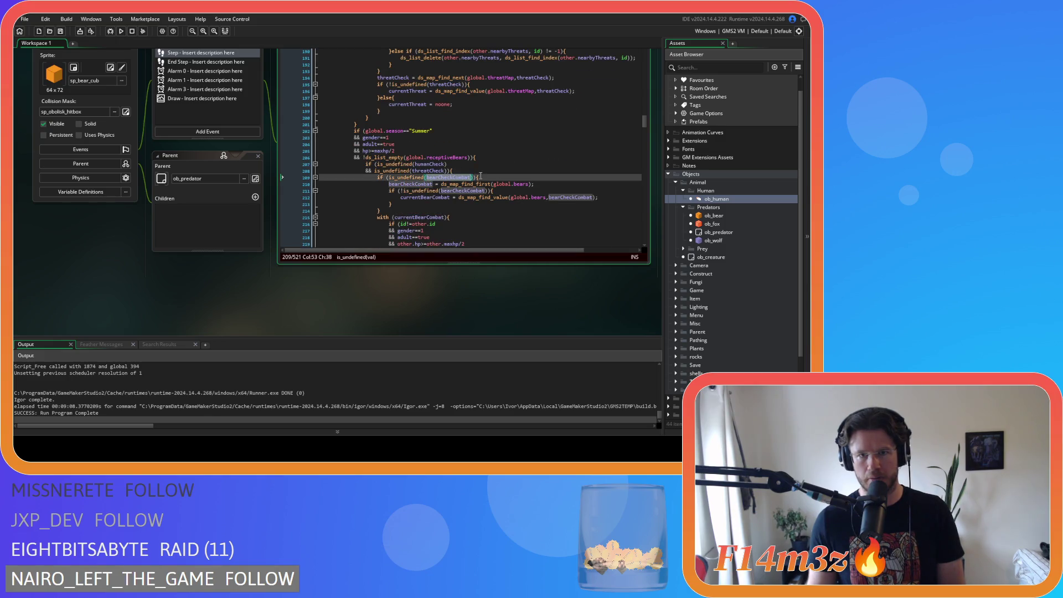
pyautogui.scroll(20, 496, 171)
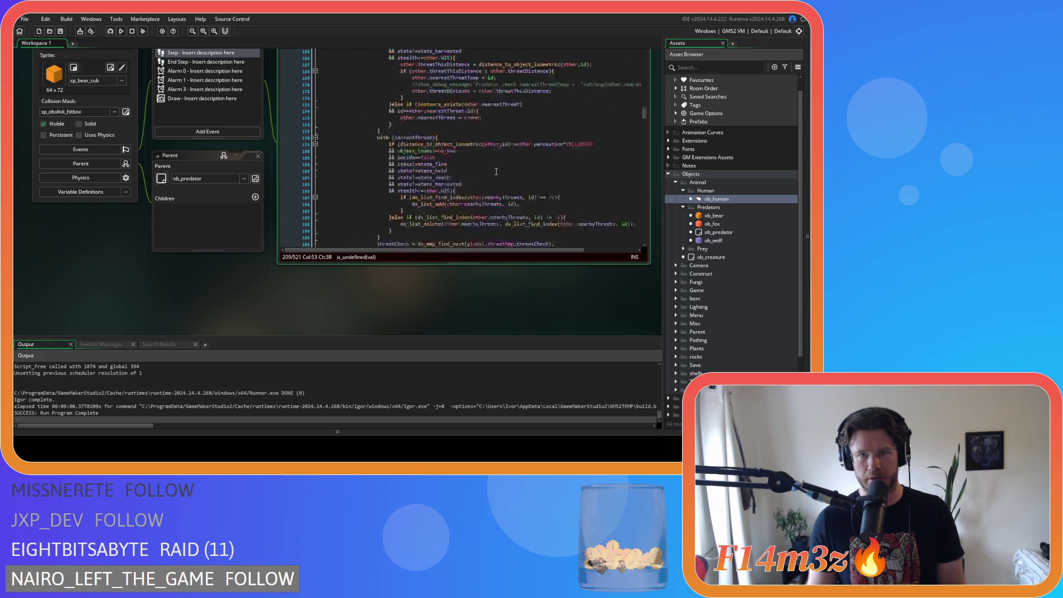
pyautogui.scroll(-1, 461, 173)
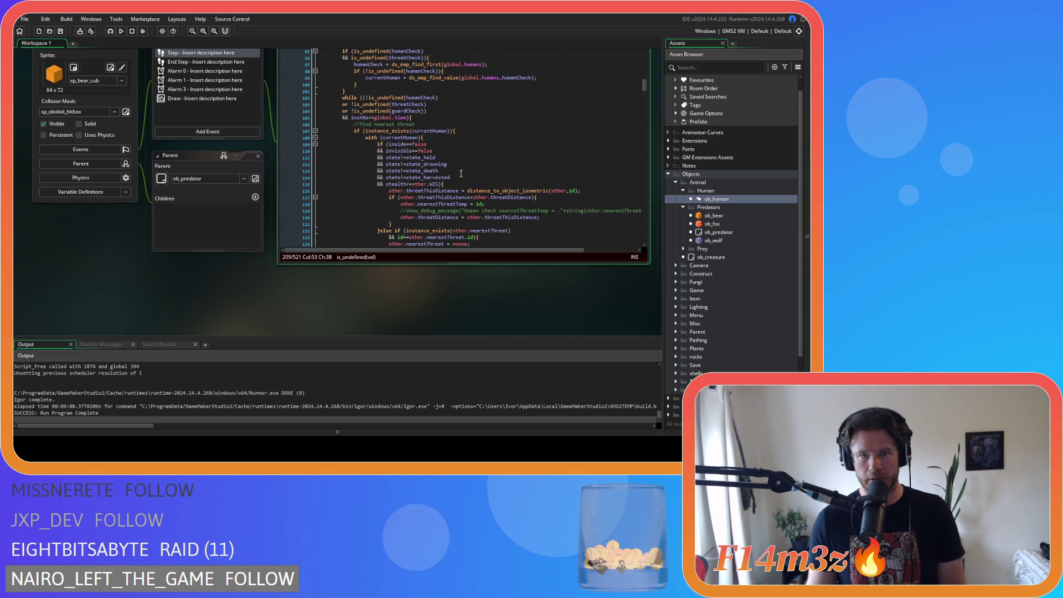
pyautogui.doubleClick(410, 111)
pyautogui.hotkey('ctrl', 'v')
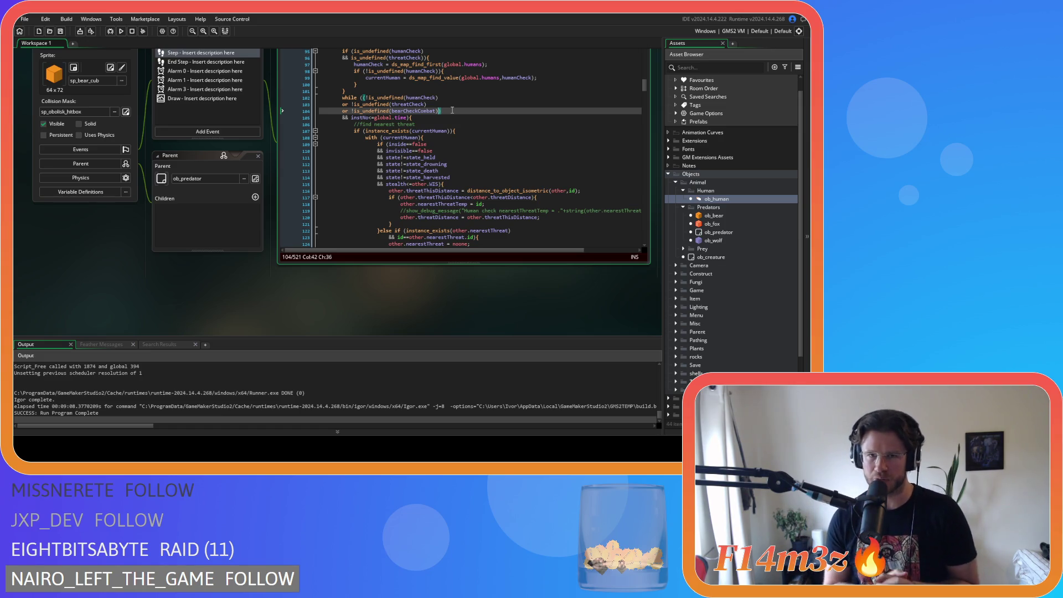
# Step: Insert 'instNo = 1;' on a new line above the while loop
pyautogui.click(361, 116)
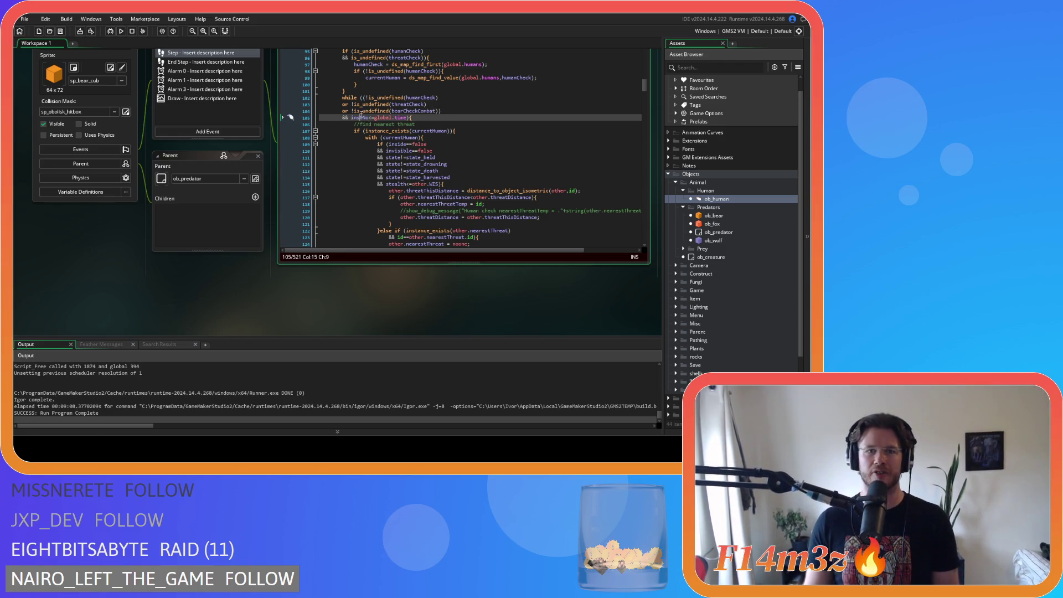
pyautogui.click(359, 91)
pyautogui.press('Return')
pyautogui.write('instNo = 1;')
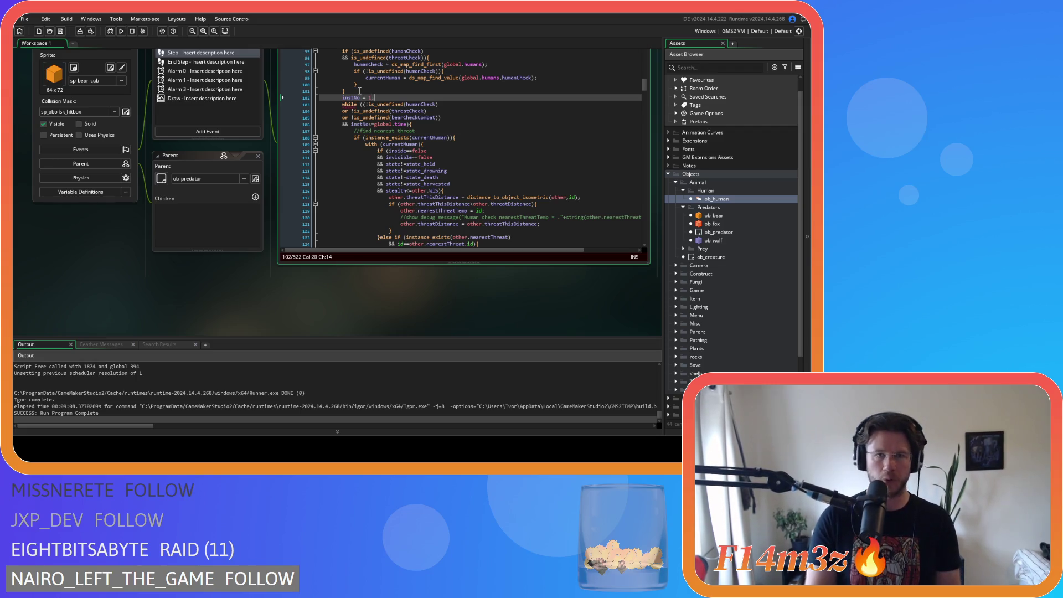
# Step: Copy the 'instNo = 1;' line and paste it after the brace before the humanCheck advance
pyautogui.click(460, 117)
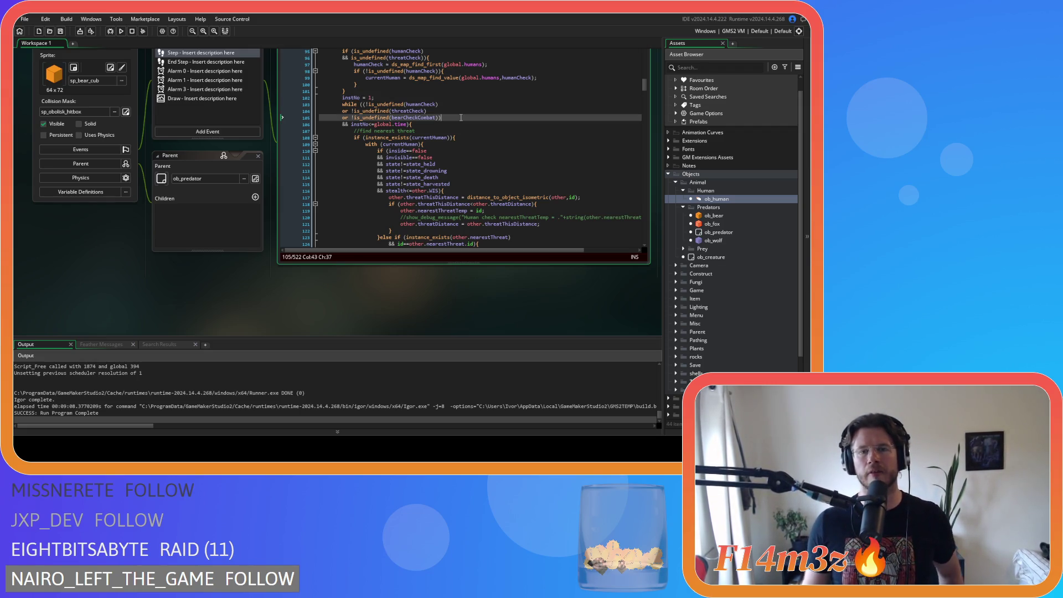
pyautogui.press('Down')
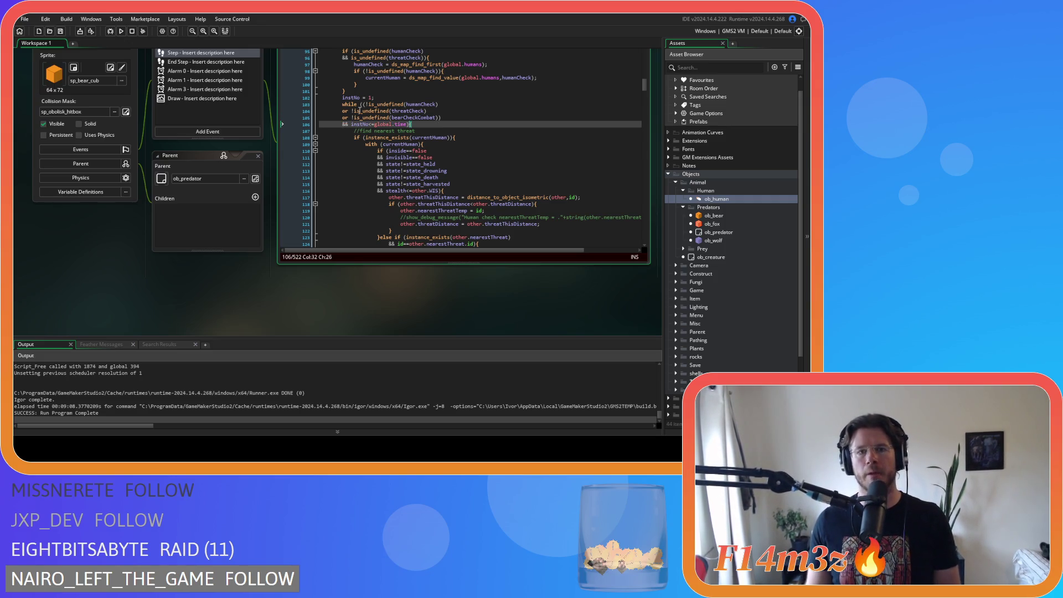
pyautogui.click(377, 98)
pyautogui.moveTo(377, 97); pyautogui.dragTo(343, 99)
pyautogui.scroll(-9, 376, 104)
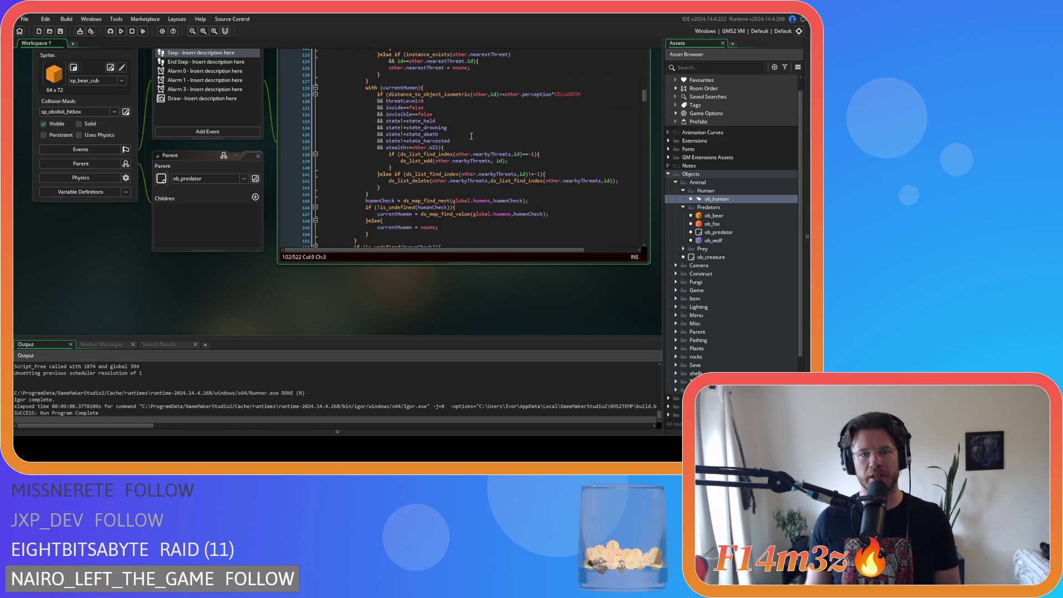
pyautogui.scroll(-3, 370, 169)
pyautogui.click(384, 132)
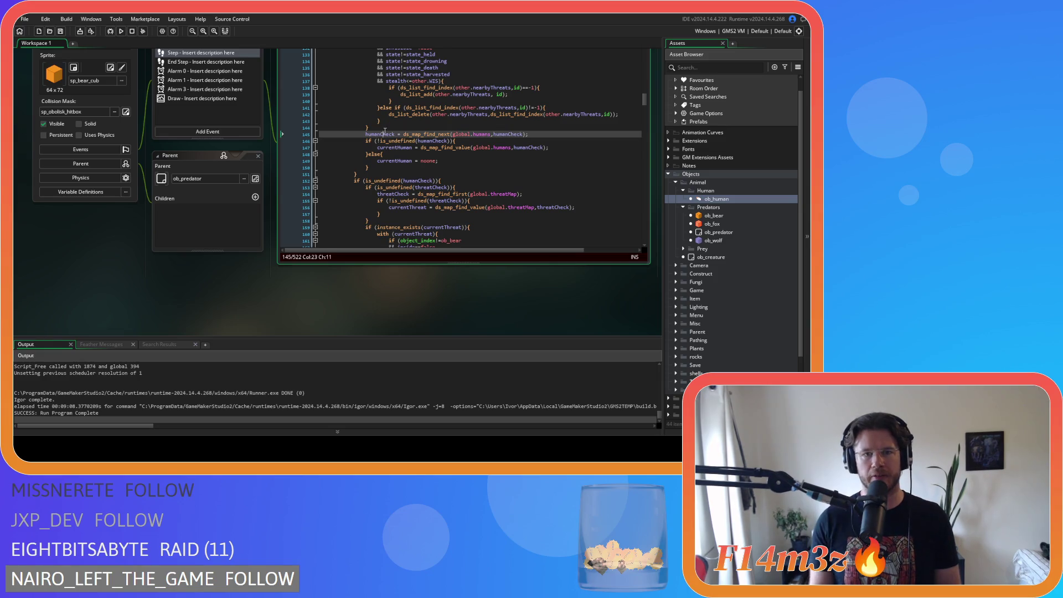
pyautogui.click(382, 128)
pyautogui.press('Return')
pyautogui.hotkey('ctrl', 'v')
pyautogui.press('Left')
pyautogui.press('Left')
pyautogui.press('Left')
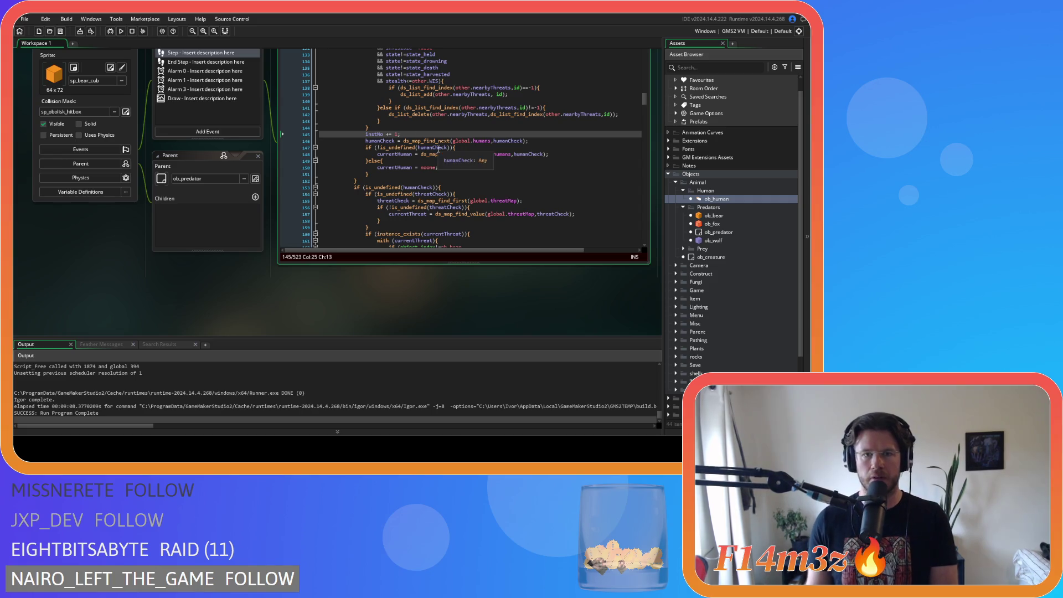
# Step: Add 'instNo = 0' before the threatCheck advance and 'instNo = 1;' before the bearCheckCombat advance
pyautogui.scroll(-9, 409, 149)
pyautogui.scroll(-7, 410, 150)
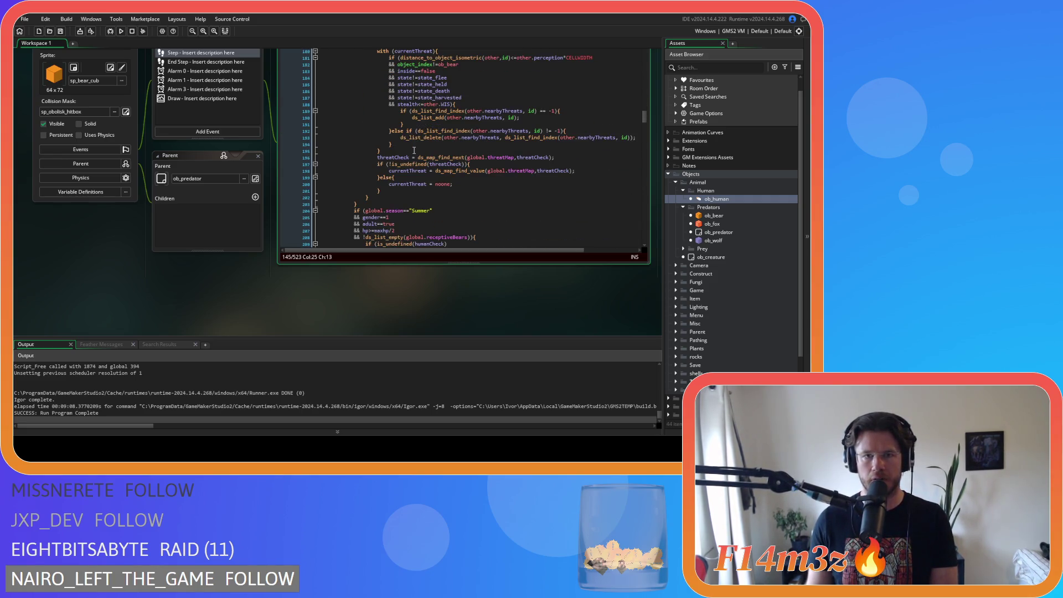
pyautogui.click(402, 151)
pyautogui.press('Return')
pyautogui.write('instNo = 0;')
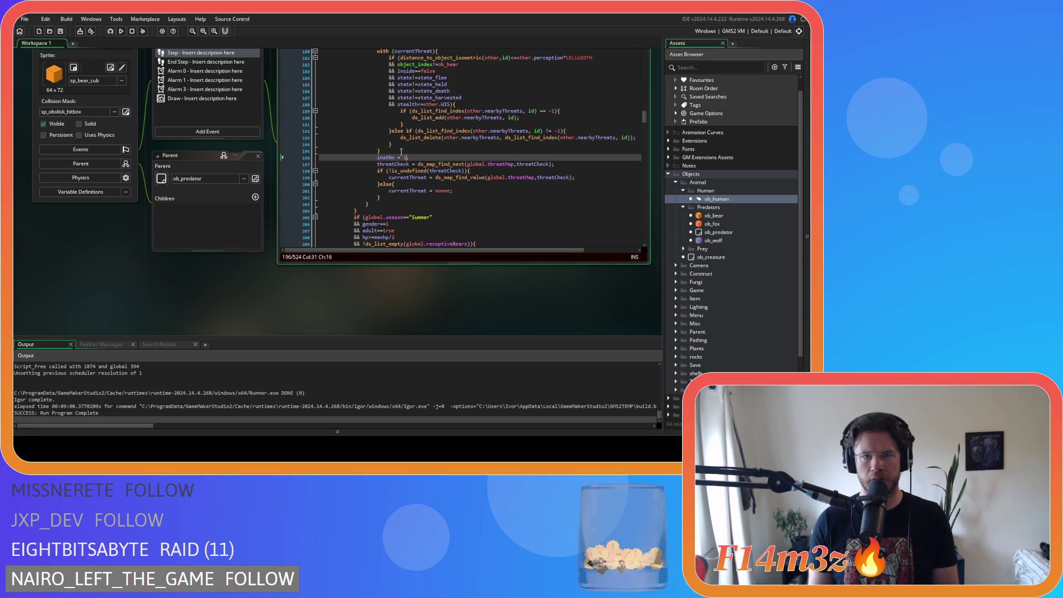
pyautogui.scroll(-15, 401, 151)
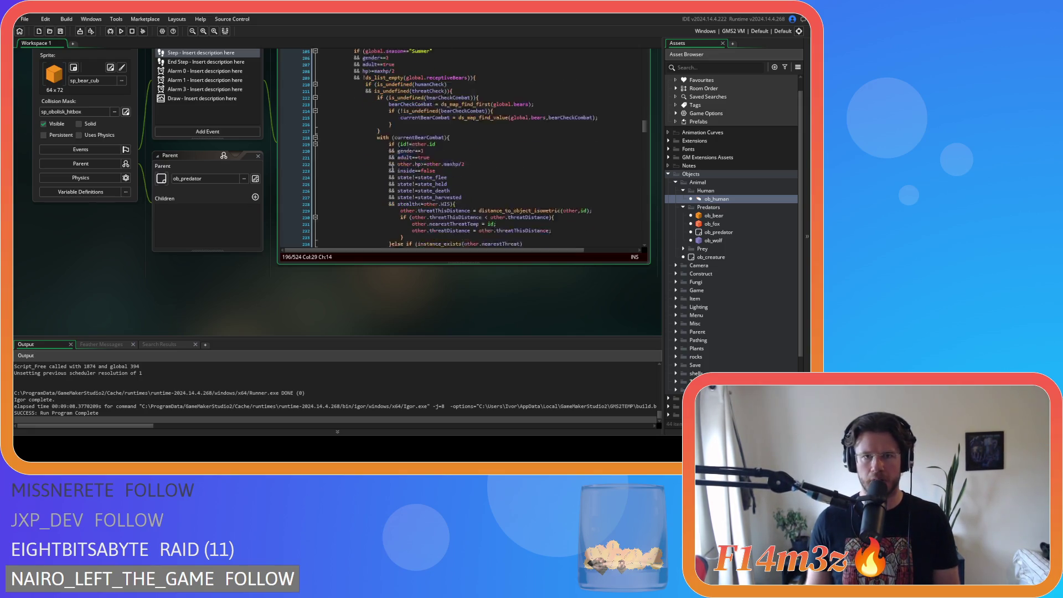
pyautogui.click(395, 122)
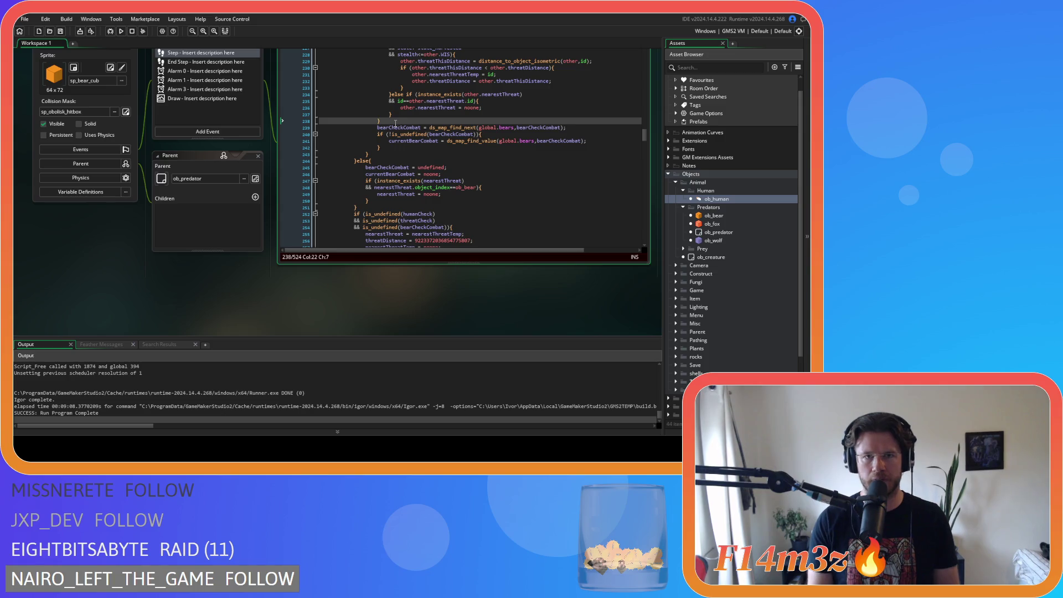
pyautogui.press('Return')
pyautogui.write('instNo = 1;')
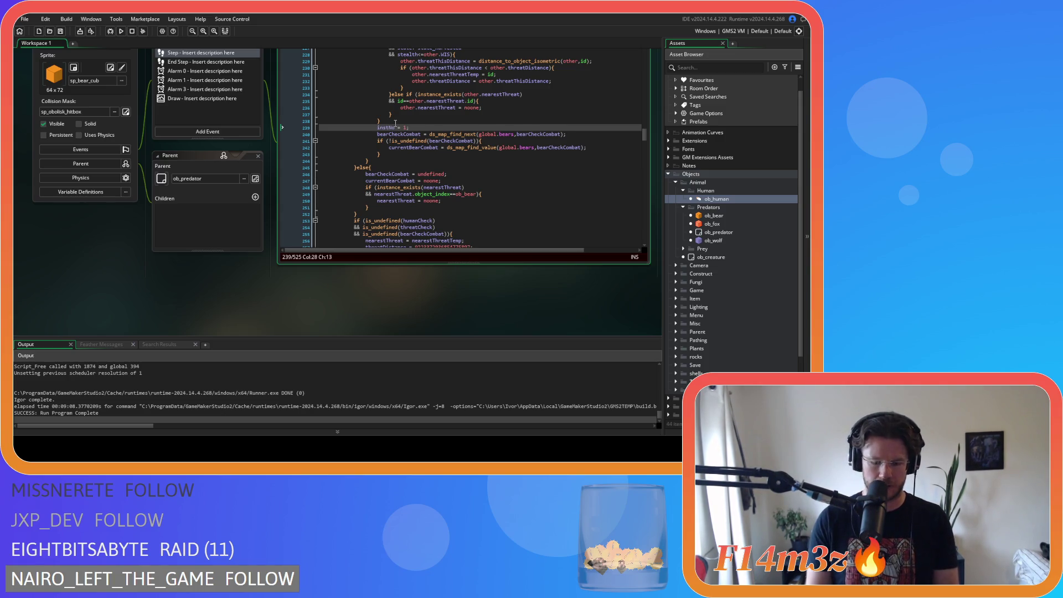
pyautogui.scroll(-5, 466, 147)
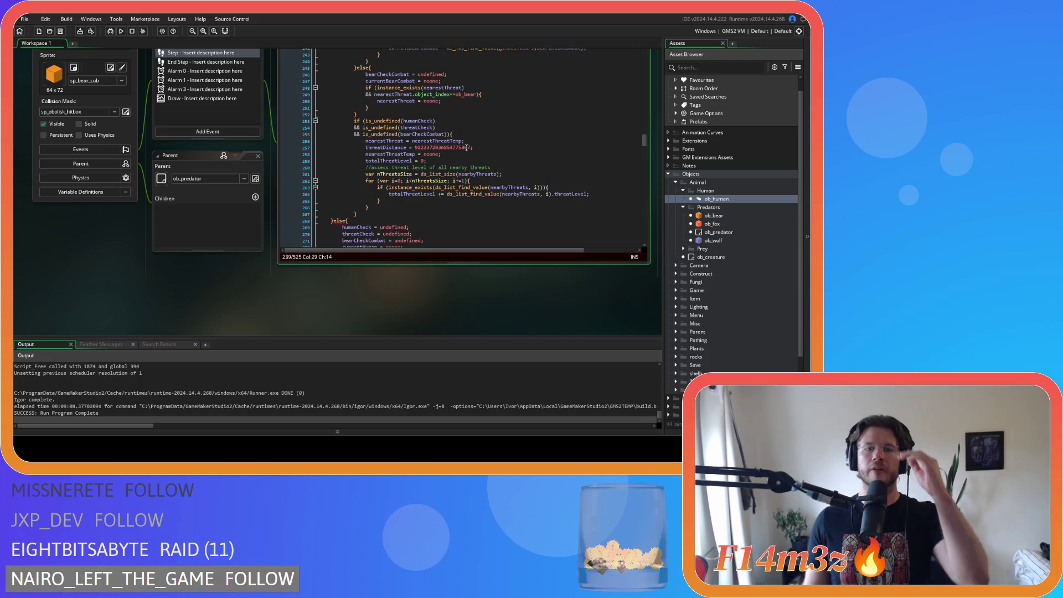
# Step: Insert an unindented blank line after the closing brace before the final else branch
pyautogui.scroll(-3, 467, 147)
pyautogui.moveTo(339, 154)
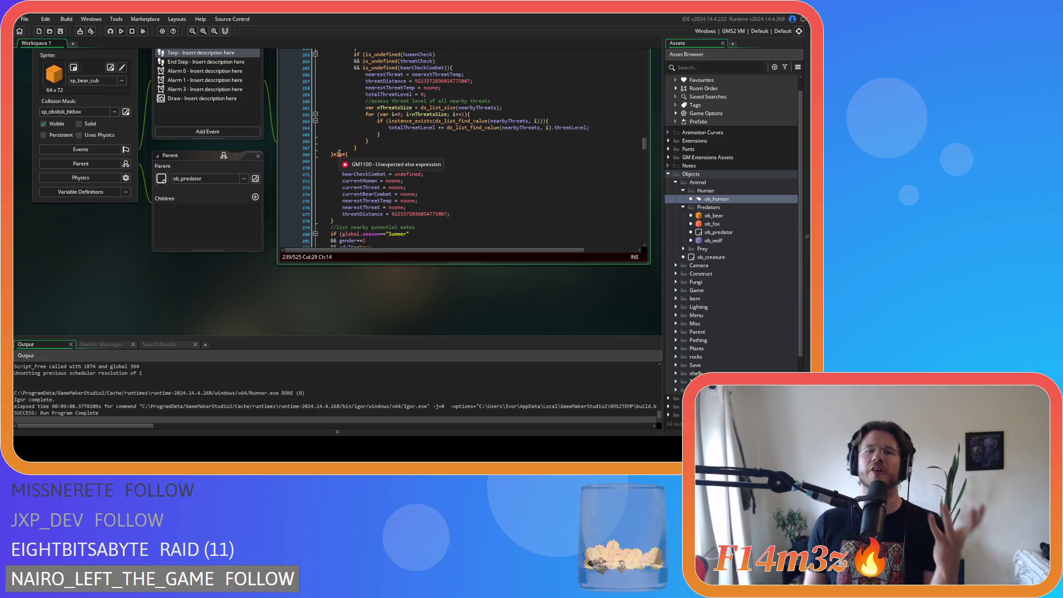
pyautogui.scroll(6, 339, 154)
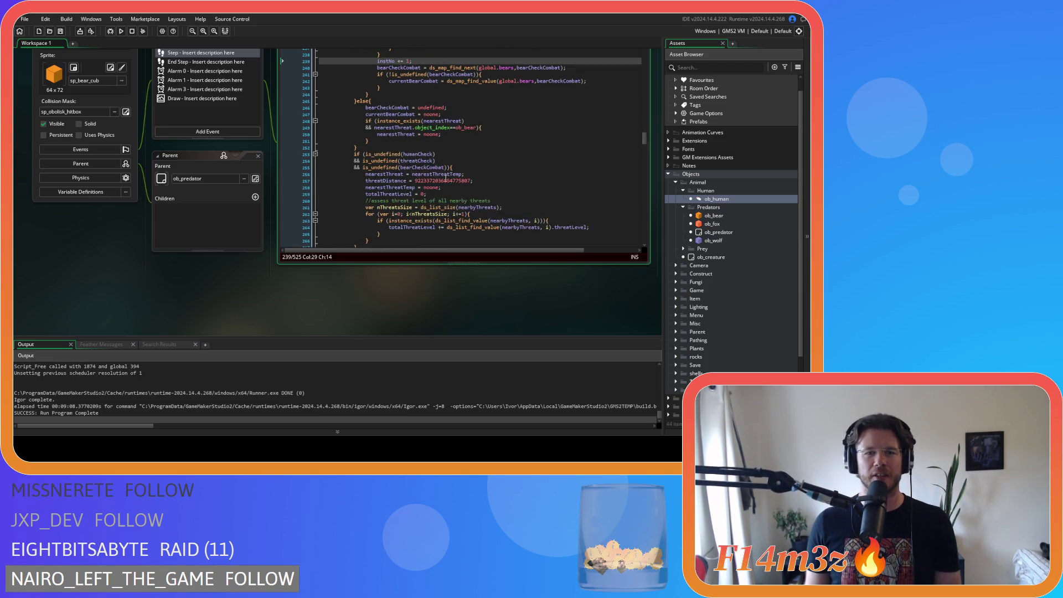
pyautogui.scroll(-5, 417, 171)
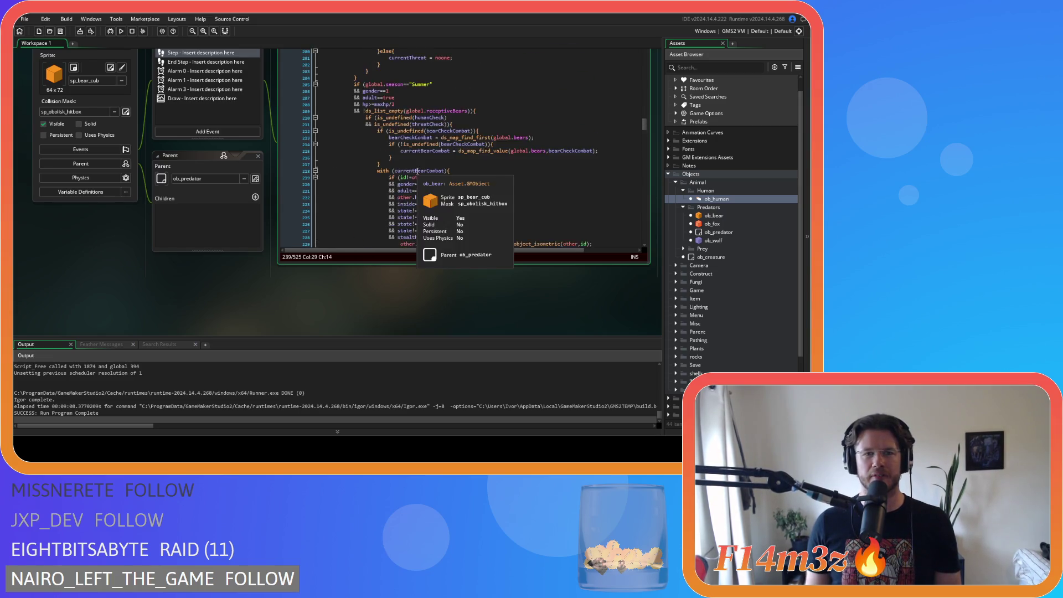
pyautogui.click(367, 163)
pyautogui.press('Return')
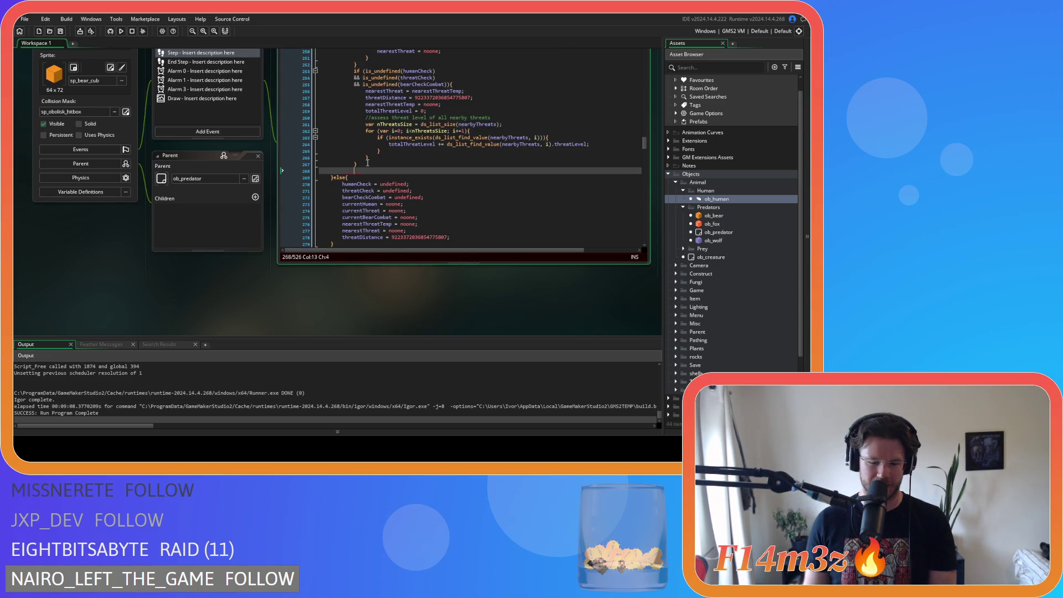
pyautogui.press('BackSpace')
# Step: Move back up to the threatCheck line of the inside==false tracker condition
pyautogui.scroll(20, 360, 158)
pyautogui.scroll(20, 350, 150)
pyautogui.click(445, 161)
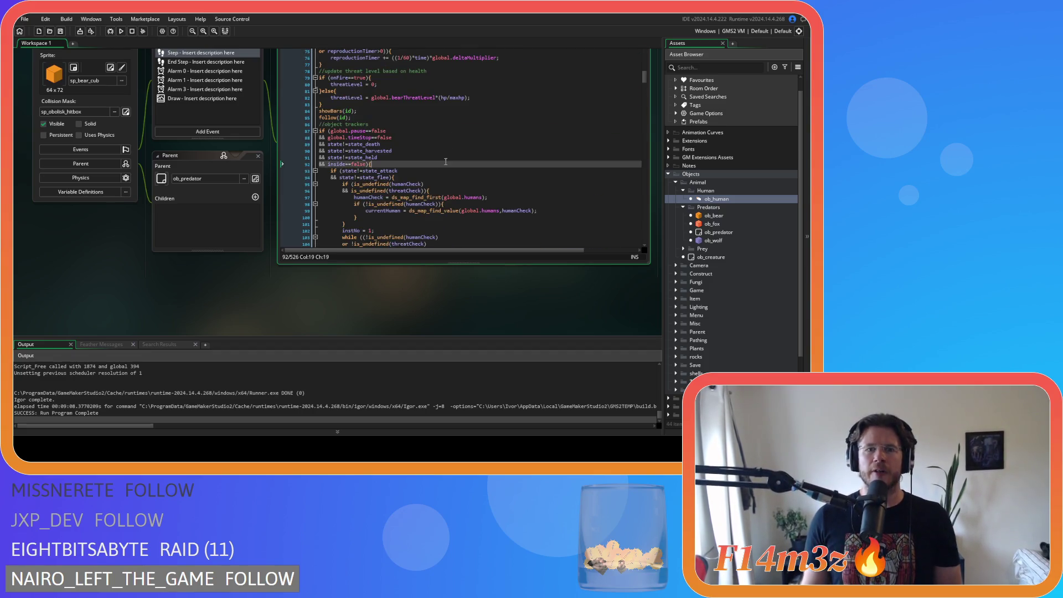
pyautogui.scroll(-3, 446, 162)
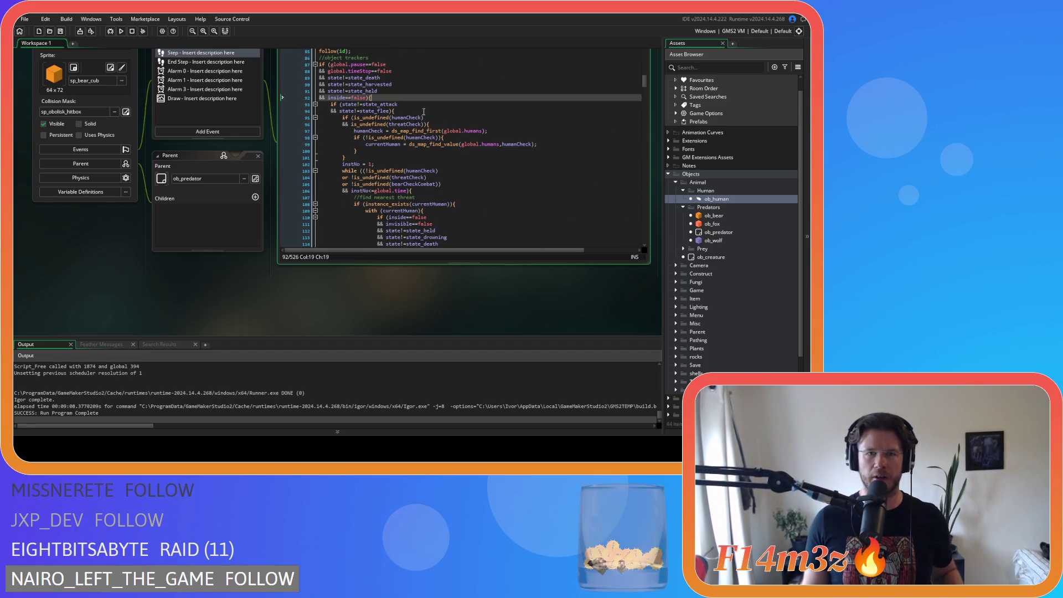
pyautogui.click(445, 122)
pyautogui.press('Left')
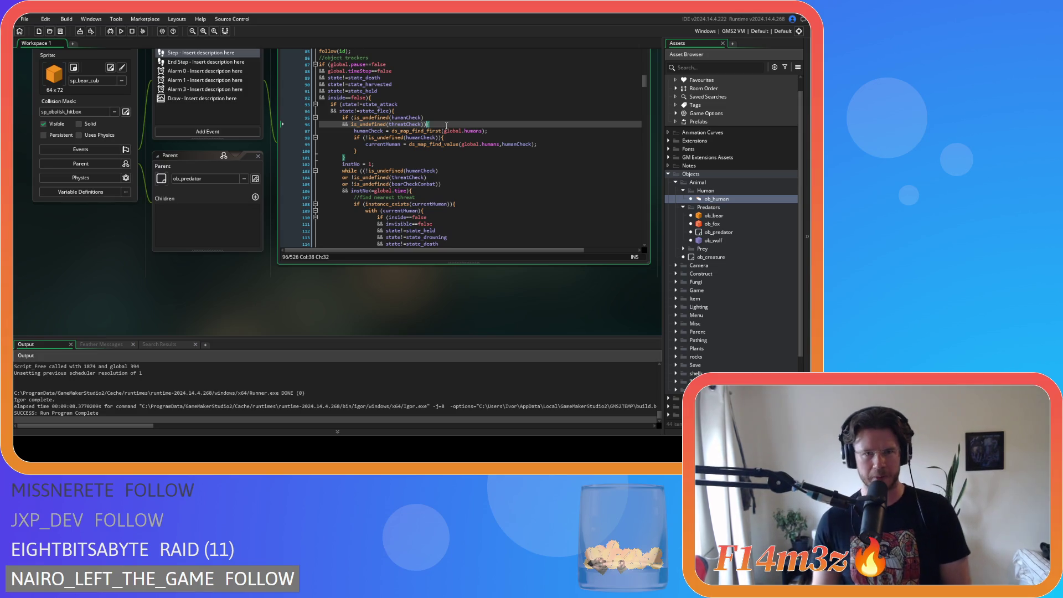
pyautogui.scroll(-3, 441, 120)
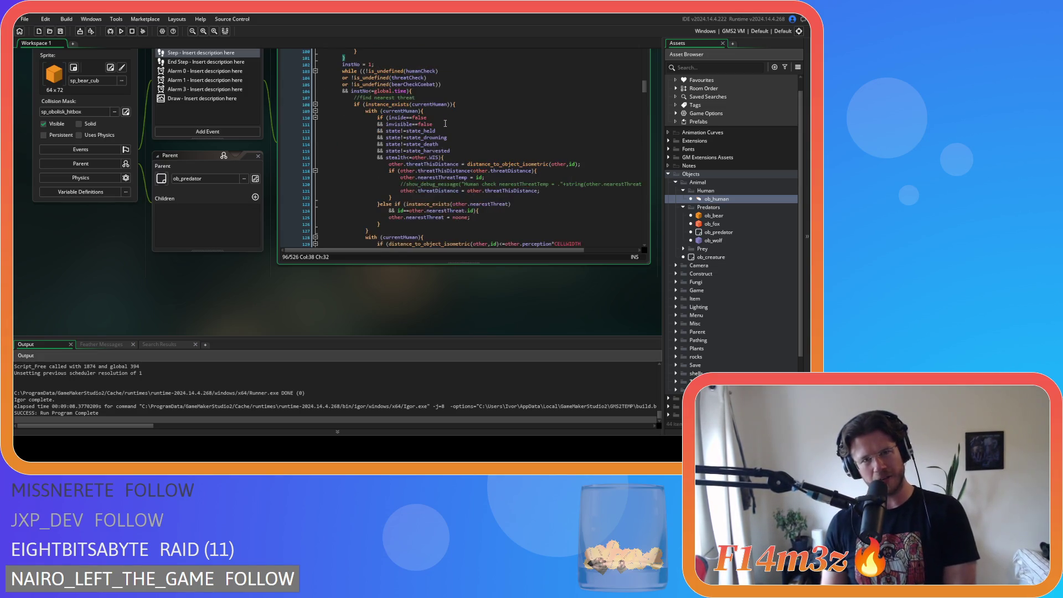
pyautogui.scroll(2, 443, 121)
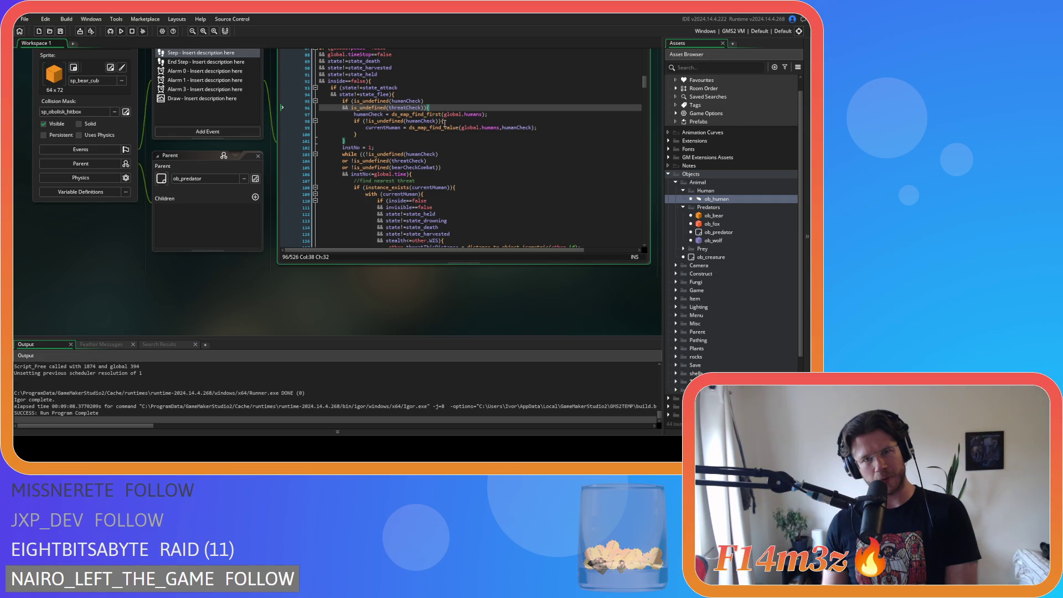
# Step: Duplicate the '&& is_undefined(threatCheck)' condition line with Ctrl+D
pyautogui.click(438, 140)
pyautogui.moveTo(354, 114); pyautogui.dragTo(511, 115)
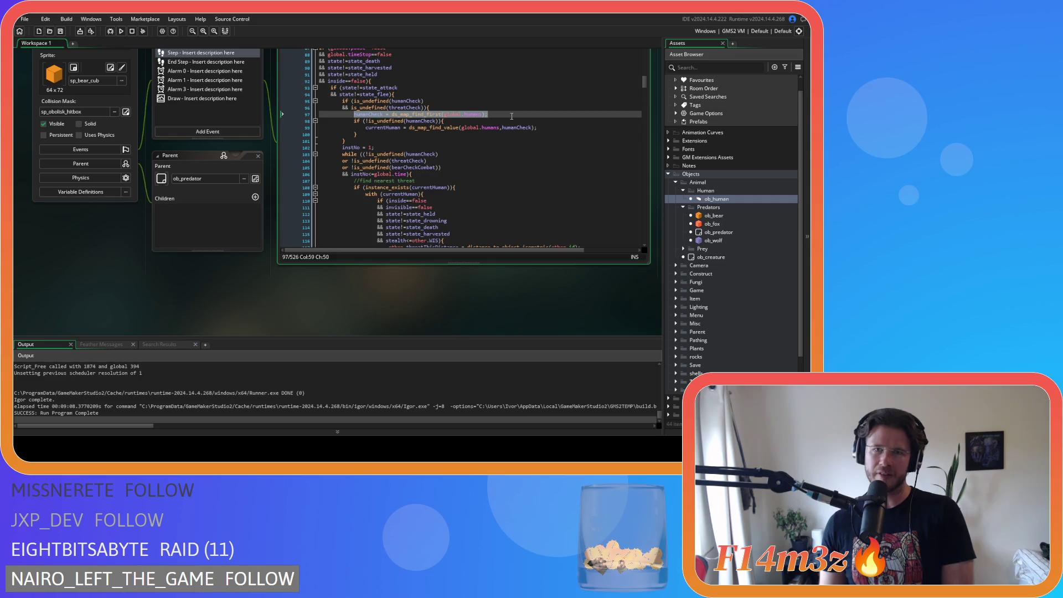
pyautogui.moveTo(427, 108); pyautogui.dragTo(351, 108)
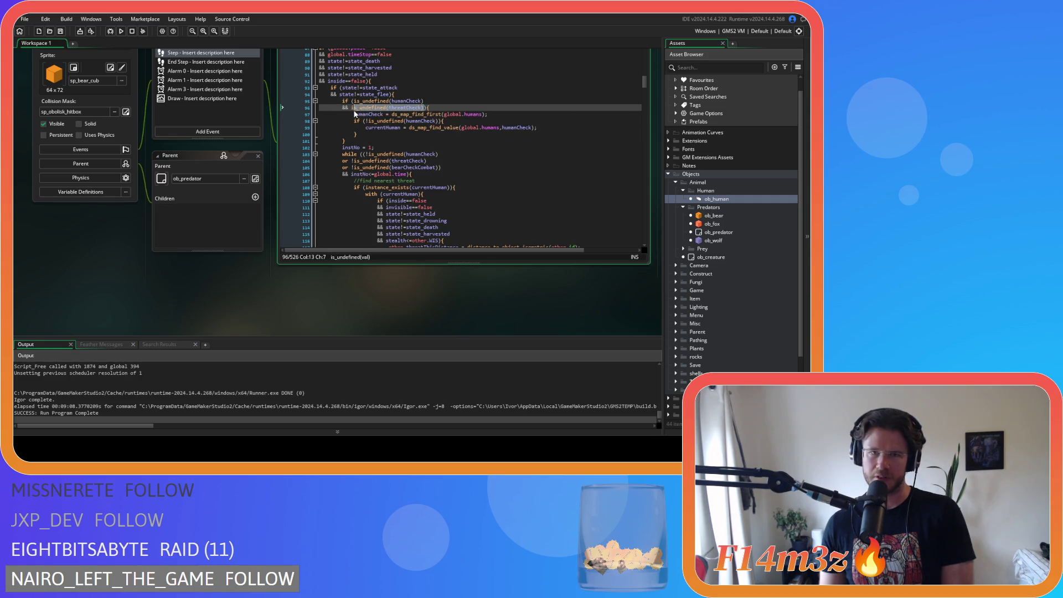
pyautogui.hotkey('shift', 'Left')
pyautogui.hotkey('shift', 'Left')
pyautogui.hotkey('shift', 'Left')
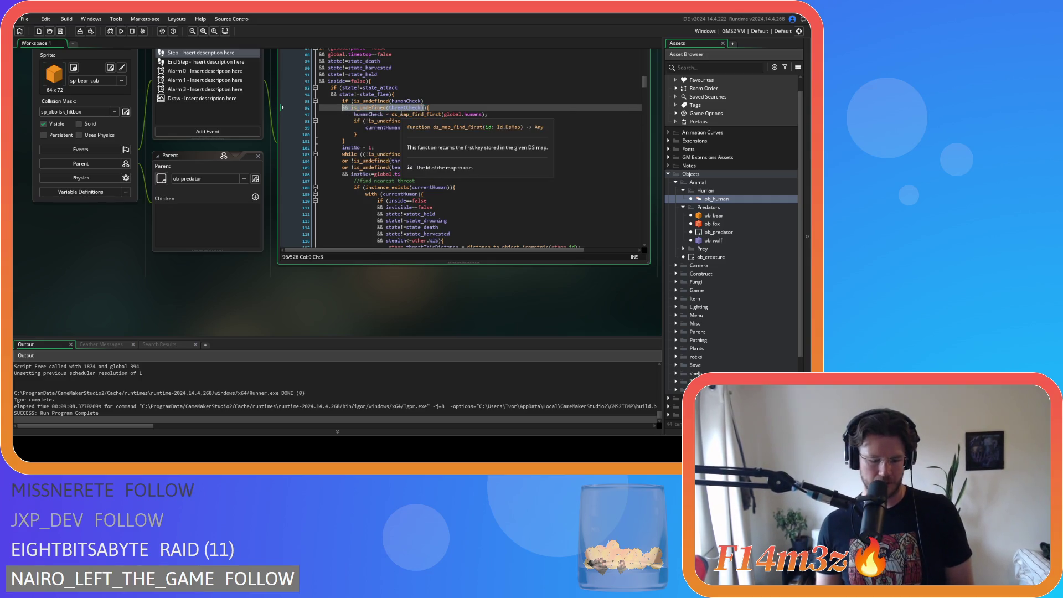
pyautogui.click(424, 107)
pyautogui.hotkey('ctrl', 'd')
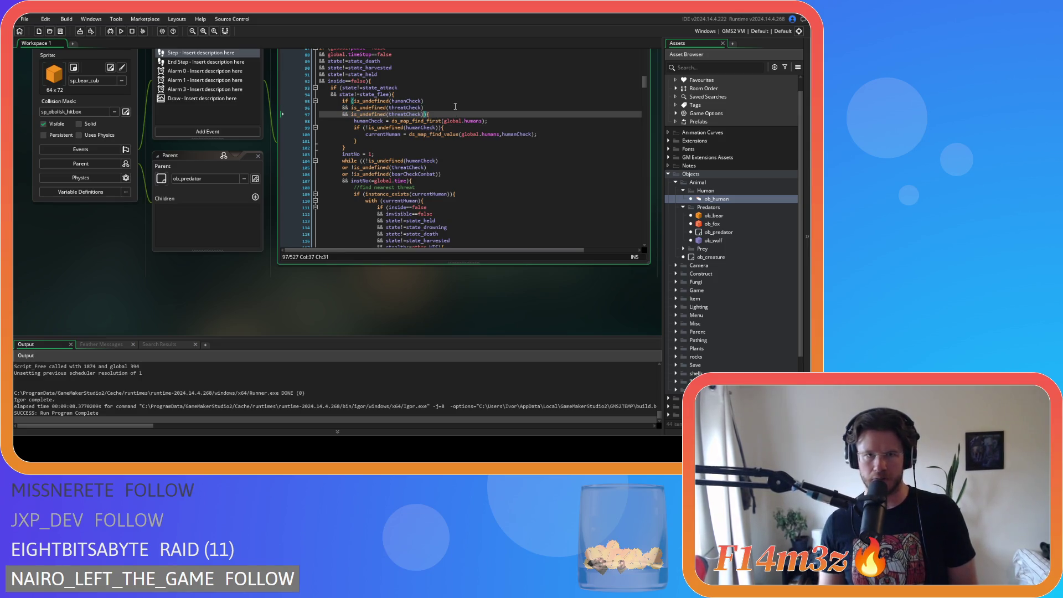
# Step: Replace threatCheck with bearCheckCombat in the duplicated condition and review it
pyautogui.doubleClick(412, 173)
pyautogui.hotkey('ctrl', 'c')
pyautogui.doubleClick(418, 114)
pyautogui.hotkey('ctrl', 'v')
pyautogui.press('Left')
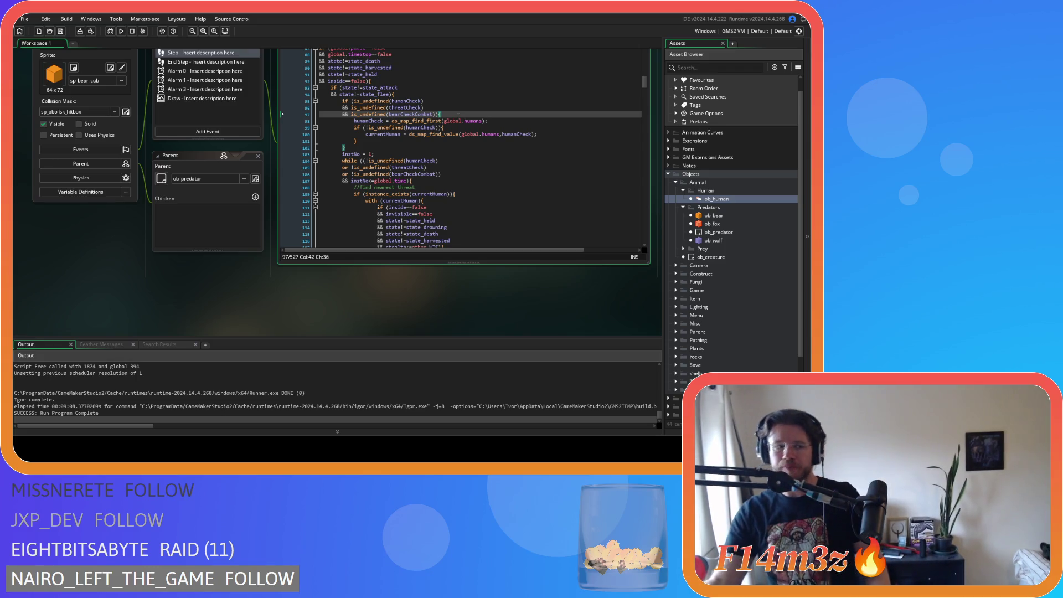
pyautogui.press('Left')
pyautogui.press('Left')
pyautogui.press('Left')
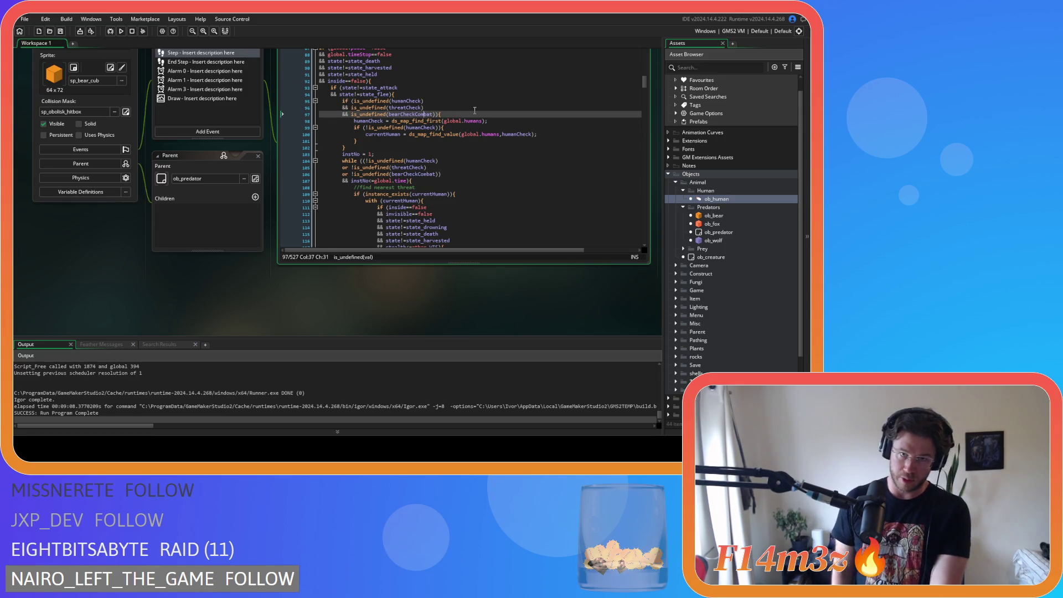
pyautogui.press('End')
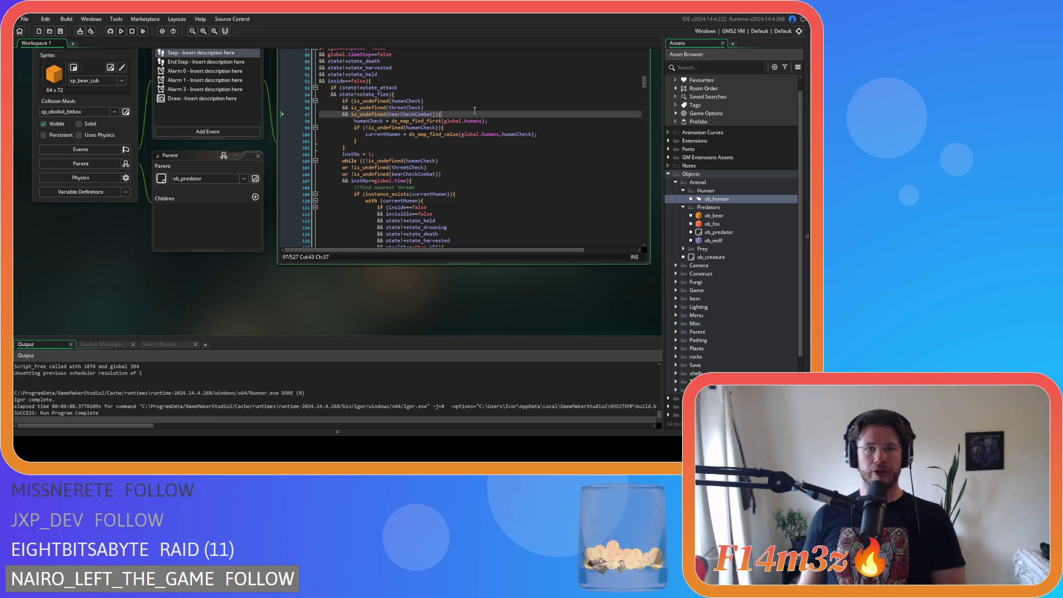
pyautogui.press('Left')
pyautogui.press('Left')
pyautogui.press('Left')
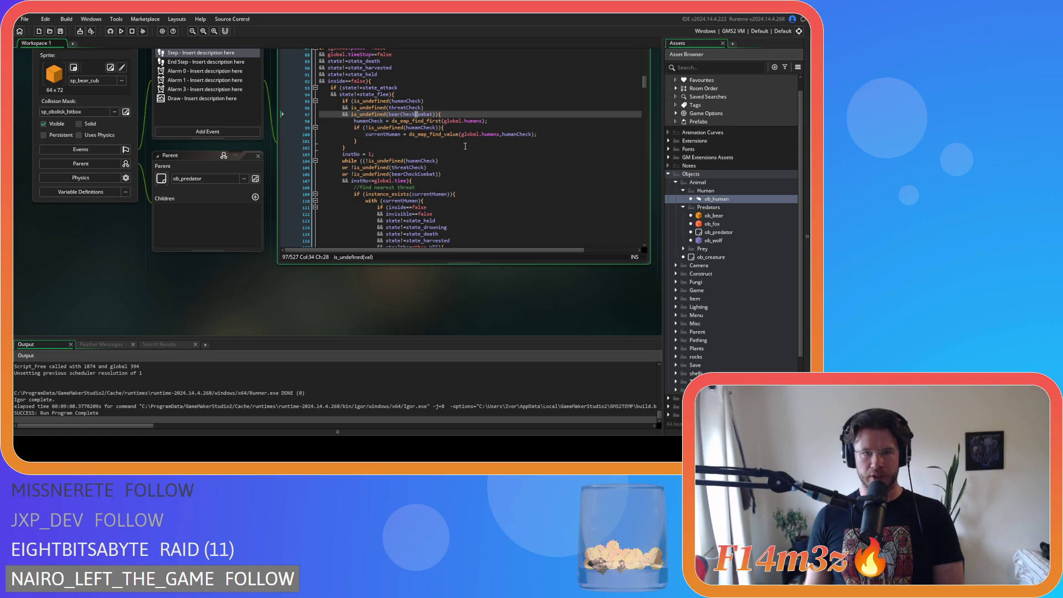
pyautogui.press('Down')
pyautogui.press('End')
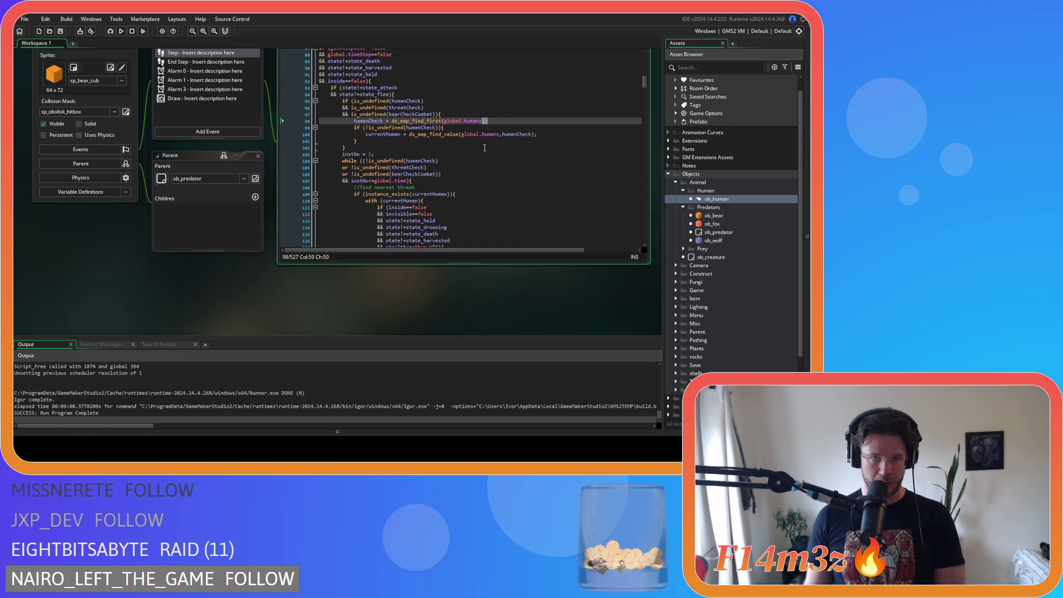
pyautogui.scroll(-2, 484, 148)
pyautogui.press('Down')
pyautogui.press('Down')
pyautogui.press('Down')
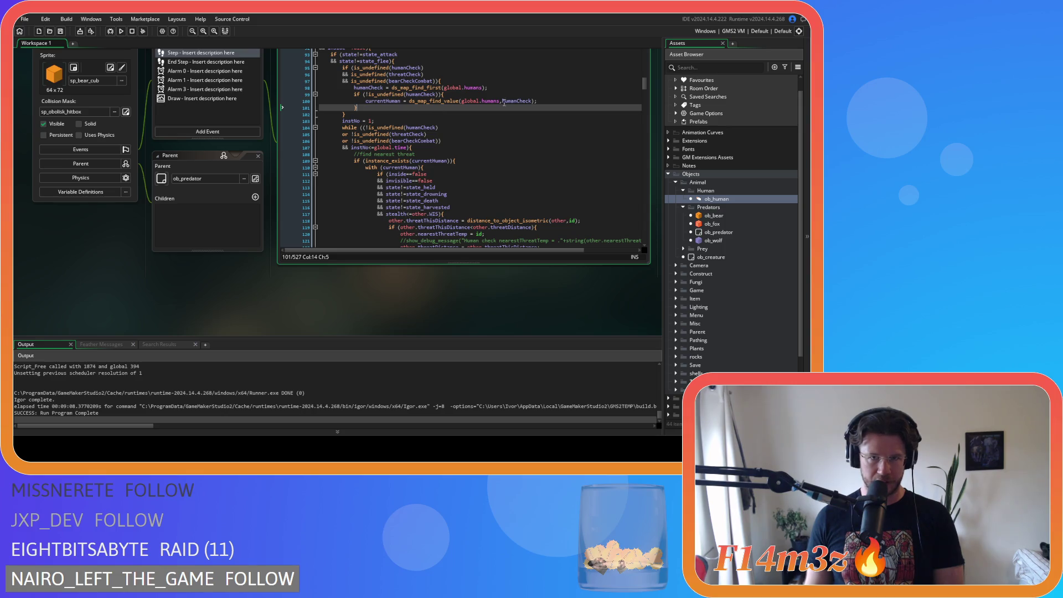
pyautogui.scroll(-1, 427, 144)
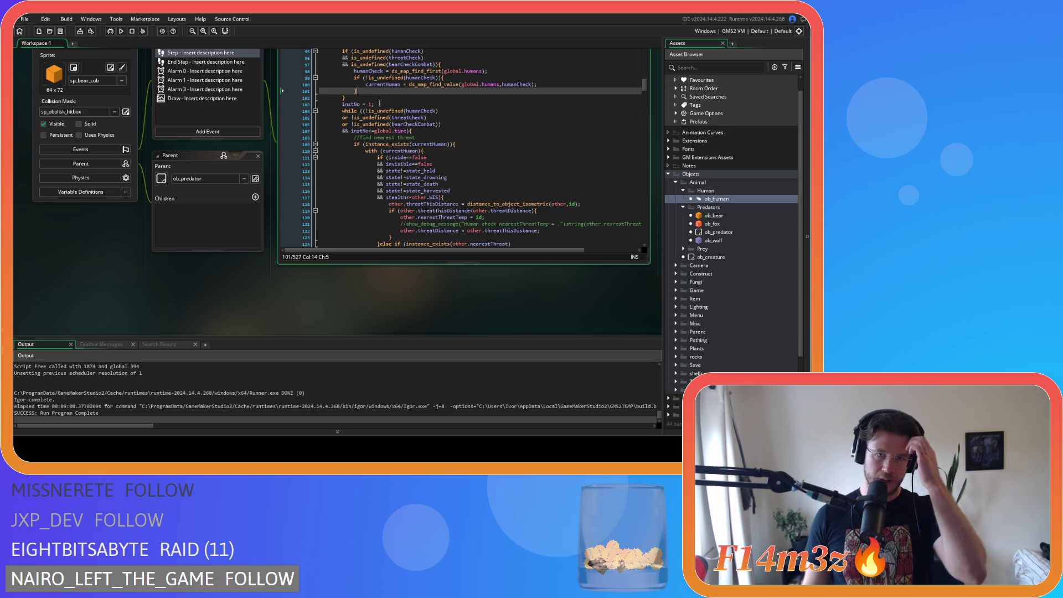
pyautogui.moveTo(342, 104); pyautogui.dragTo(369, 104)
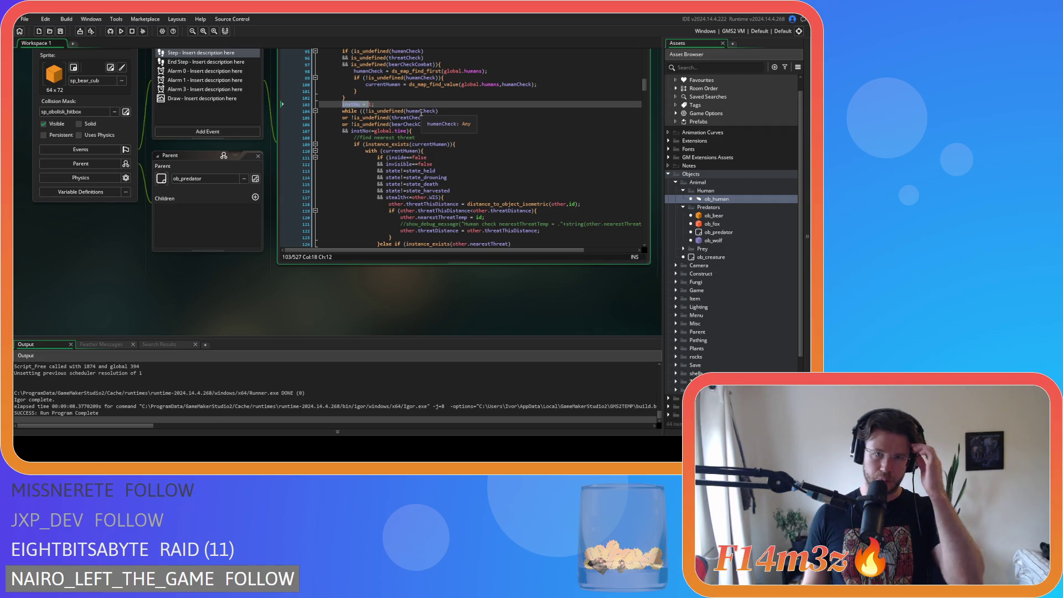
pyautogui.click(441, 124)
pyautogui.moveTo(397, 111)
pyautogui.mouseDown()
pyautogui.moveTo(410, 135)
pyautogui.moveTo(354, 131)
pyautogui.moveTo(412, 131)
pyautogui.mouseUp()
pyautogui.click(434, 124)
pyautogui.click(429, 131)
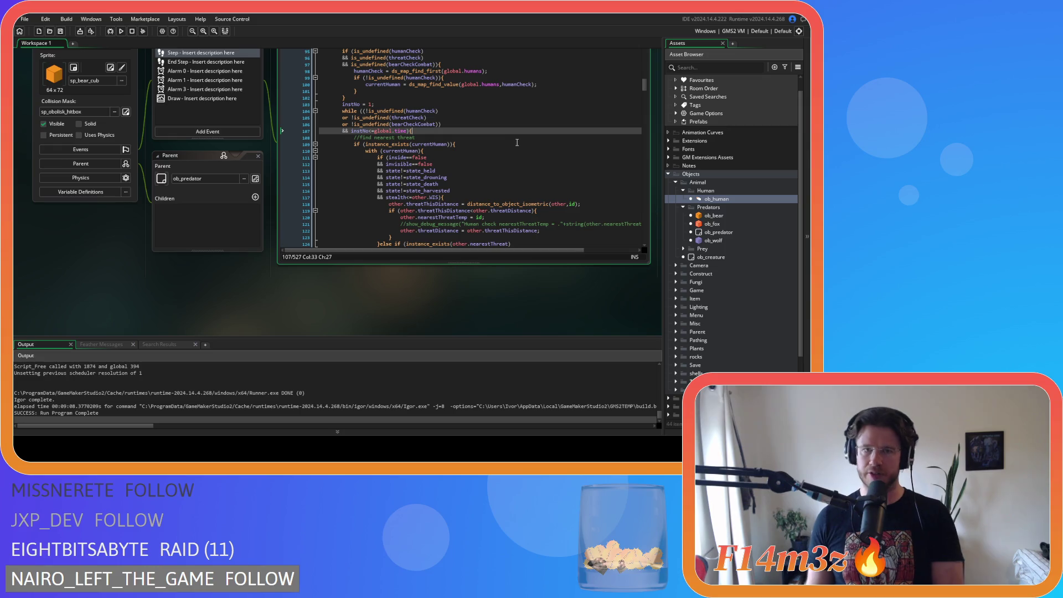
pyautogui.scroll(-3, 517, 143)
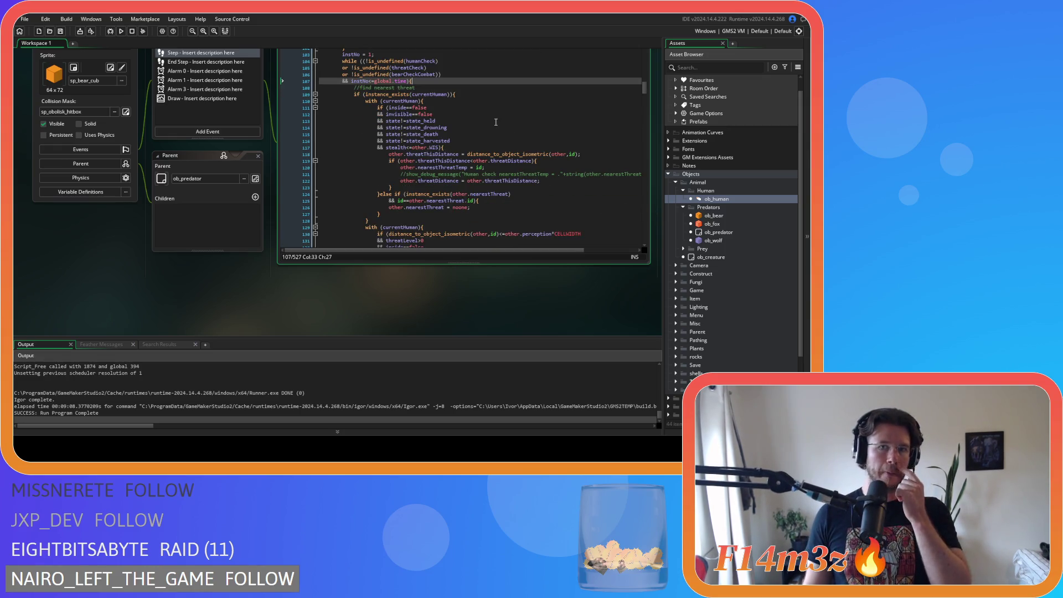
pyautogui.scroll(-10, 495, 122)
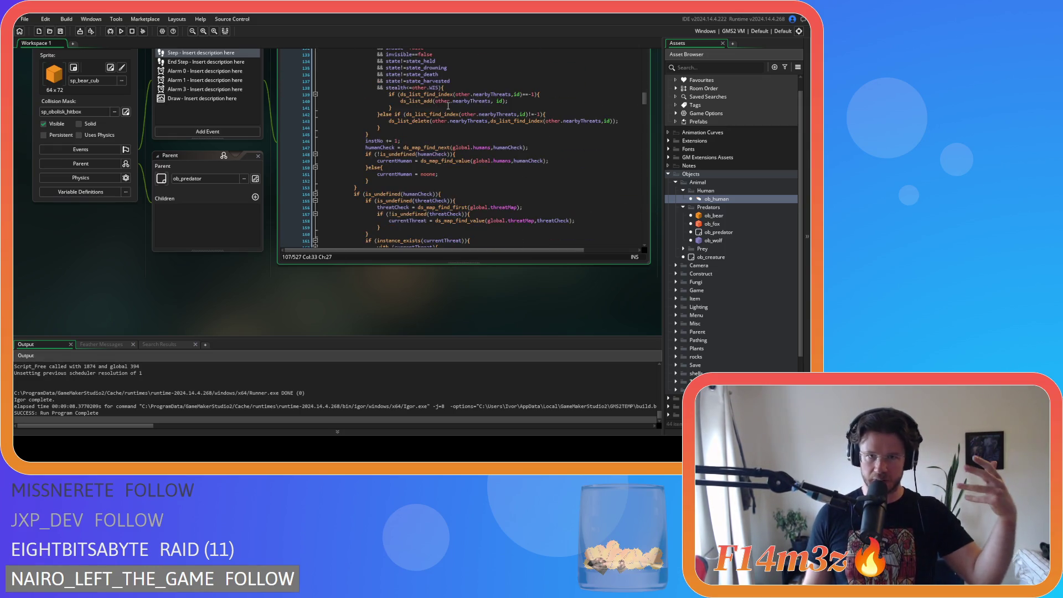
pyautogui.moveTo(396, 148); pyautogui.dragTo(464, 148)
pyautogui.scroll(-3, 463, 149)
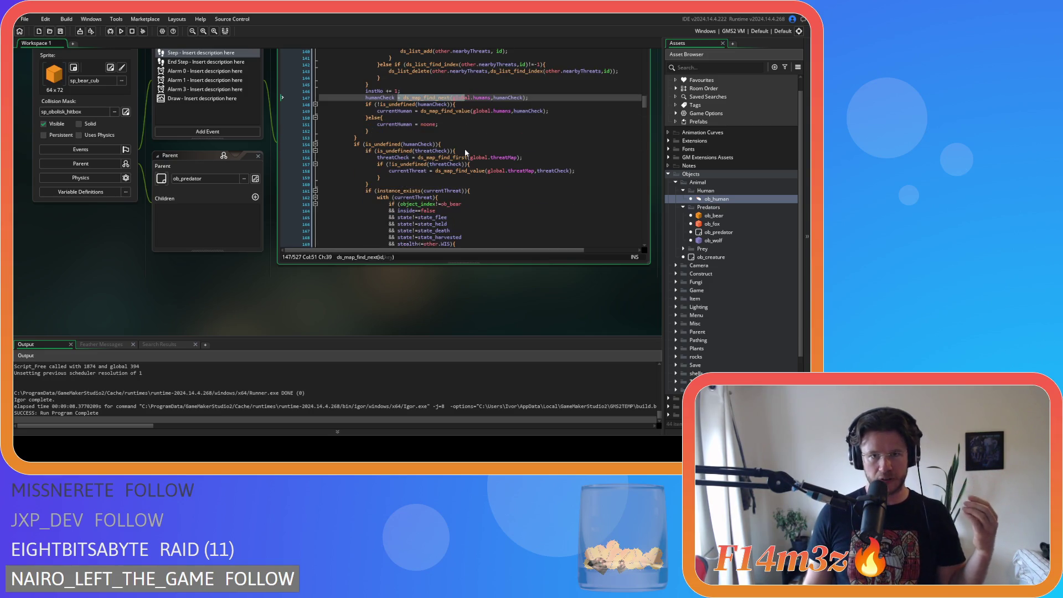
pyautogui.moveTo(381, 124); pyautogui.dragTo(498, 127)
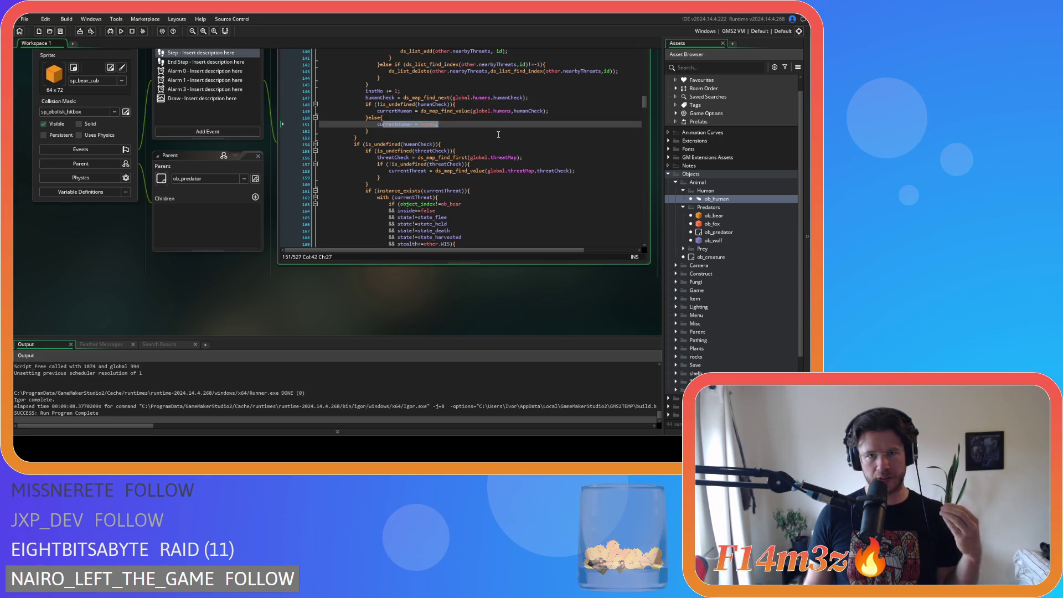
pyautogui.moveTo(394, 104)
pyautogui.mouseDown()
pyautogui.moveTo(411, 110)
pyautogui.moveTo(396, 124)
pyautogui.mouseUp()
pyautogui.scroll(-1, 468, 133)
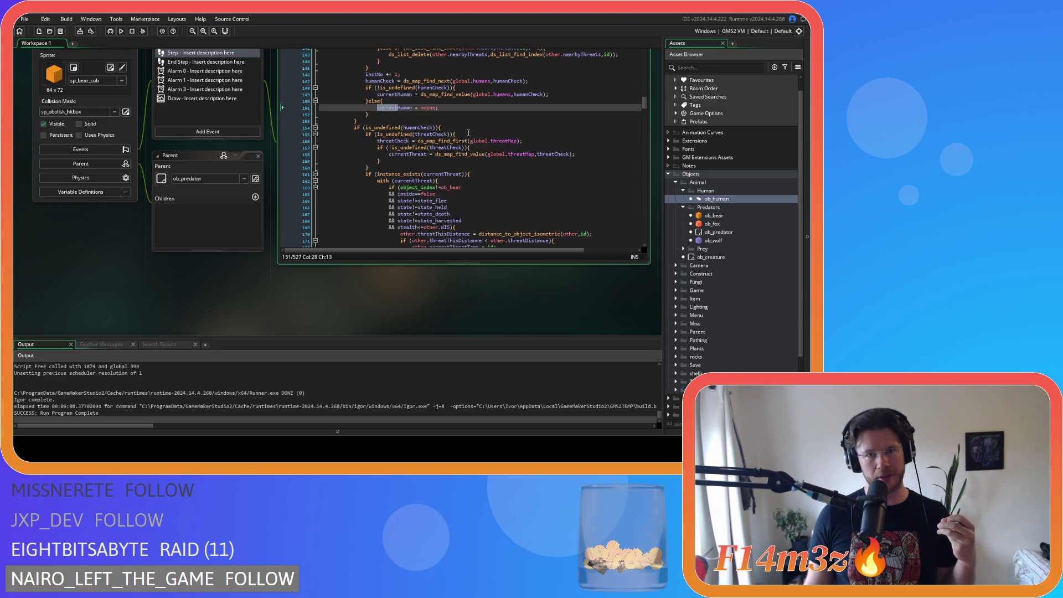
pyautogui.moveTo(390, 127); pyautogui.dragTo(496, 128)
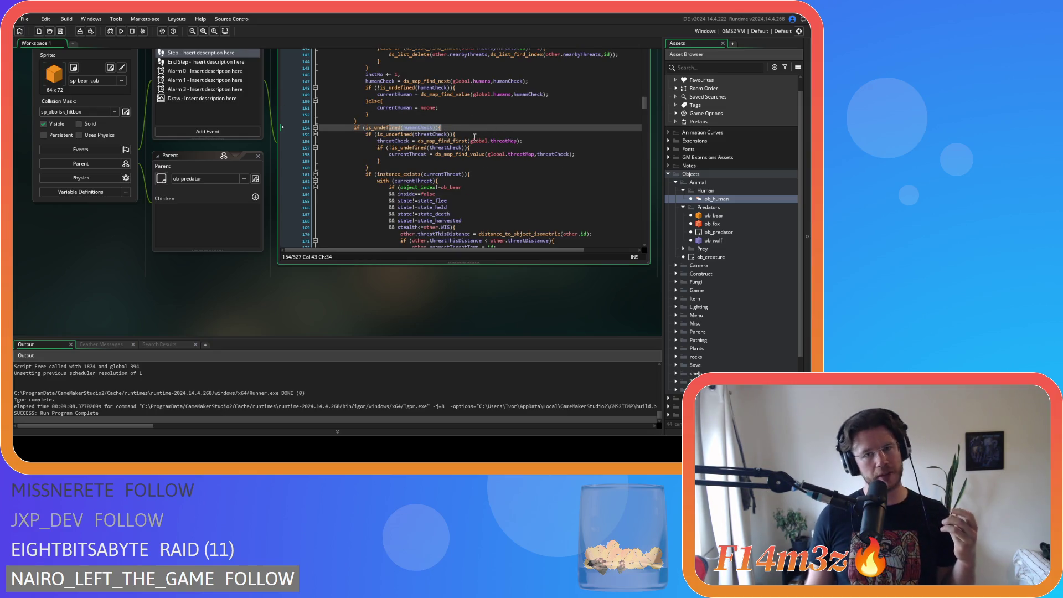
pyautogui.moveTo(363, 127); pyautogui.dragTo(438, 128)
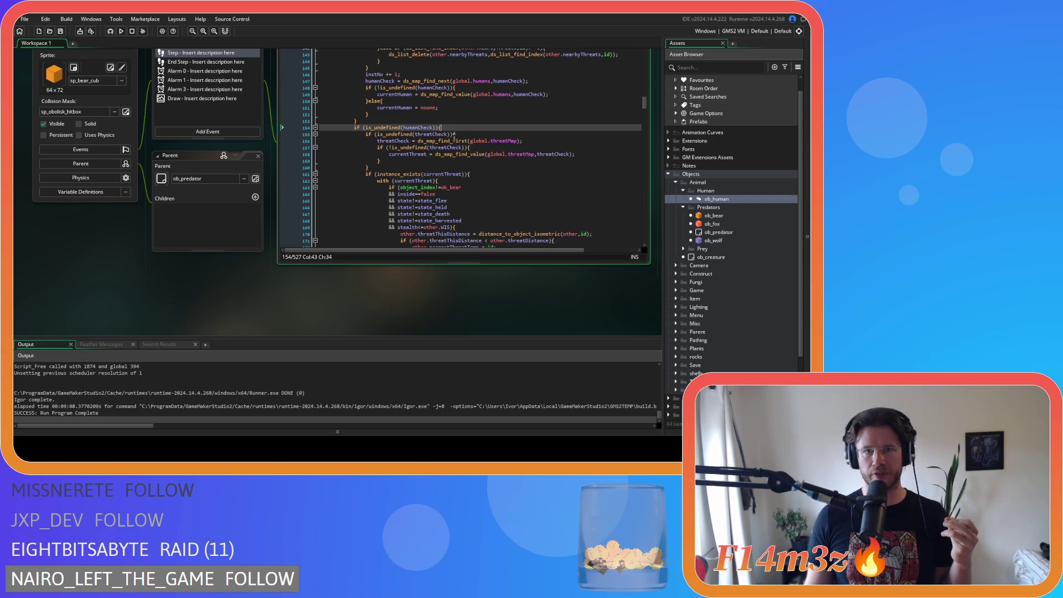
pyautogui.moveTo(375, 134); pyautogui.dragTo(483, 136)
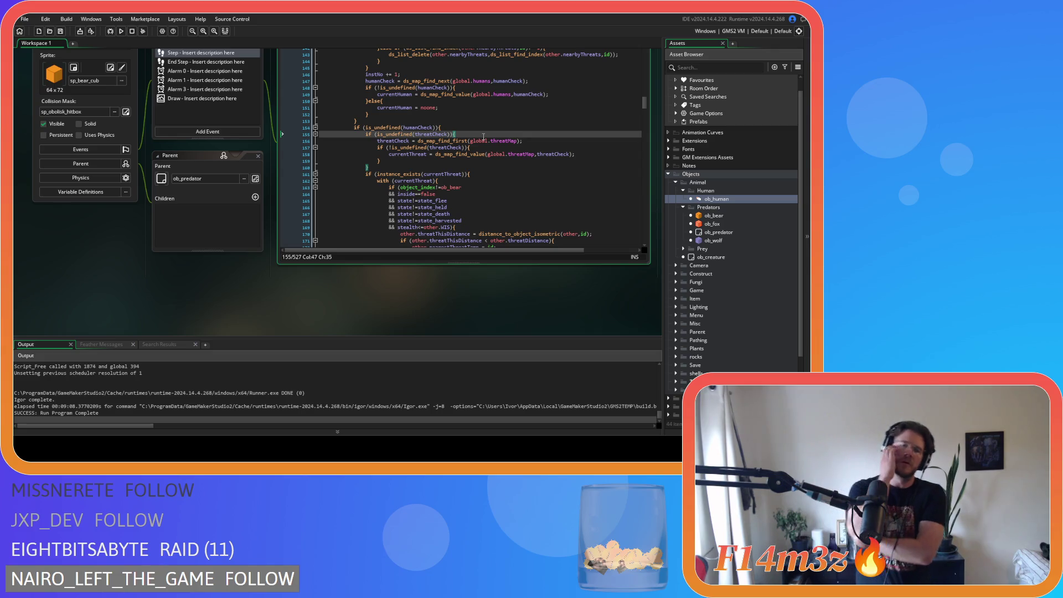
pyautogui.scroll(7, 484, 137)
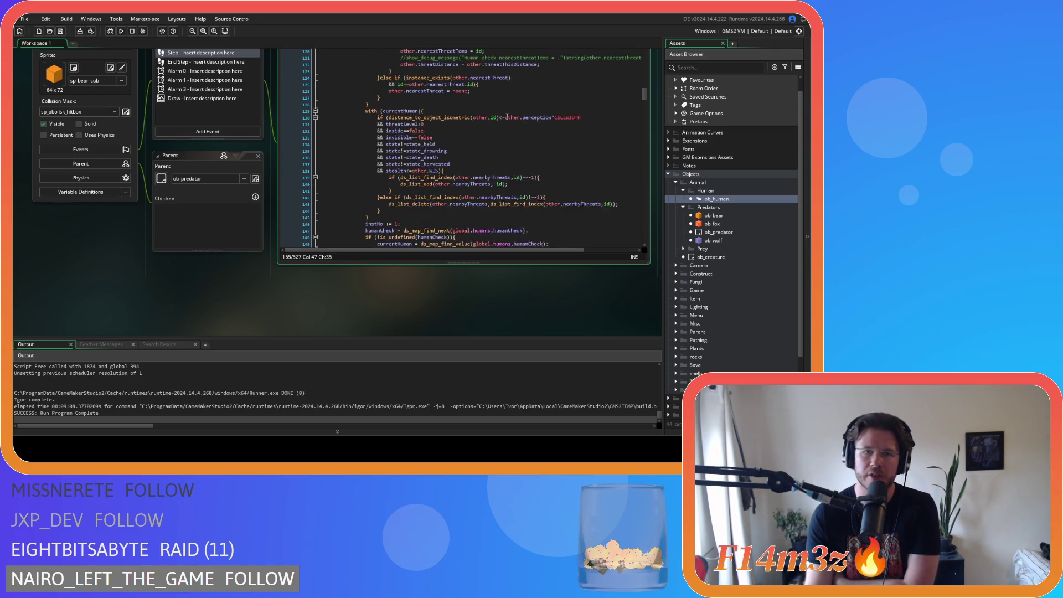
pyautogui.scroll(-9, 507, 117)
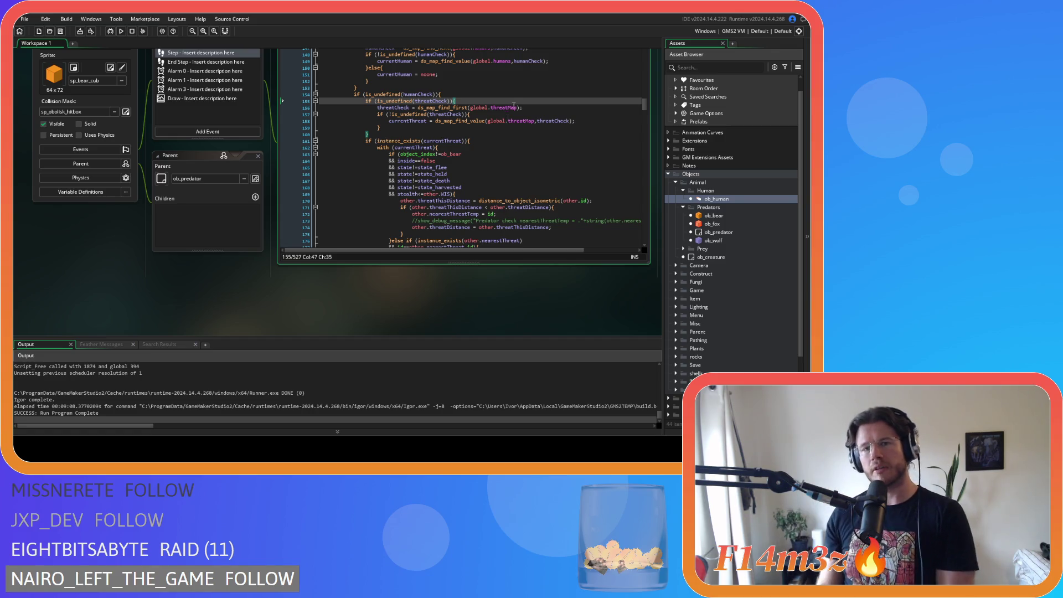
pyautogui.scroll(4, 501, 130)
pyautogui.scroll(-4, 493, 146)
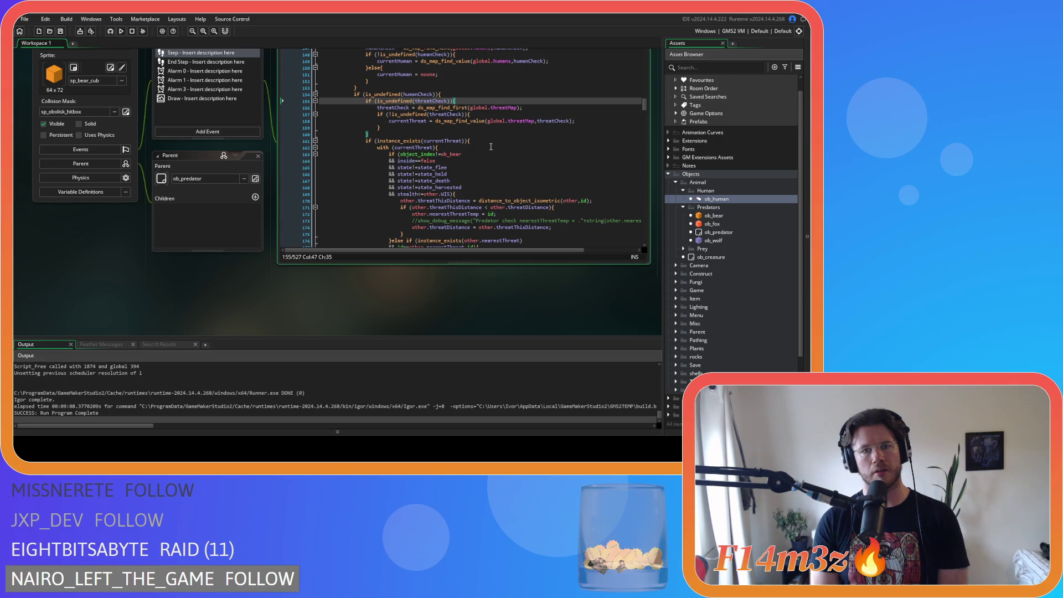
pyautogui.scroll(-10, 491, 146)
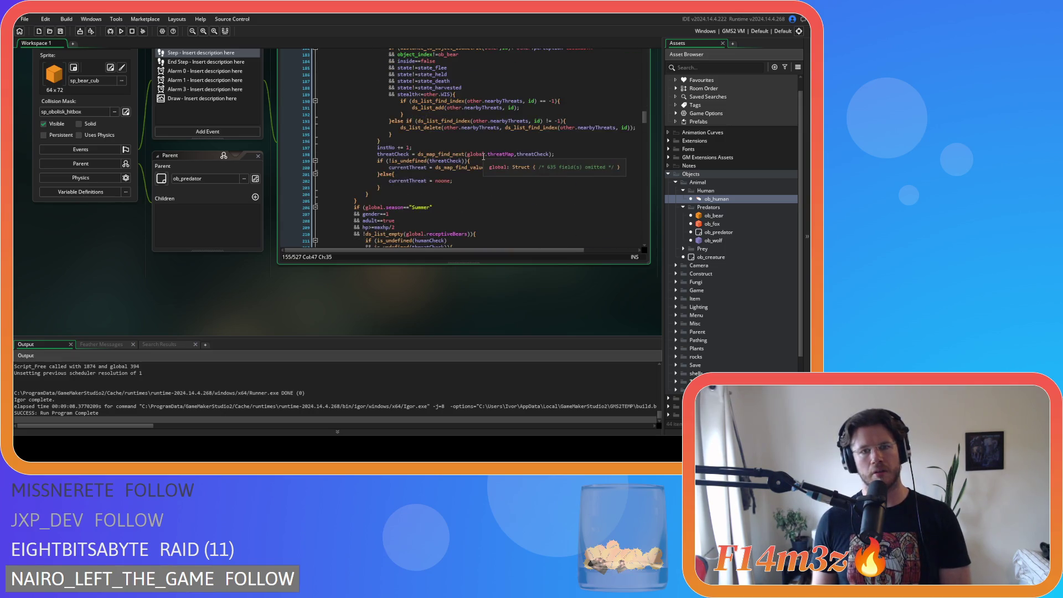
pyautogui.click(369, 199)
pyautogui.scroll(10, 413, 201)
pyautogui.scroll(2, 414, 201)
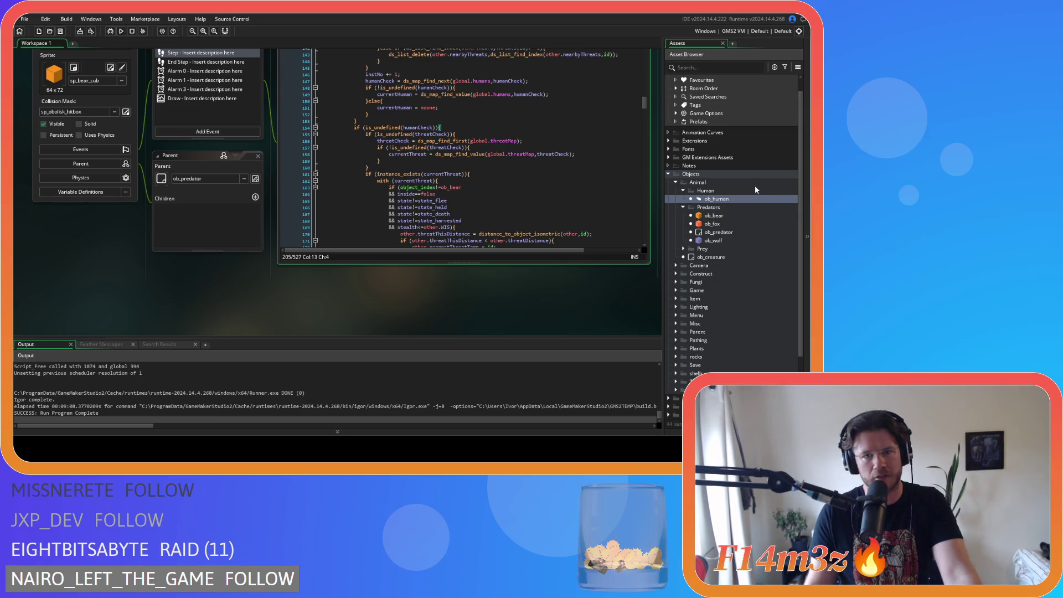
pyautogui.moveTo(476, 142)
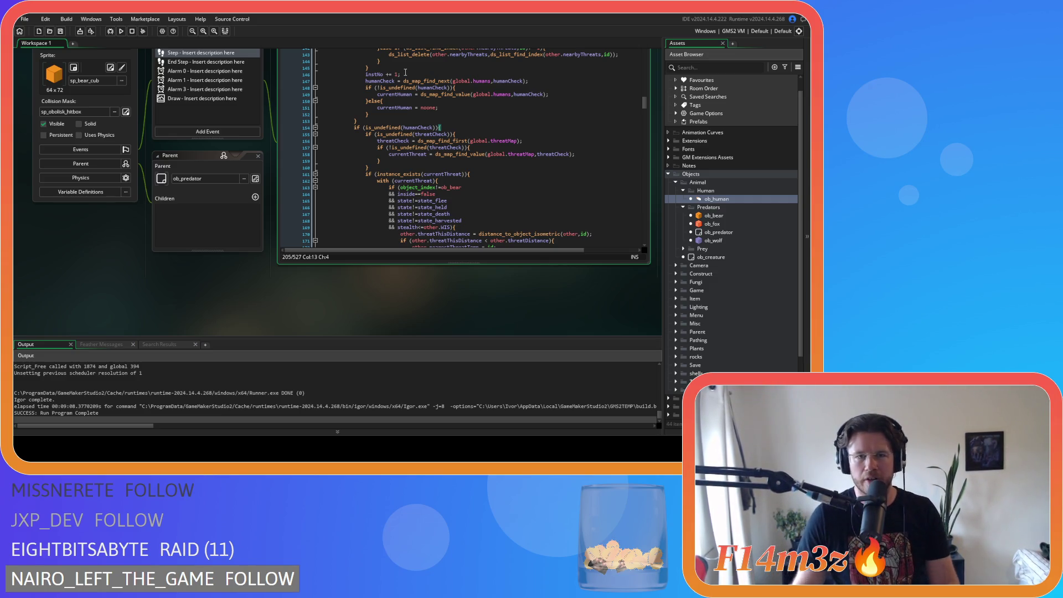
pyautogui.scroll(17, 524, 68)
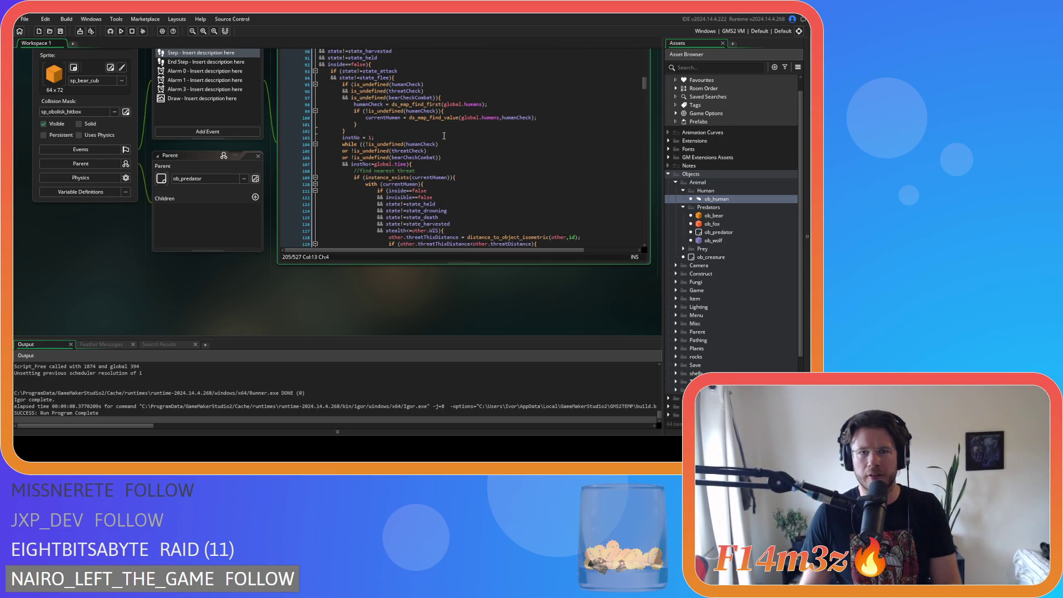
pyautogui.moveTo(441, 159); pyautogui.dragTo(354, 158)
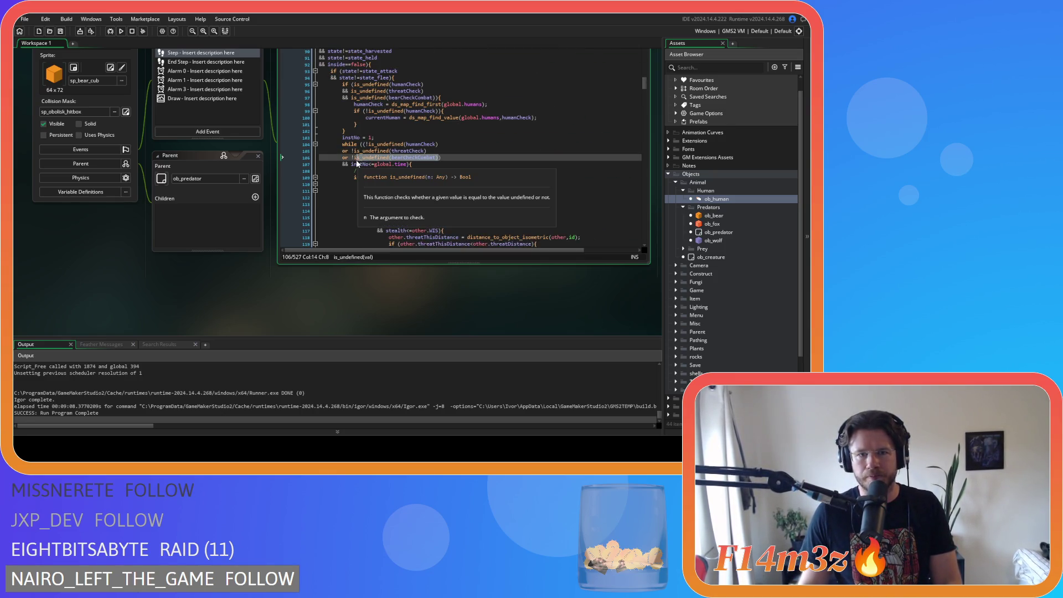
pyautogui.scroll(2, 419, 136)
pyautogui.moveTo(437, 130); pyautogui.dragTo(351, 132)
pyautogui.scroll(-20, 373, 132)
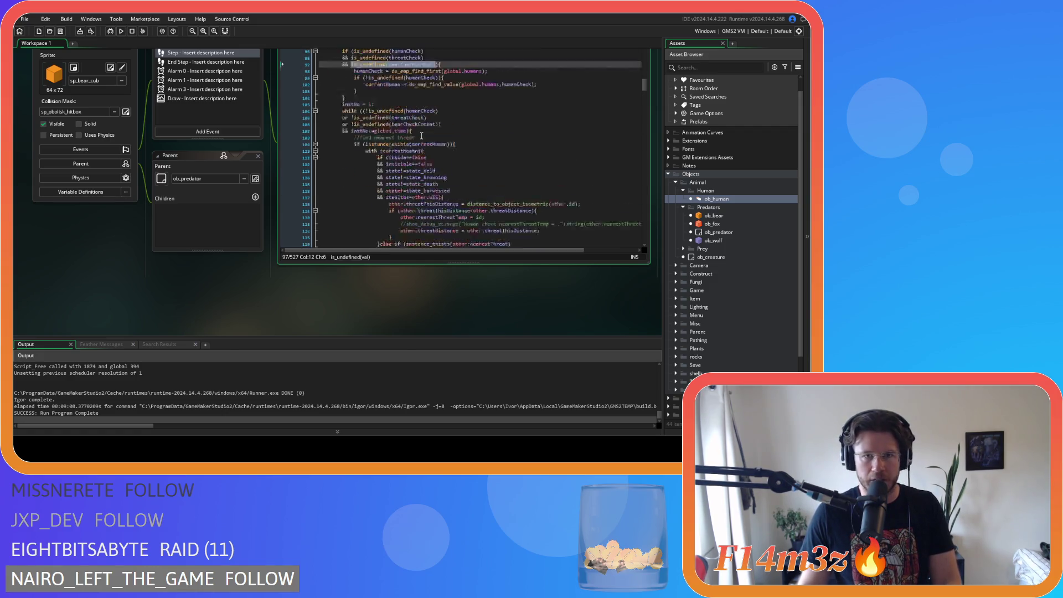
pyautogui.scroll(-3, 421, 136)
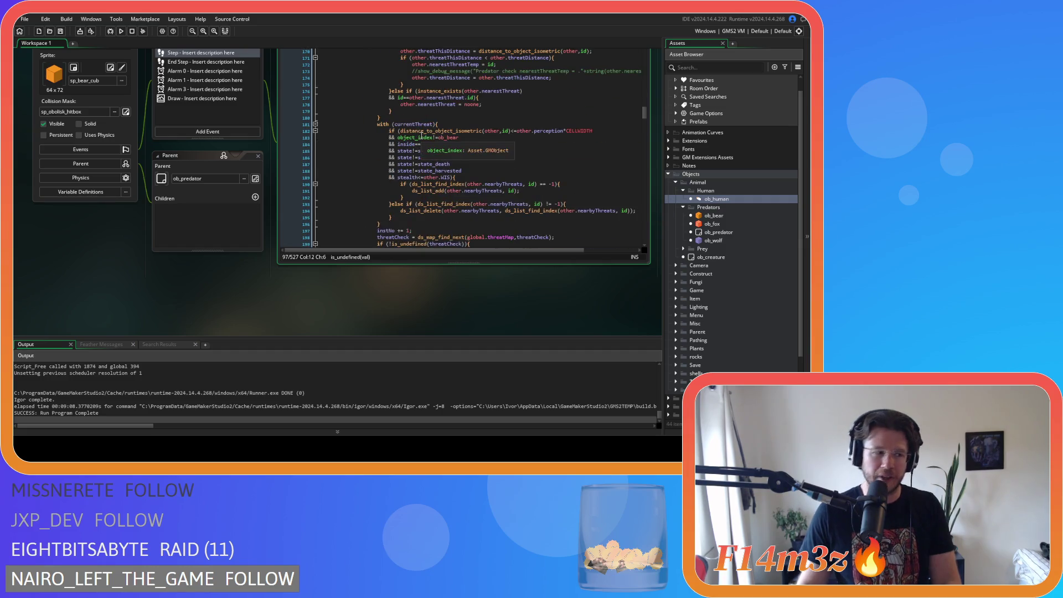
pyautogui.scroll(7, 423, 136)
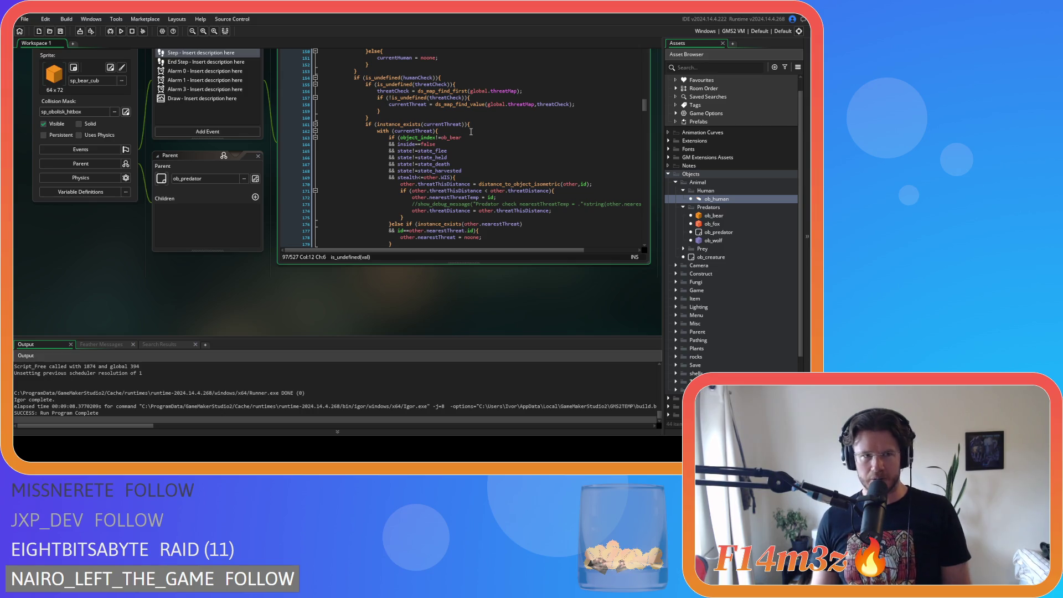
pyautogui.scroll(3, 470, 131)
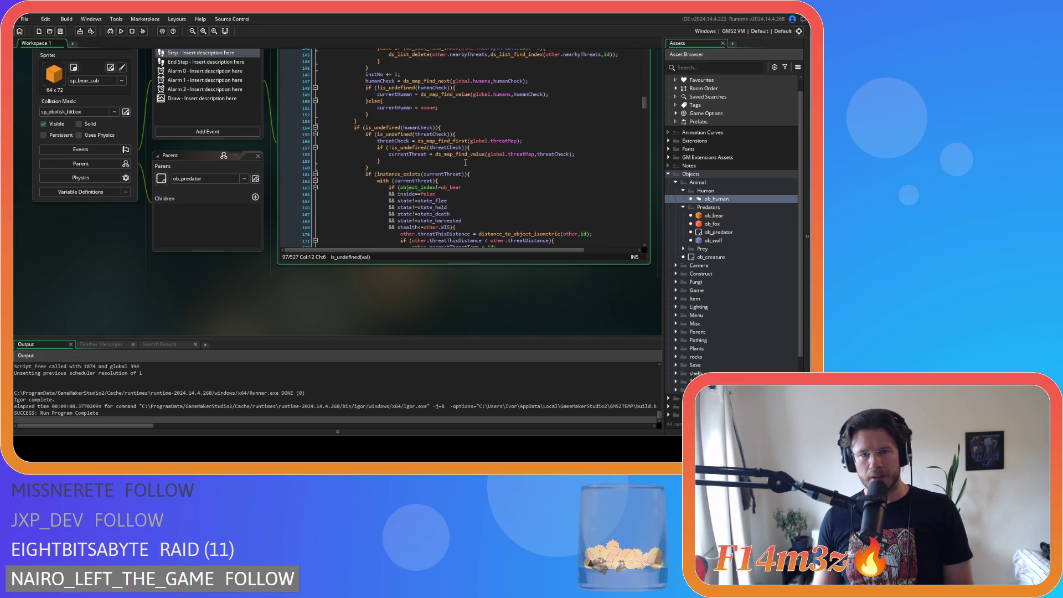
pyautogui.click(437, 127)
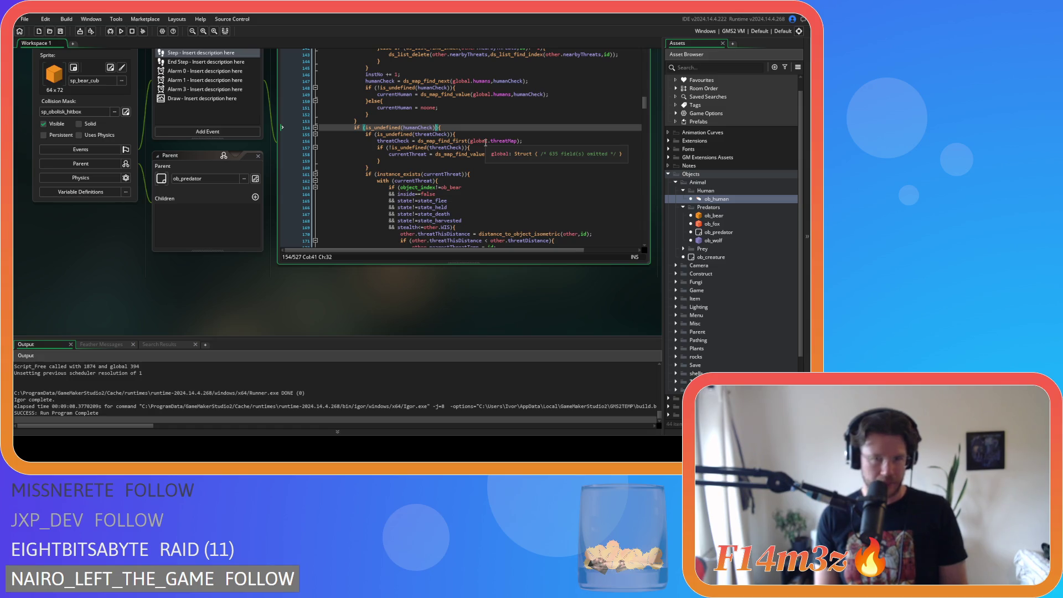
pyautogui.press('Return')
# Step: Add '&& is_undefined(bearCheckCombat)' to the threat-map block's condition
pyautogui.write('&& is_undefined(bearCheckCombat)')
pyautogui.click(437, 141)
pyautogui.click(470, 142)
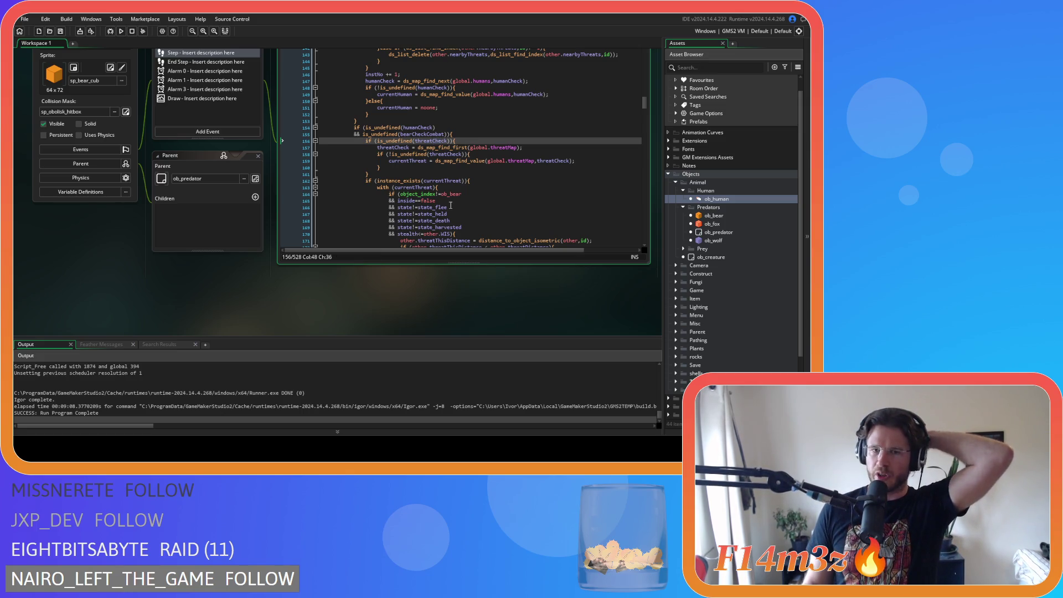
pyautogui.click(437, 142)
pyautogui.moveTo(420, 142); pyautogui.dragTo(440, 142)
# Step: Review the new combat condition alongside the threatCheck and instance_exists threat blocks
pyautogui.moveTo(424, 187); pyautogui.dragTo(420, 201)
pyautogui.scroll(-2, 426, 181)
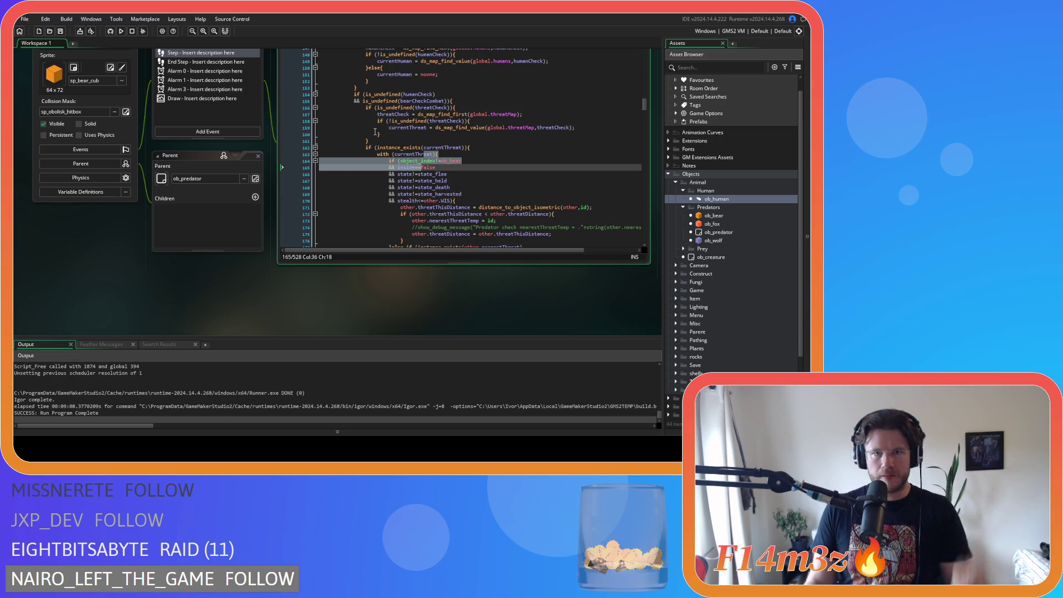
pyautogui.moveTo(474, 108); pyautogui.dragTo(474, 103)
pyautogui.click(474, 100)
pyautogui.moveTo(342, 101); pyautogui.dragTo(457, 99)
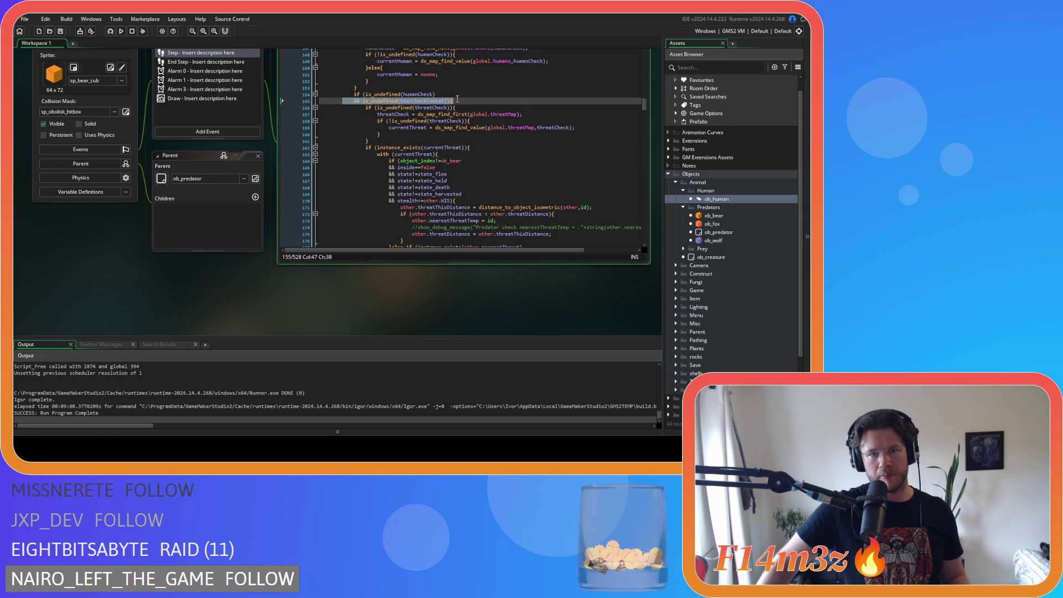
pyautogui.moveTo(386, 101); pyautogui.dragTo(440, 96)
pyautogui.moveTo(374, 108); pyautogui.dragTo(454, 108)
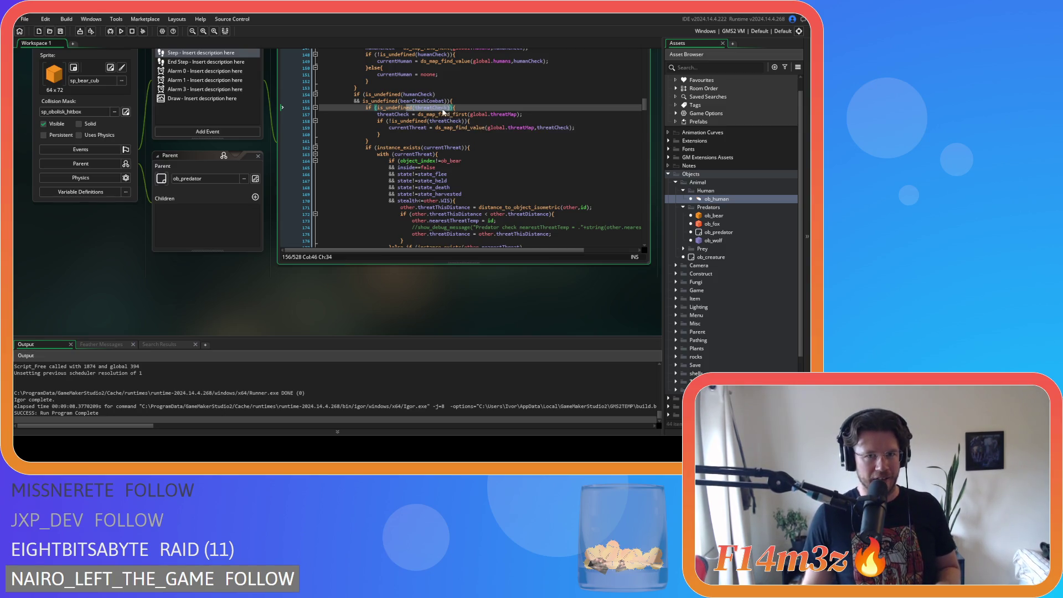
pyautogui.moveTo(386, 102)
pyautogui.mouseDown()
pyautogui.moveTo(449, 105)
pyautogui.moveTo(421, 130)
pyautogui.moveTo(405, 207)
pyautogui.mouseUp()
pyautogui.moveTo(389, 161); pyautogui.dragTo(403, 241)
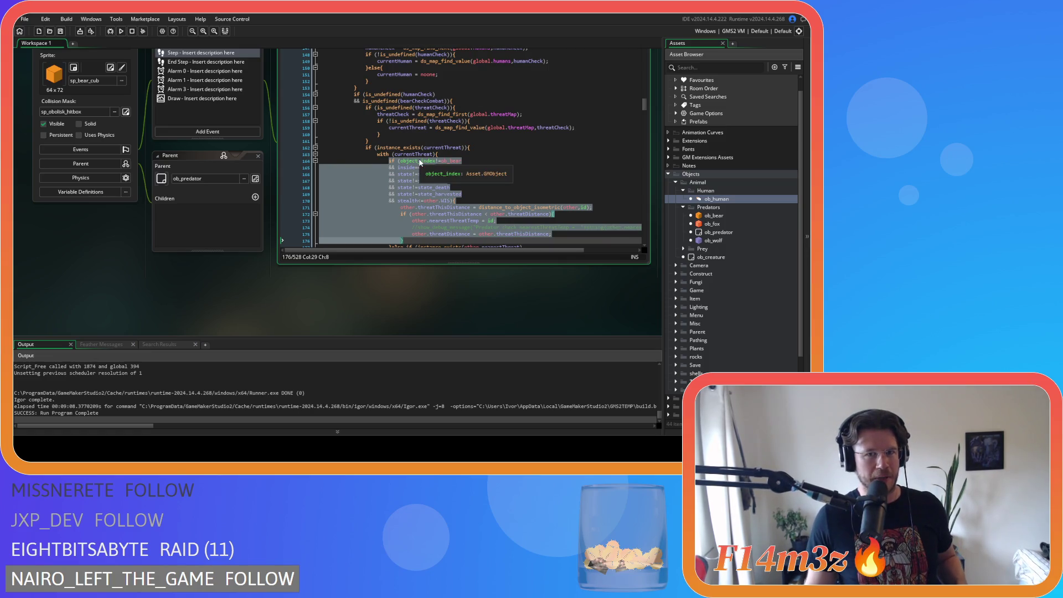
pyautogui.moveTo(381, 136)
pyautogui.mouseDown()
pyautogui.moveTo(431, 181)
pyautogui.moveTo(432, 199)
pyautogui.mouseUp()
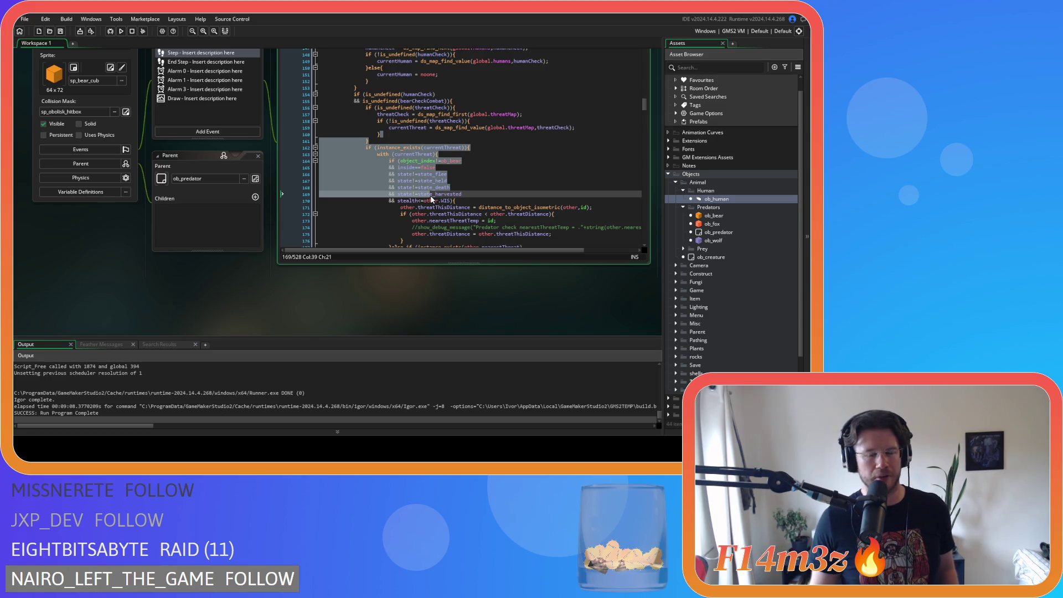
pyautogui.click(454, 162)
pyautogui.click(486, 134)
pyautogui.click(486, 105)
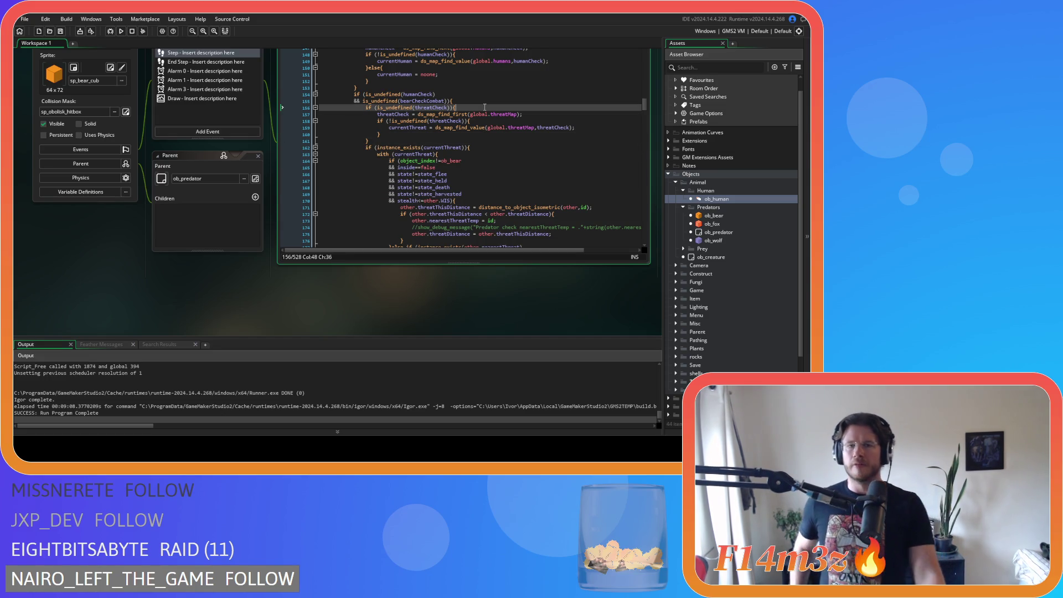
# Step: Add the missing closing parenthesis to the bearCheckCombat condition
pyautogui.moveTo(400, 101)
pyautogui.mouseDown()
pyautogui.moveTo(498, 128)
pyautogui.moveTo(413, 121)
pyautogui.moveTo(387, 154)
pyautogui.moveTo(439, 201)
pyautogui.mouseUp()
pyautogui.moveTo(421, 127); pyautogui.dragTo(410, 155)
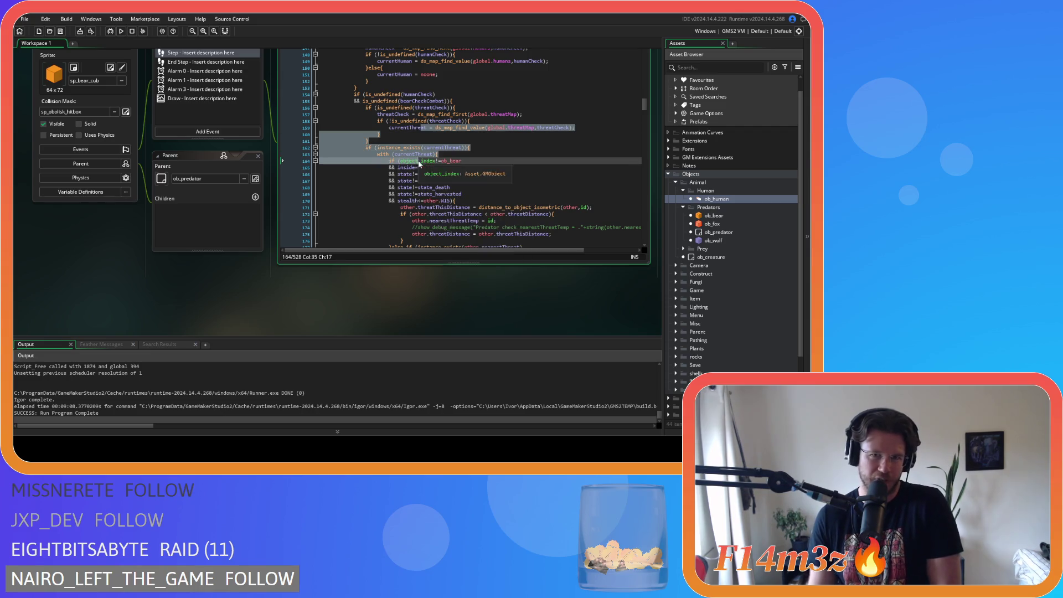
pyautogui.moveTo(363, 100)
pyautogui.mouseDown()
pyautogui.moveTo(443, 101)
pyautogui.moveTo(390, 103)
pyautogui.moveTo(504, 122)
pyautogui.moveTo(446, 108)
pyautogui.moveTo(476, 101)
pyautogui.mouseUp()
pyautogui.write(')')
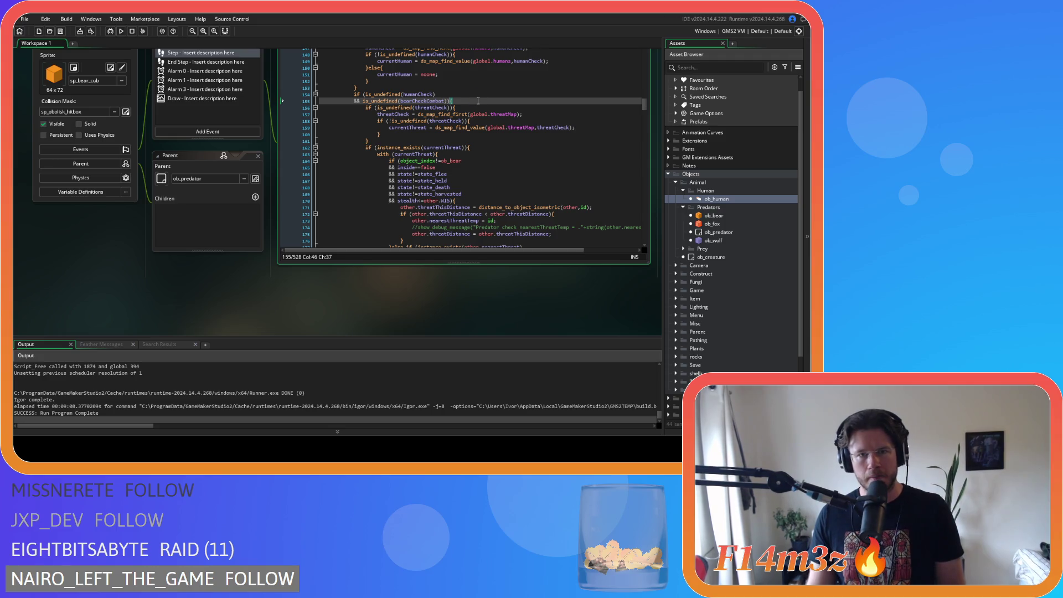
pyautogui.click(479, 114)
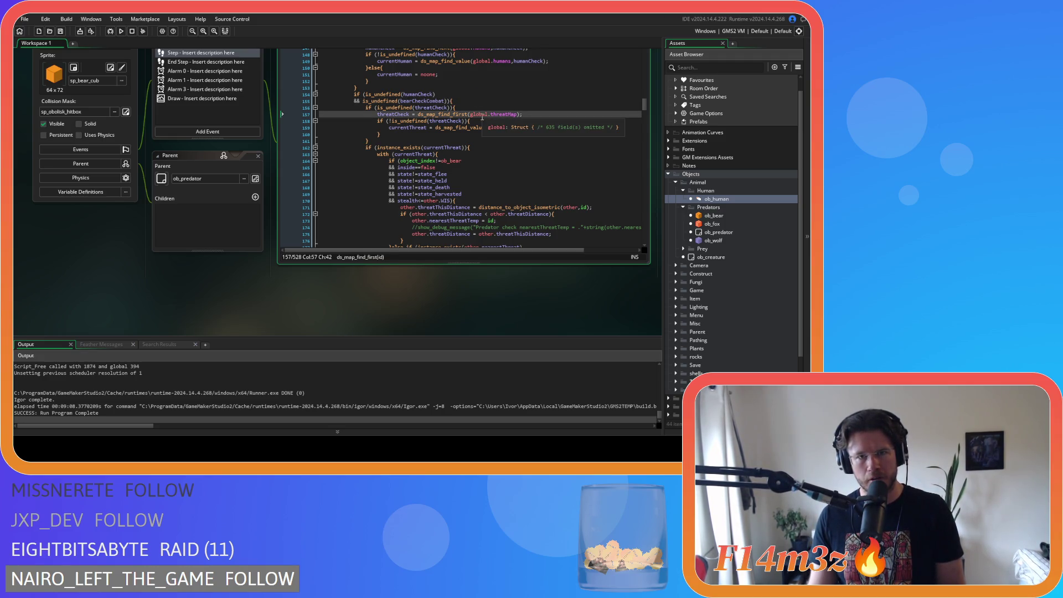
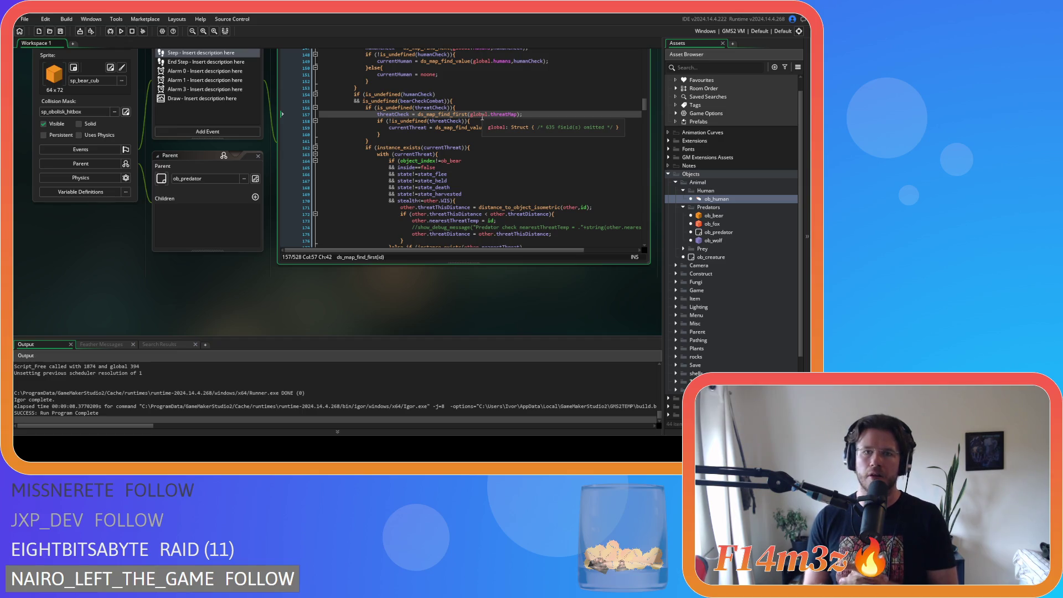
# Step: Review the threatCheck and bearCheckCombat loop conditions in ob_bear's Step code
pyautogui.click(482, 107)
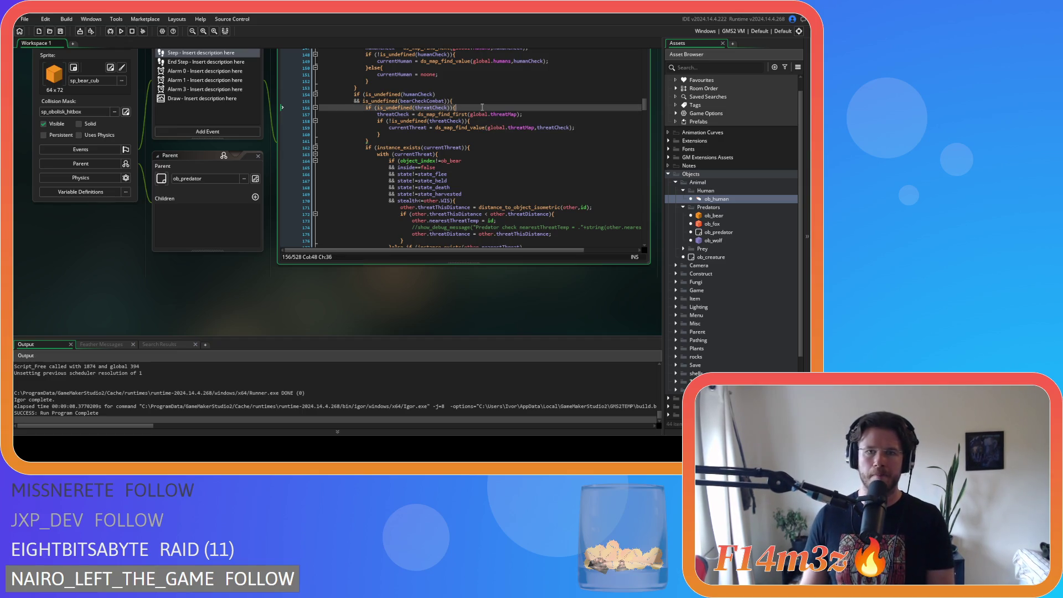
pyautogui.scroll(-3, 482, 105)
pyautogui.click(485, 81)
pyautogui.scroll(-3, 487, 100)
pyautogui.scroll(-5, 488, 99)
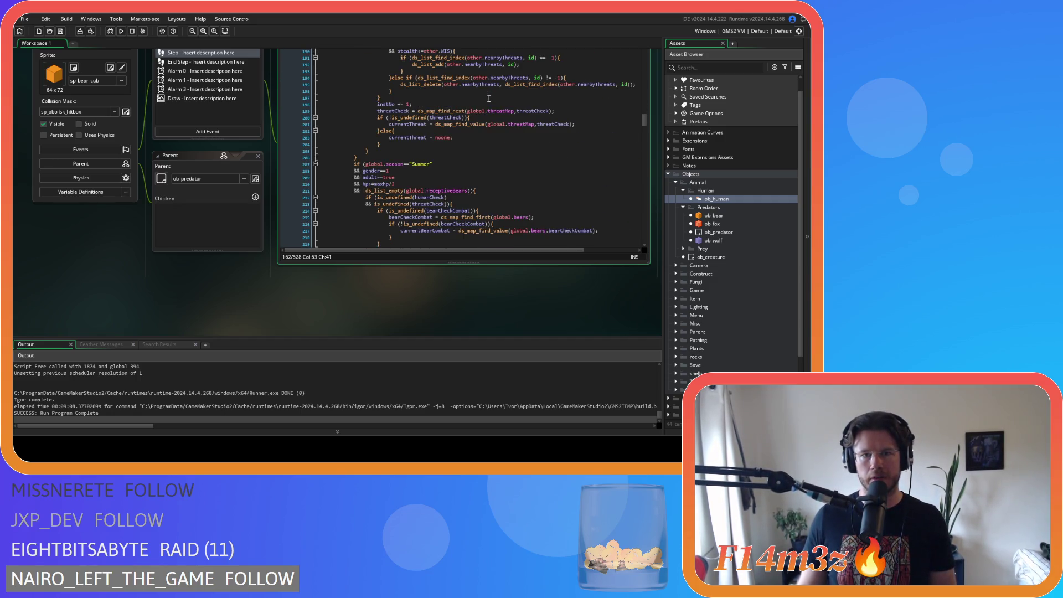
pyautogui.scroll(3, 488, 99)
pyautogui.scroll(5, 488, 98)
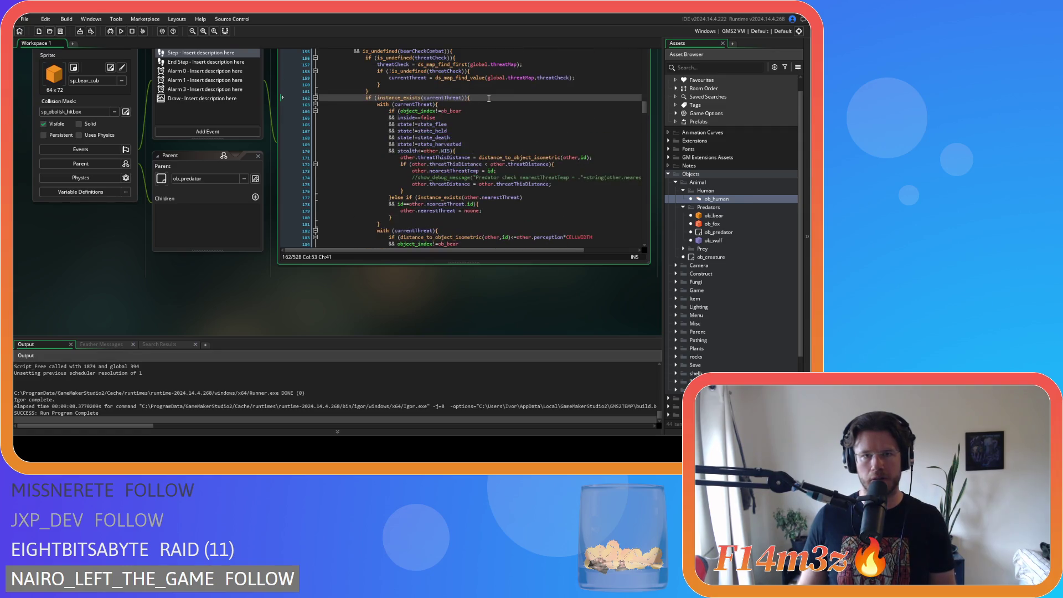
pyautogui.click(472, 91)
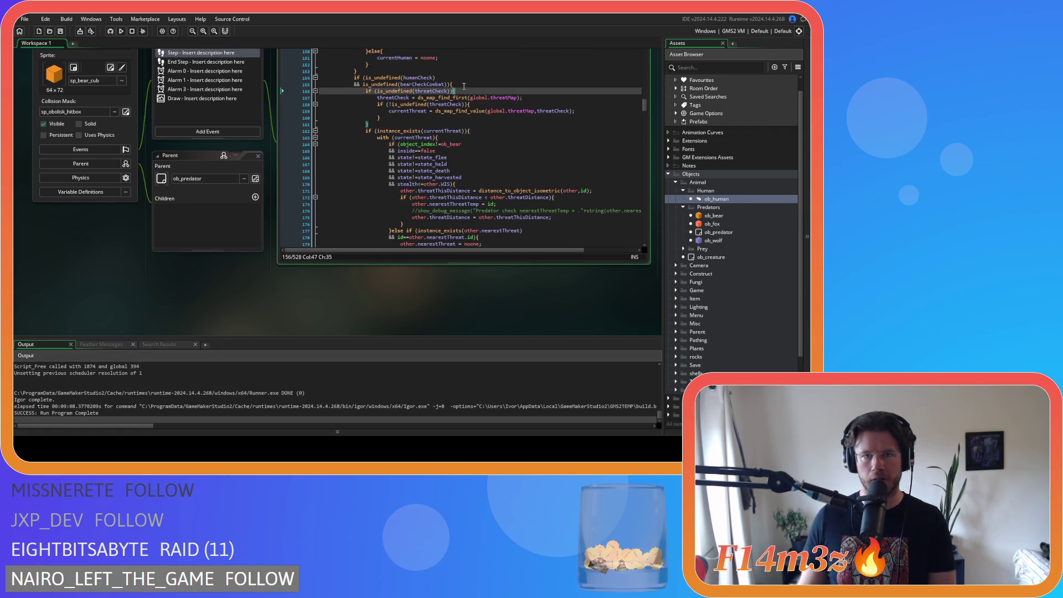
pyautogui.click(461, 84)
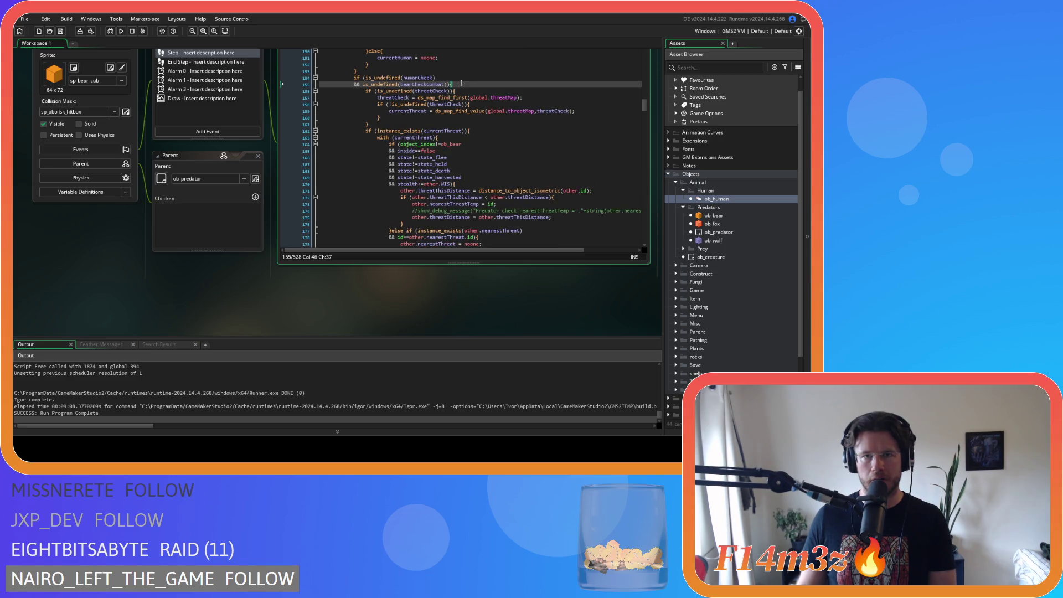
pyautogui.scroll(-15, 461, 83)
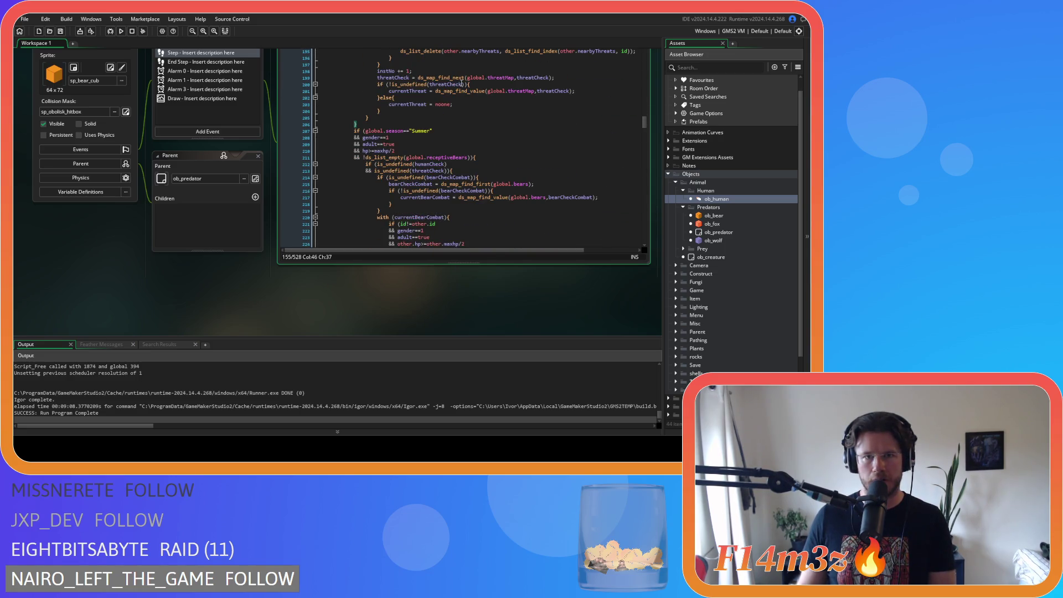
pyautogui.scroll(15, 461, 83)
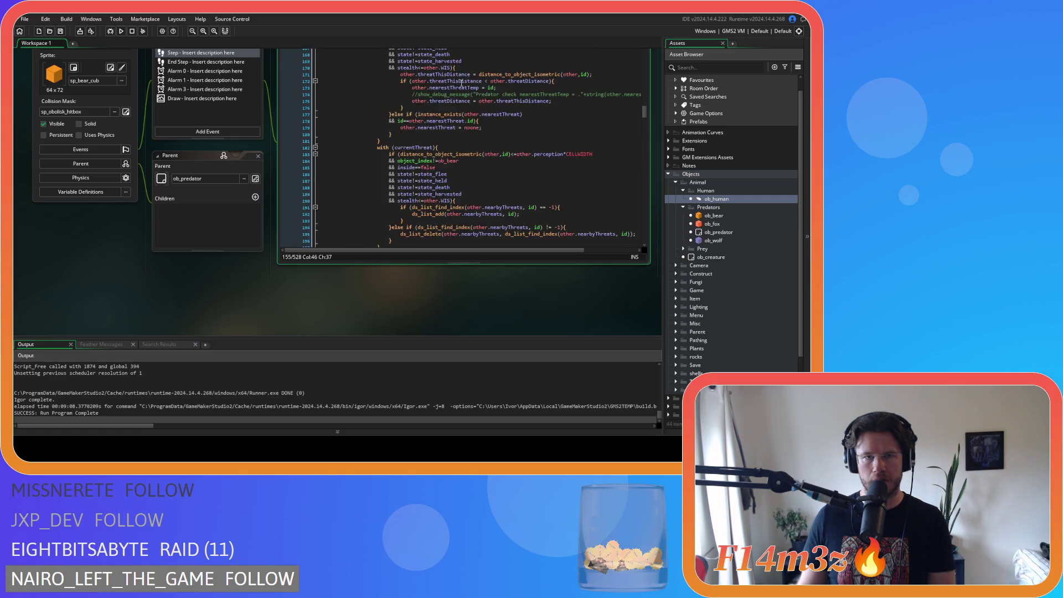
pyautogui.scroll(-17, 461, 83)
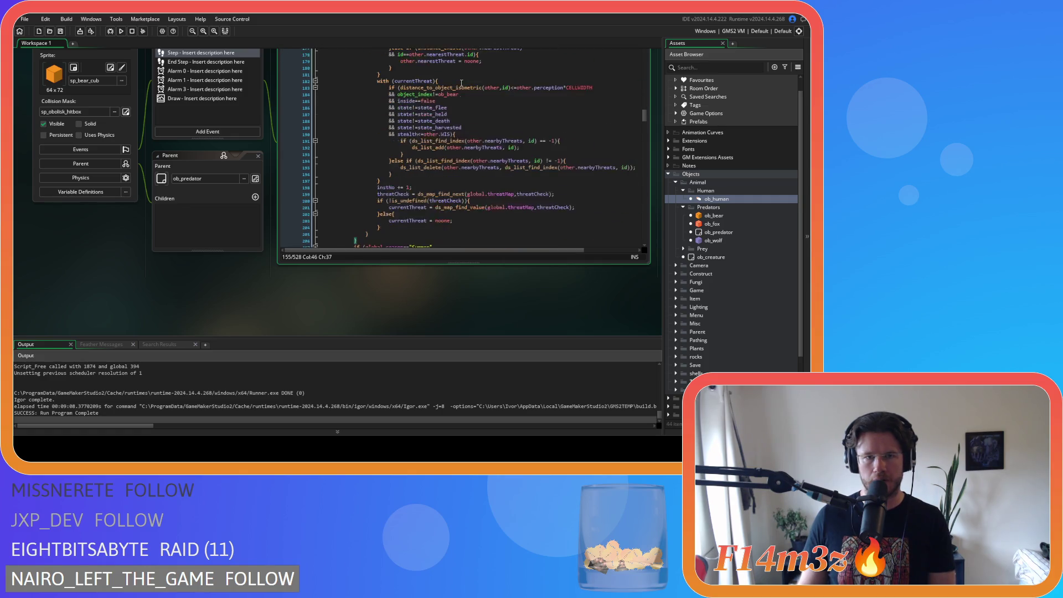
pyautogui.scroll(14, 461, 83)
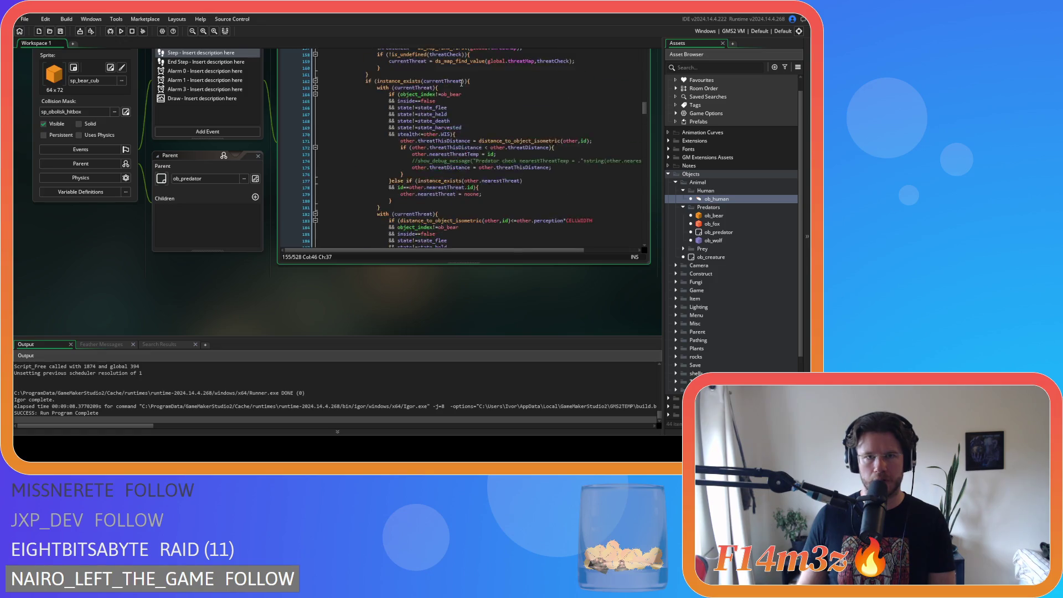
pyautogui.scroll(4, 461, 83)
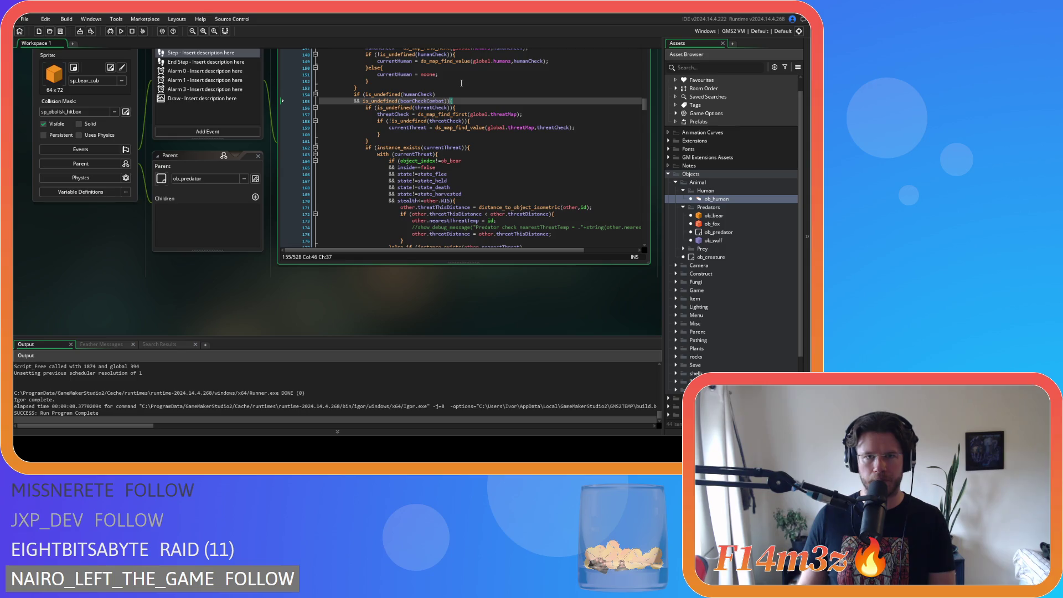
pyautogui.scroll(-4, 461, 83)
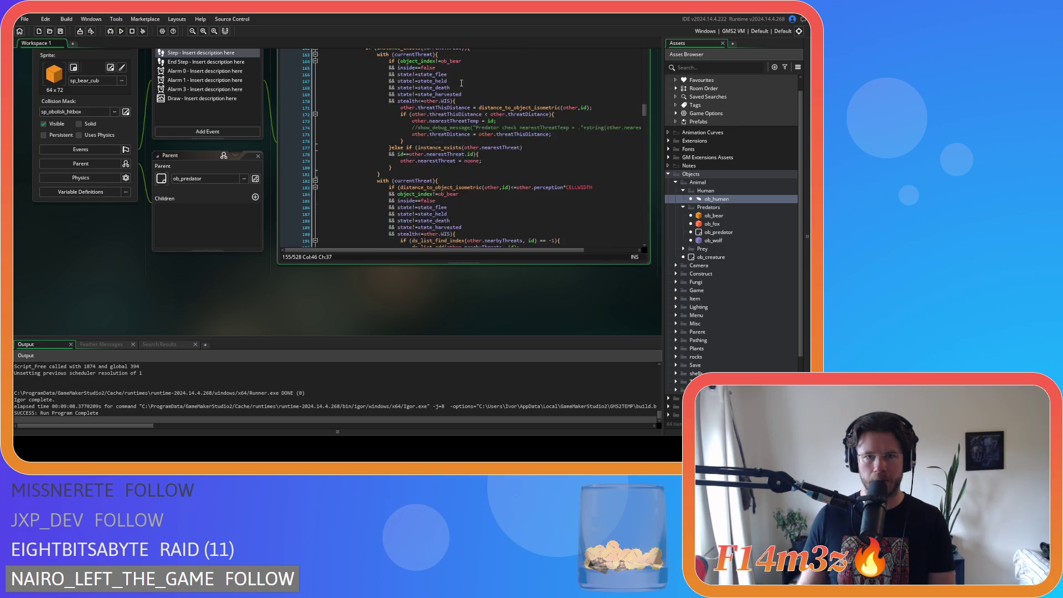
pyautogui.scroll(7, 451, 87)
# Step: Inspect the instNo += 1 line and the humanCheck, bearCheckCombat and threatCheck conditions on lines 154–156
pyautogui.moveTo(441, 92); pyautogui.dragTo(365, 92)
pyautogui.scroll(-8, 508, 143)
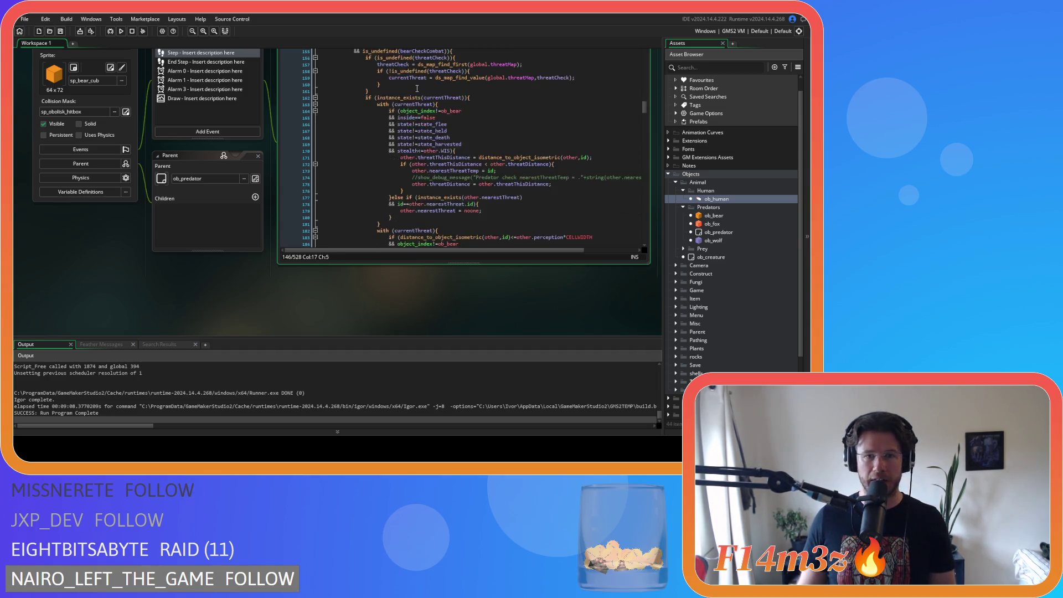
pyautogui.click(508, 241)
pyautogui.scroll(7, 508, 142)
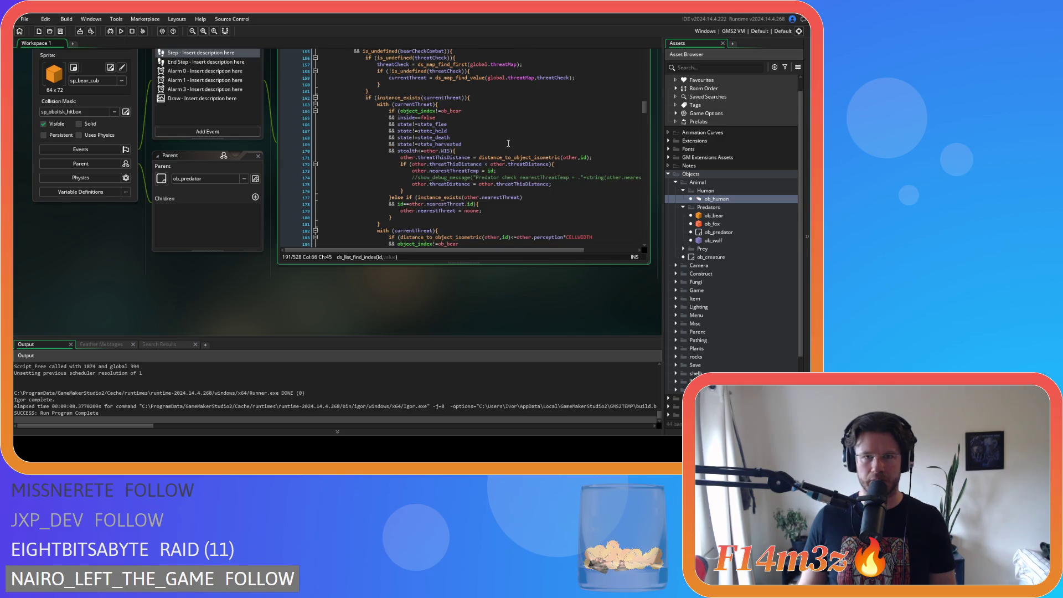
pyautogui.click(475, 135)
pyautogui.click(473, 142)
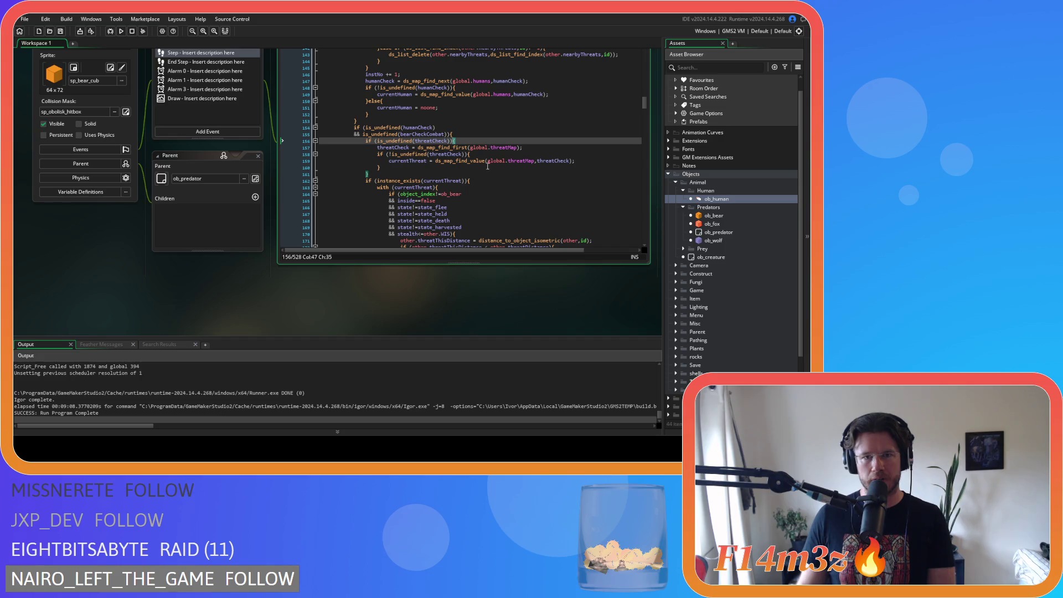
pyautogui.click(478, 137)
pyautogui.scroll(-1, 478, 138)
pyautogui.moveTo(386, 110); pyautogui.dragTo(455, 119)
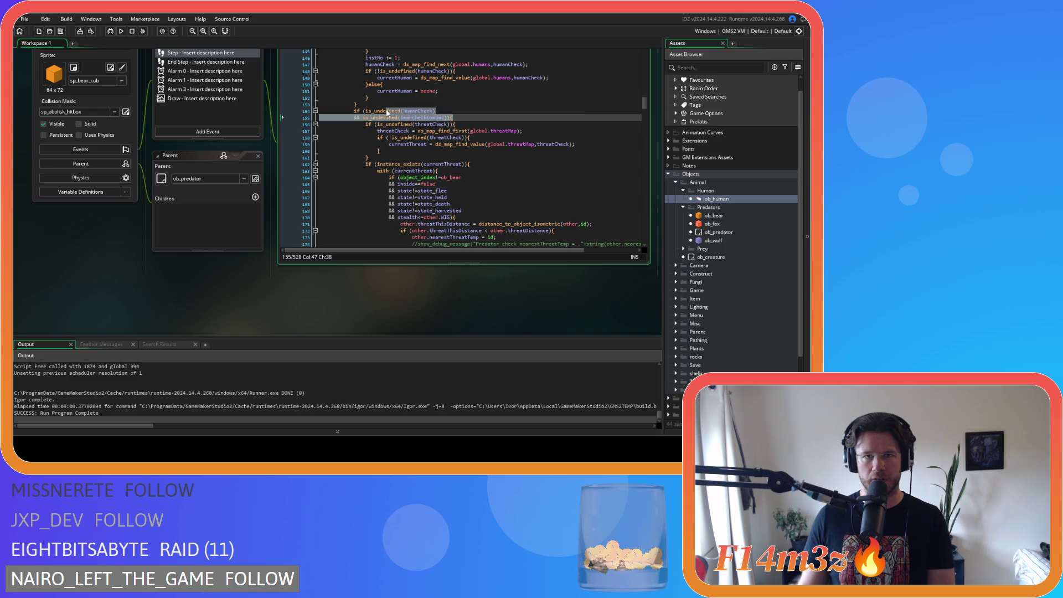
pyautogui.moveTo(387, 113); pyautogui.dragTo(443, 112)
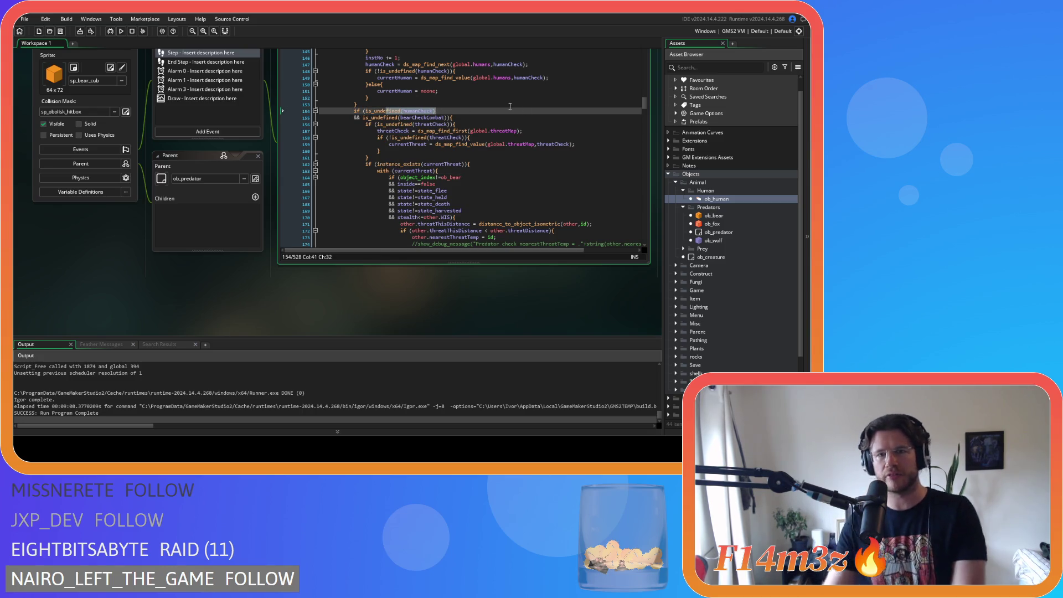
pyautogui.moveTo(382, 114)
pyautogui.moveTo(363, 118); pyautogui.dragTo(452, 118)
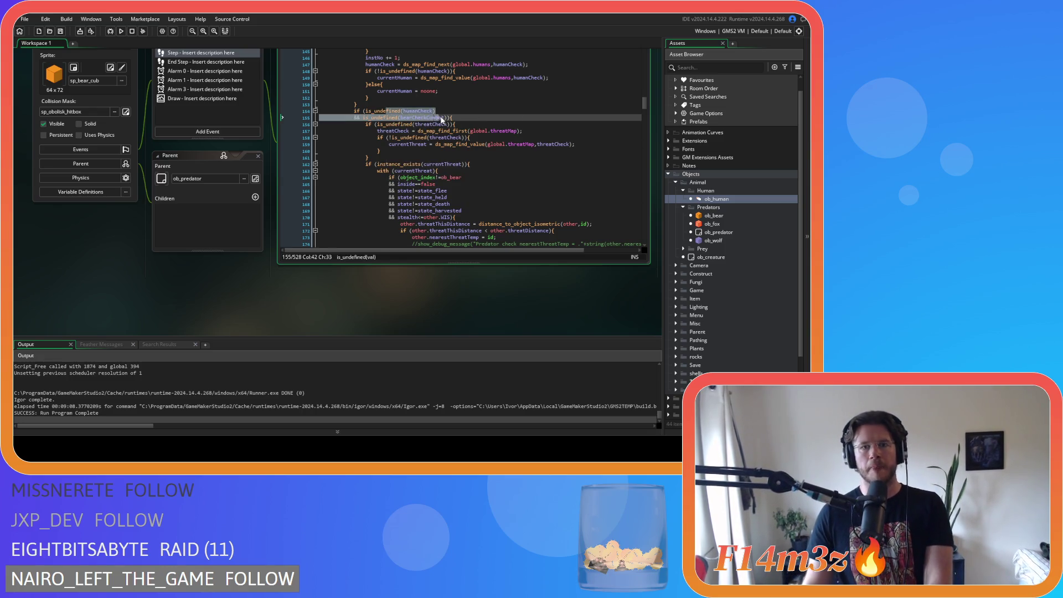
pyautogui.click(461, 119)
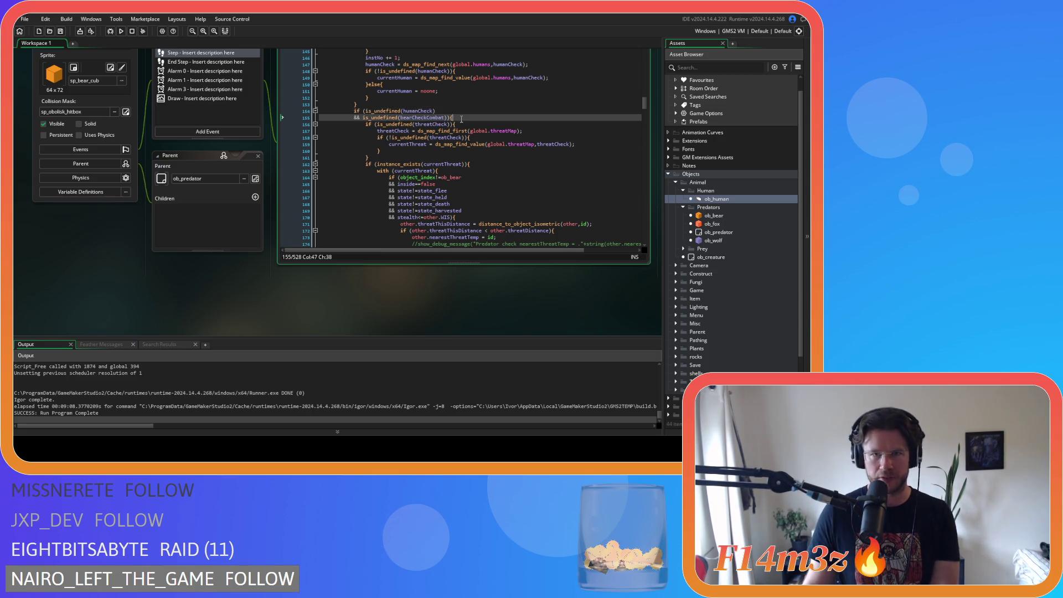
pyautogui.moveTo(403, 124); pyautogui.dragTo(458, 125)
pyautogui.scroll(-3, 415, 133)
pyautogui.moveTo(365, 98); pyautogui.dragTo(455, 157)
pyautogui.scroll(-10, 449, 179)
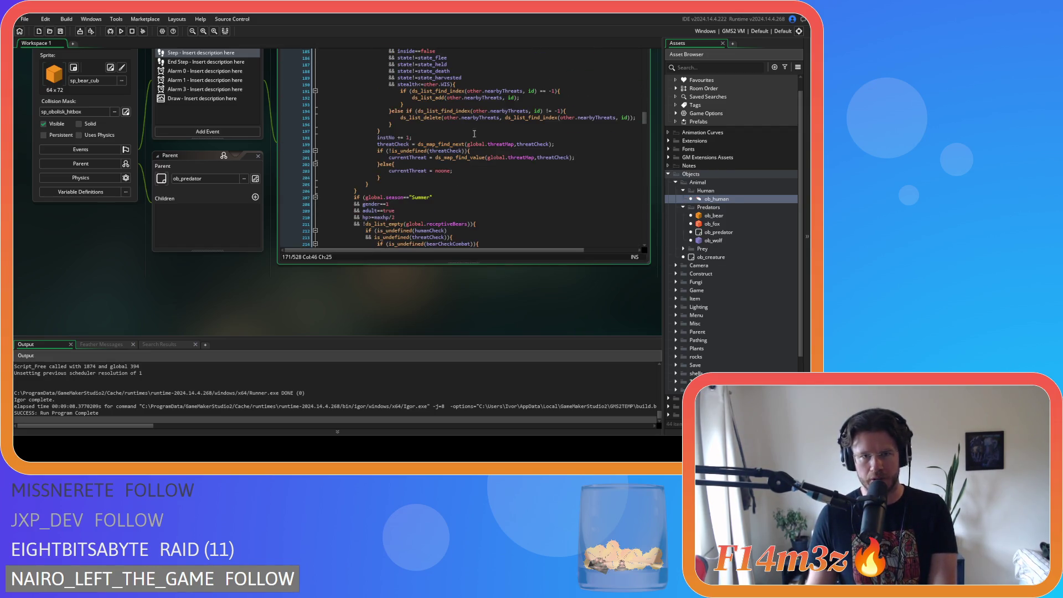
pyautogui.moveTo(386, 138); pyautogui.dragTo(448, 143)
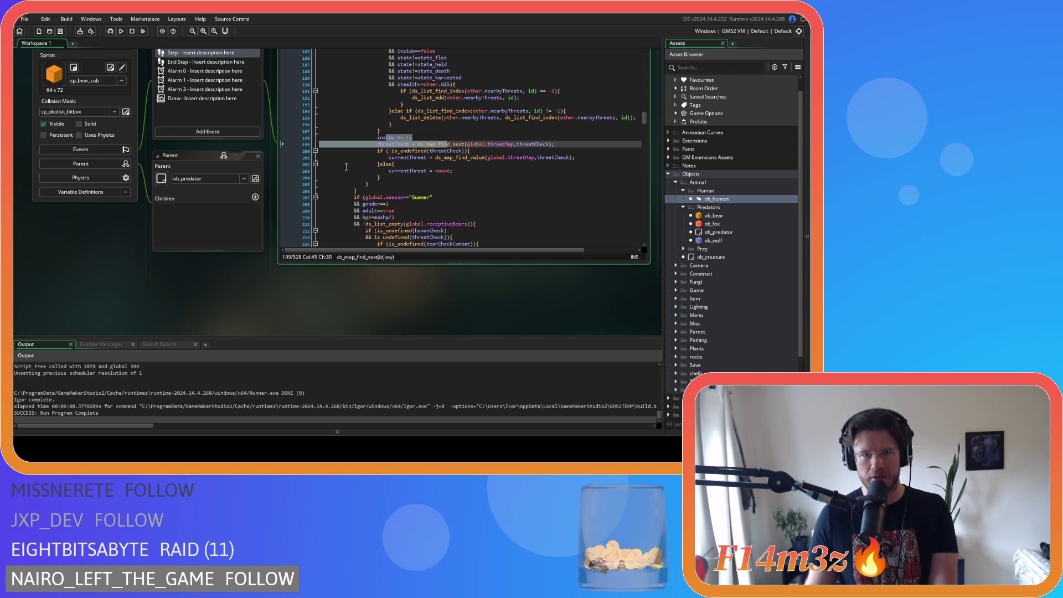
pyautogui.click(499, 172)
pyautogui.moveTo(387, 171); pyautogui.dragTo(453, 171)
# Step: Check the summer season, receptiveBears and humanCheck/threatCheck conditions around lines 212–214
pyautogui.scroll(-2, 465, 167)
pyautogui.scroll(-2, 465, 167)
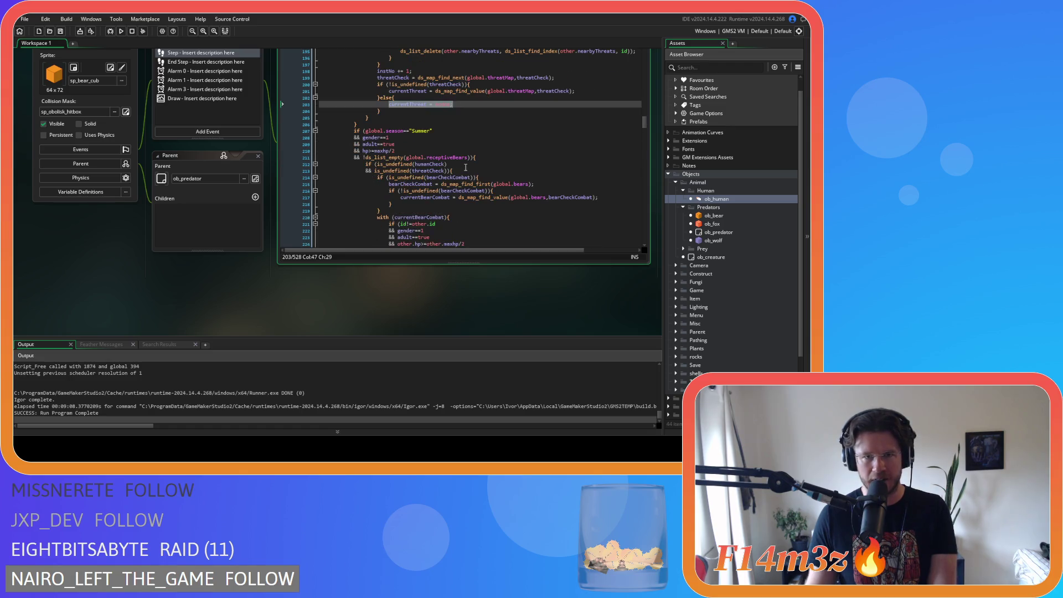
pyautogui.scroll(-1, 482, 160)
pyautogui.click(508, 135)
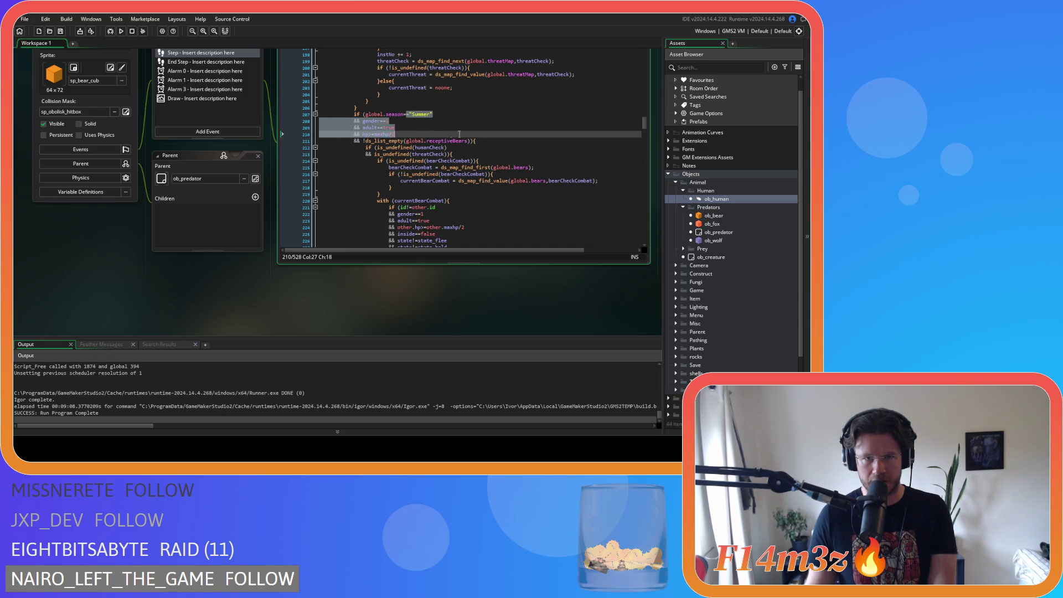
pyautogui.click(499, 141)
pyautogui.scroll(-2, 499, 140)
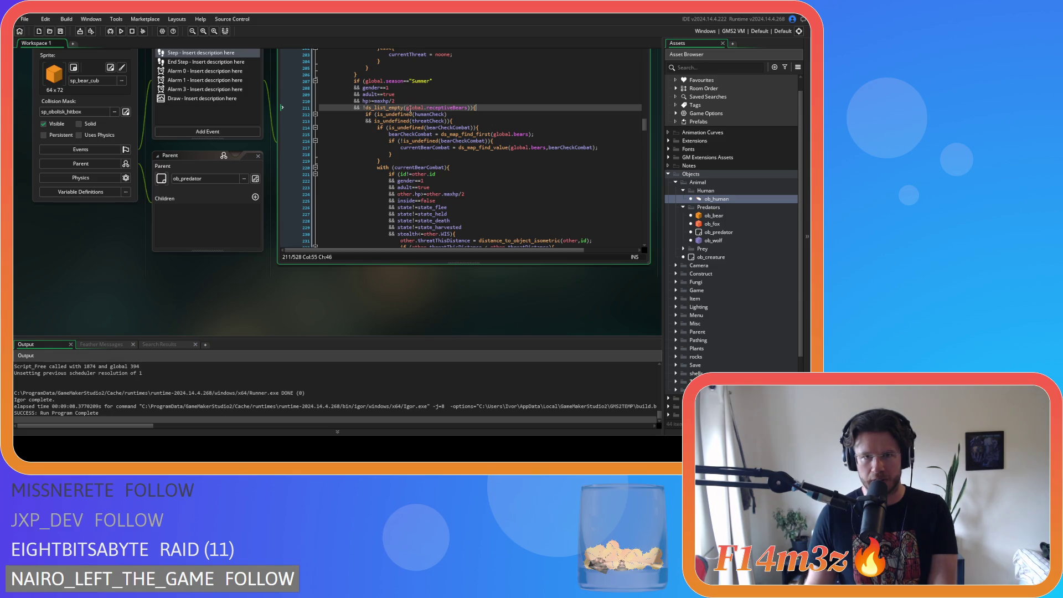
pyautogui.click(466, 127)
pyautogui.scroll(-2, 468, 124)
pyautogui.scroll(2, 469, 121)
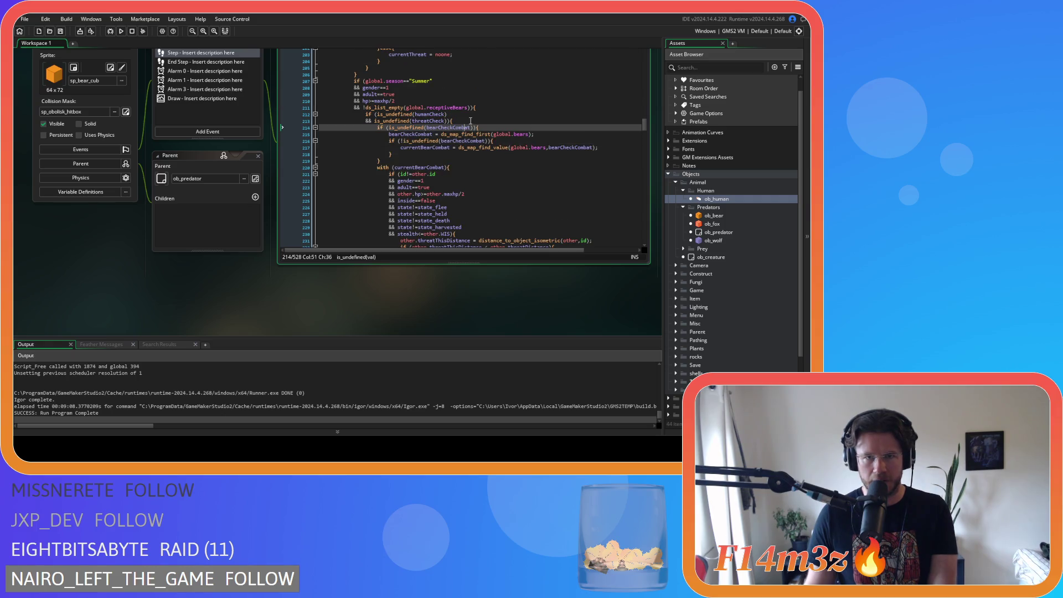
pyautogui.press('Up')
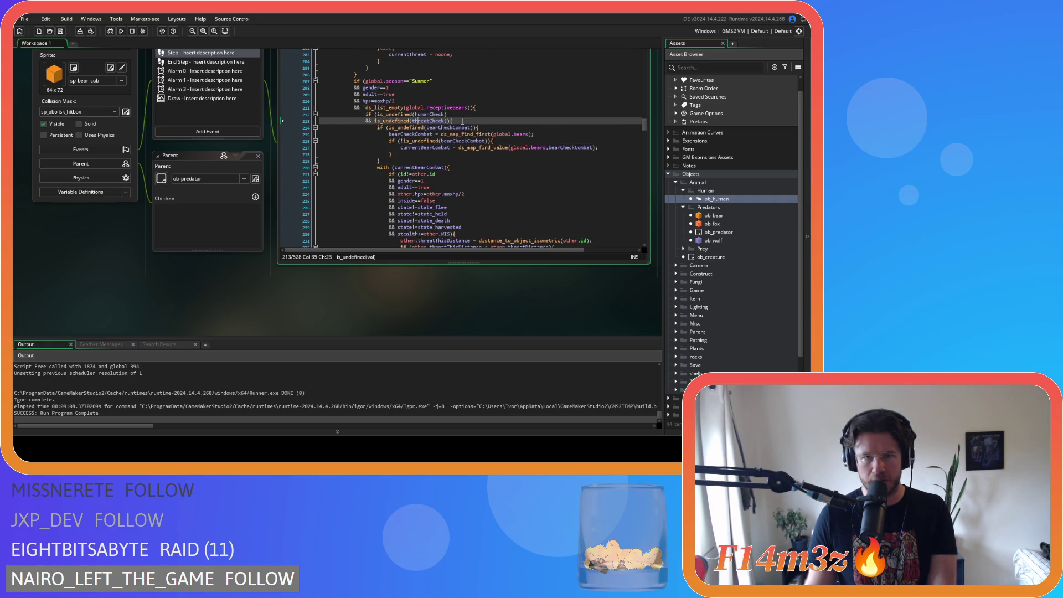
pyautogui.click(419, 120)
pyautogui.moveTo(414, 114)
pyautogui.mouseDown()
pyautogui.moveTo(467, 121)
pyautogui.moveTo(450, 116)
pyautogui.mouseUp()
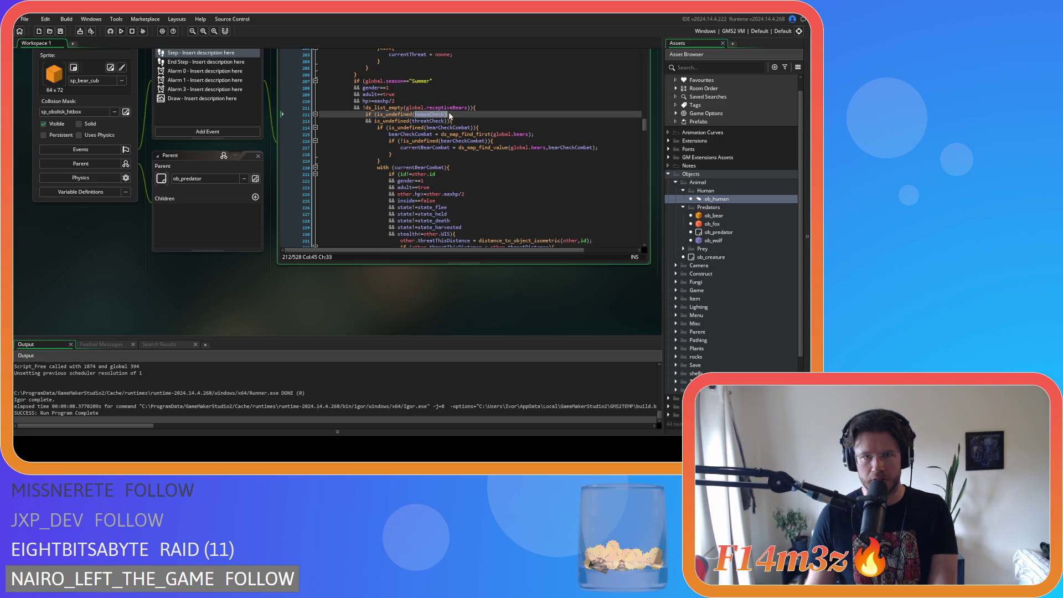
pyautogui.click(423, 114)
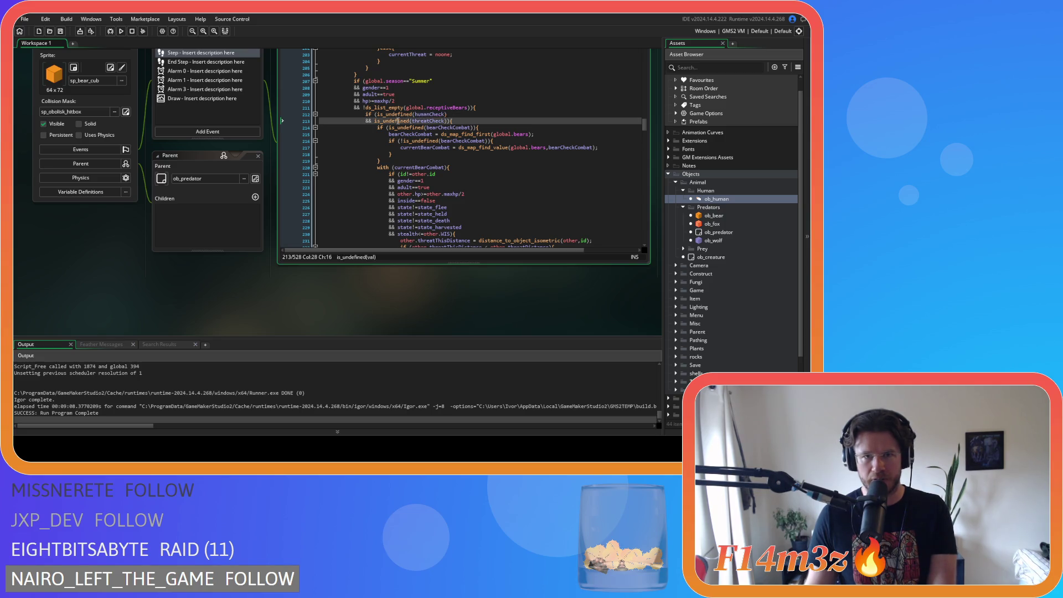
pyautogui.moveTo(430, 117); pyautogui.dragTo(454, 121)
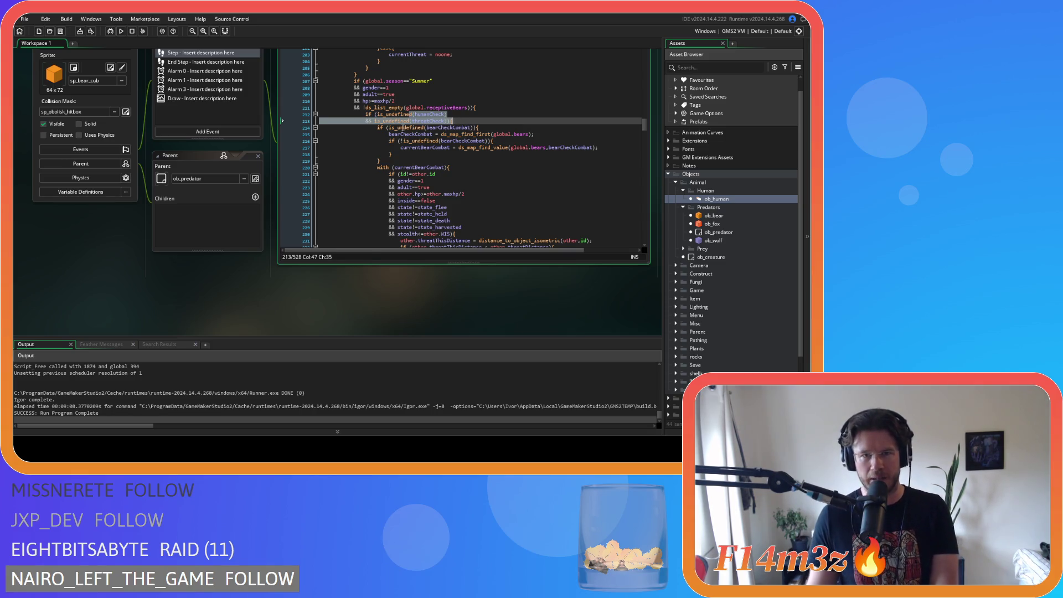
pyautogui.click(470, 128)
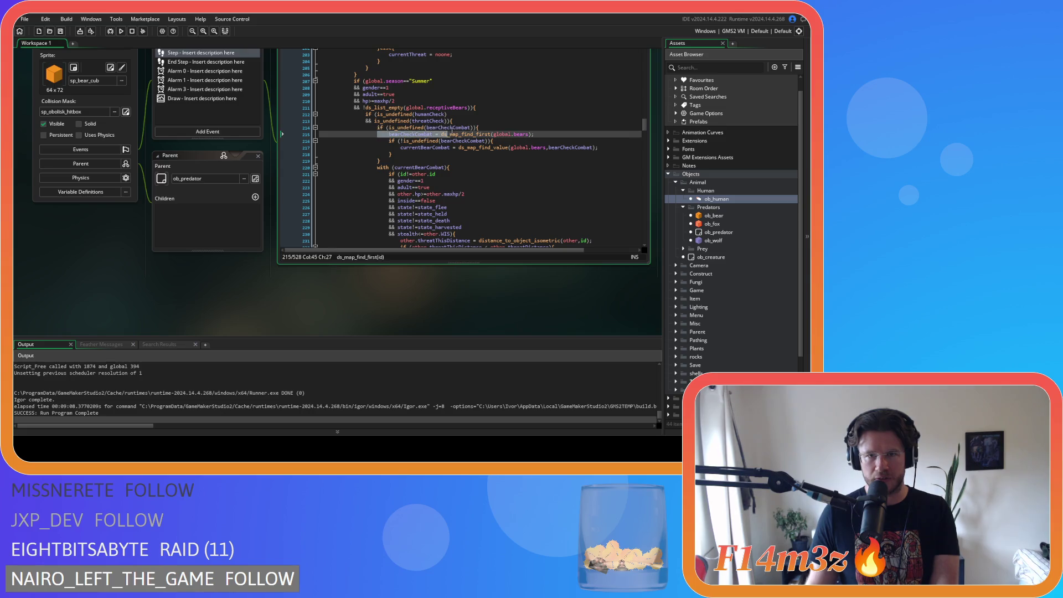
# Step: Look over the ds_map_find_first lookup, bearCheckCombat loop and nearby-threat summing loop
pyautogui.scroll(-2, 449, 157)
pyautogui.click(509, 100)
pyautogui.scroll(-2, 429, 98)
pyautogui.scroll(-5, 428, 98)
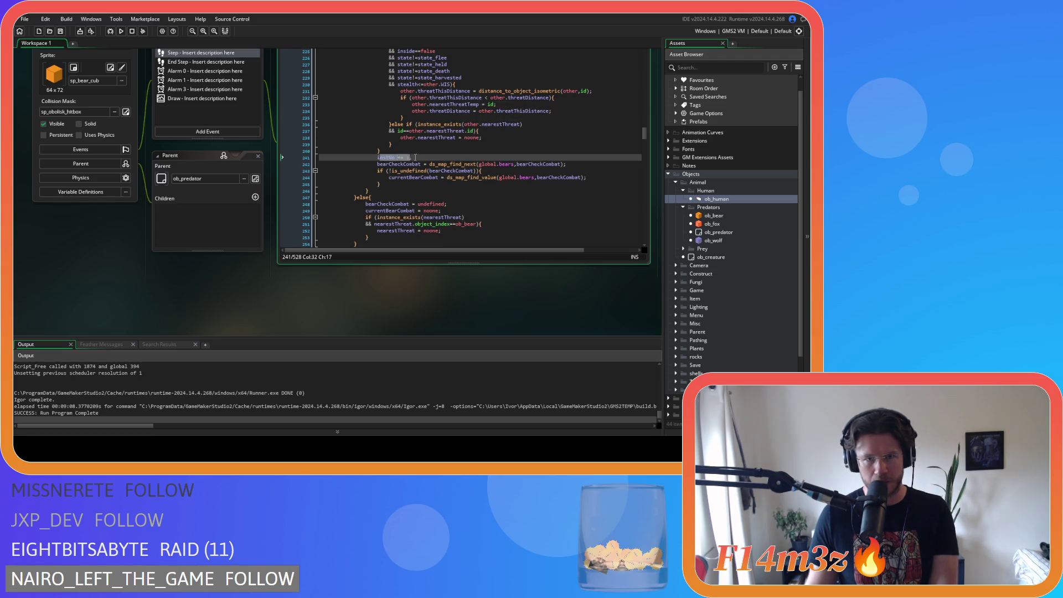
pyautogui.moveTo(415, 164); pyautogui.dragTo(438, 163)
pyautogui.click(426, 170)
pyautogui.click(430, 184)
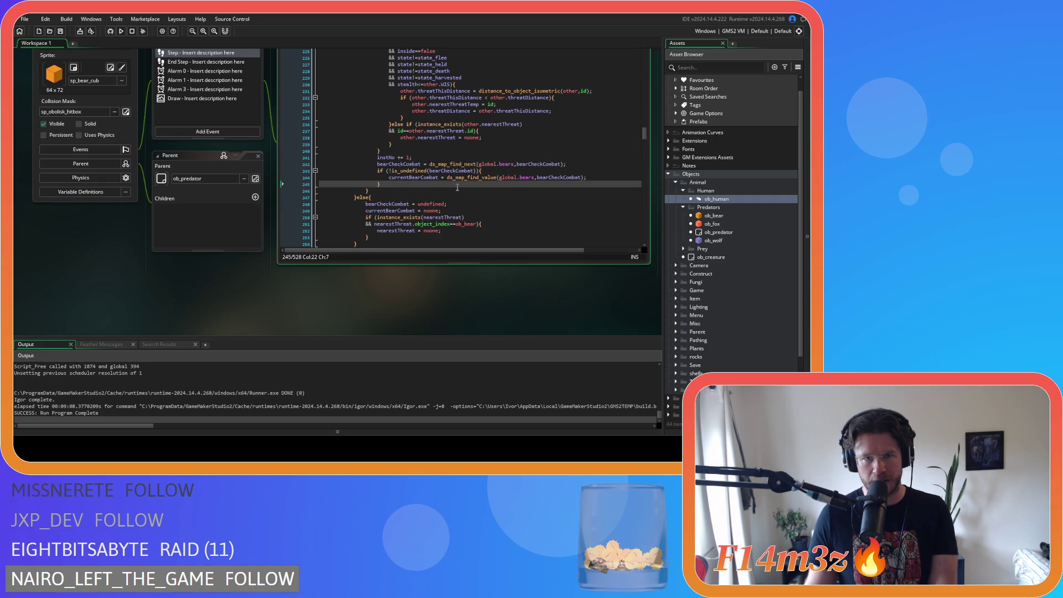
pyautogui.scroll(-1, 456, 188)
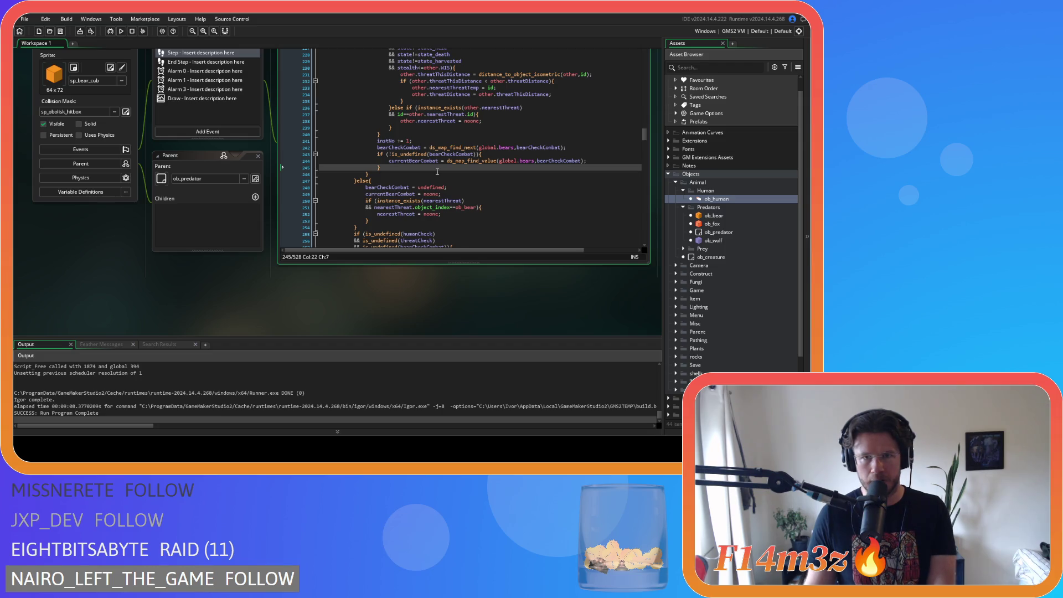
pyautogui.scroll(-1, 437, 172)
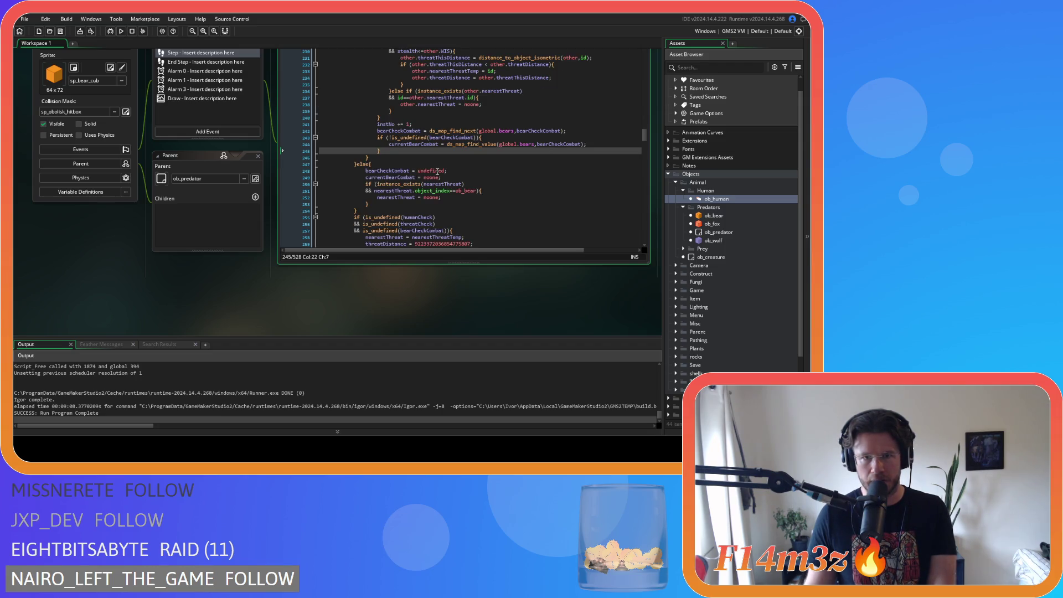
pyautogui.click(356, 164)
pyautogui.scroll(20, 416, 114)
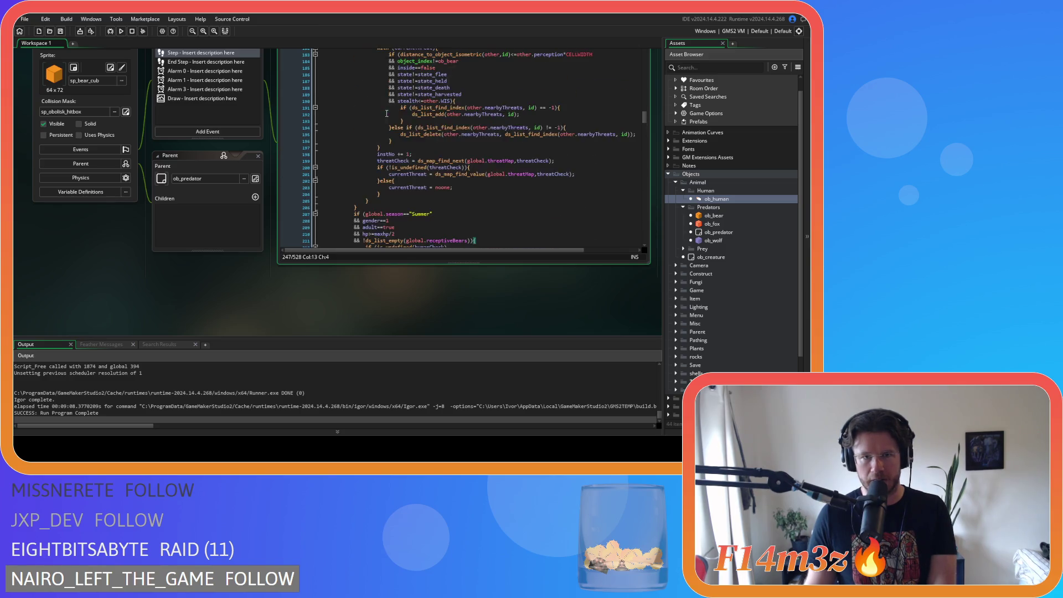
pyautogui.scroll(-11, 416, 114)
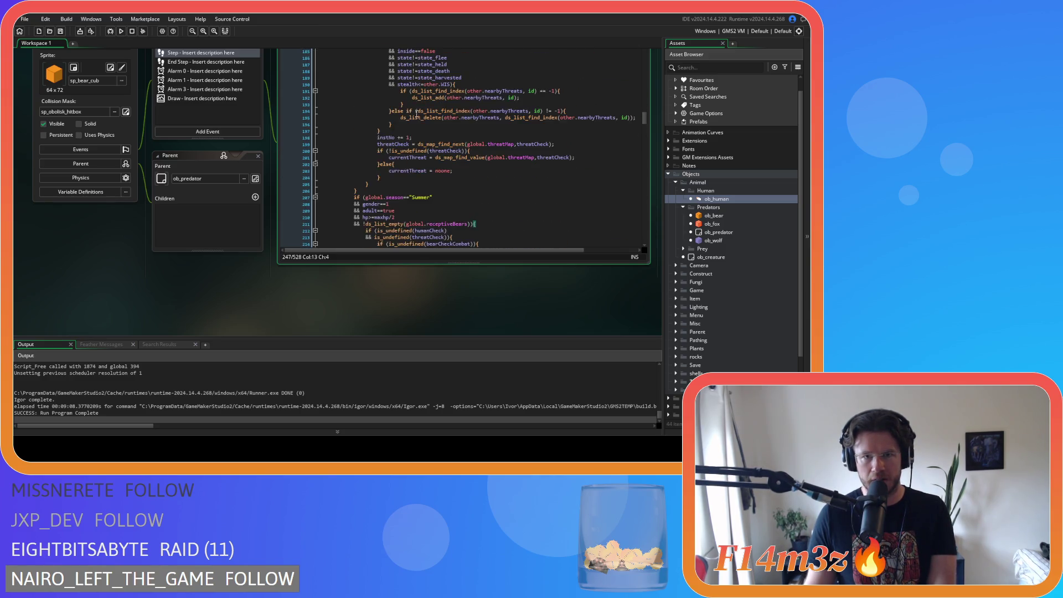
pyautogui.scroll(-9, 484, 109)
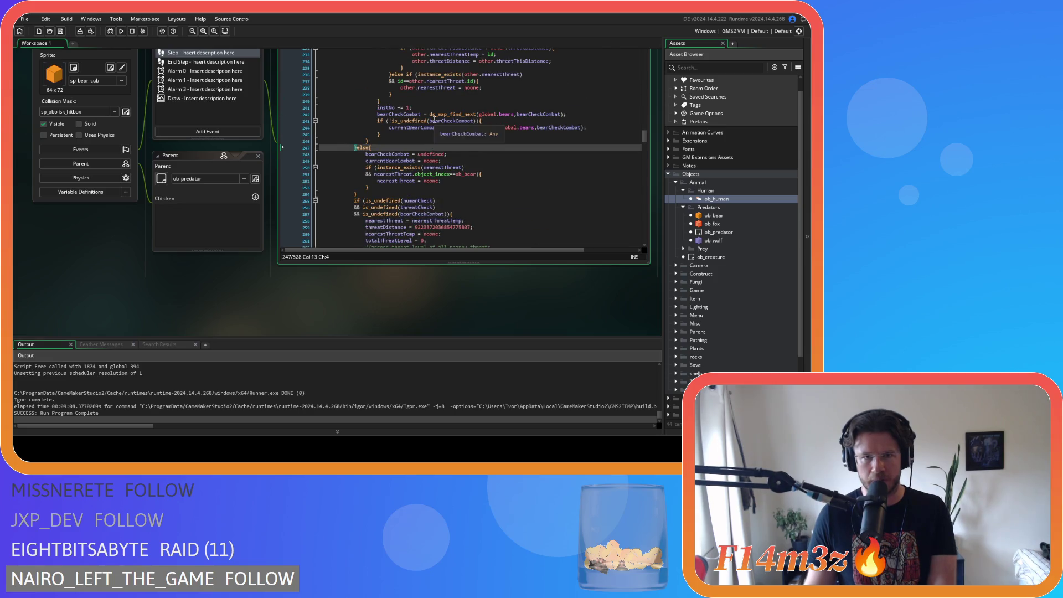
pyautogui.scroll(-3, 365, 170)
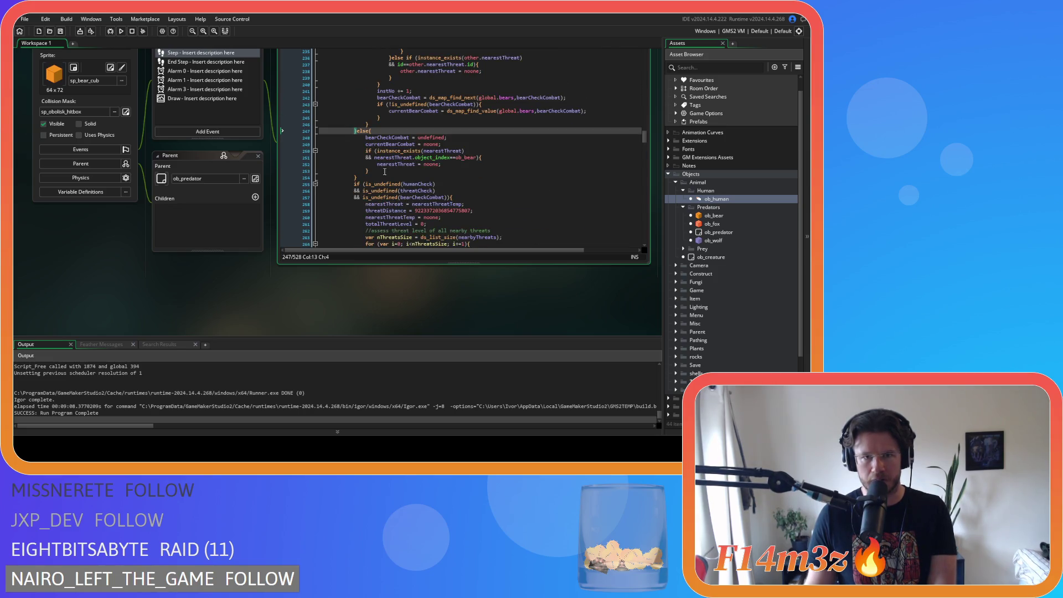
pyautogui.click(460, 147)
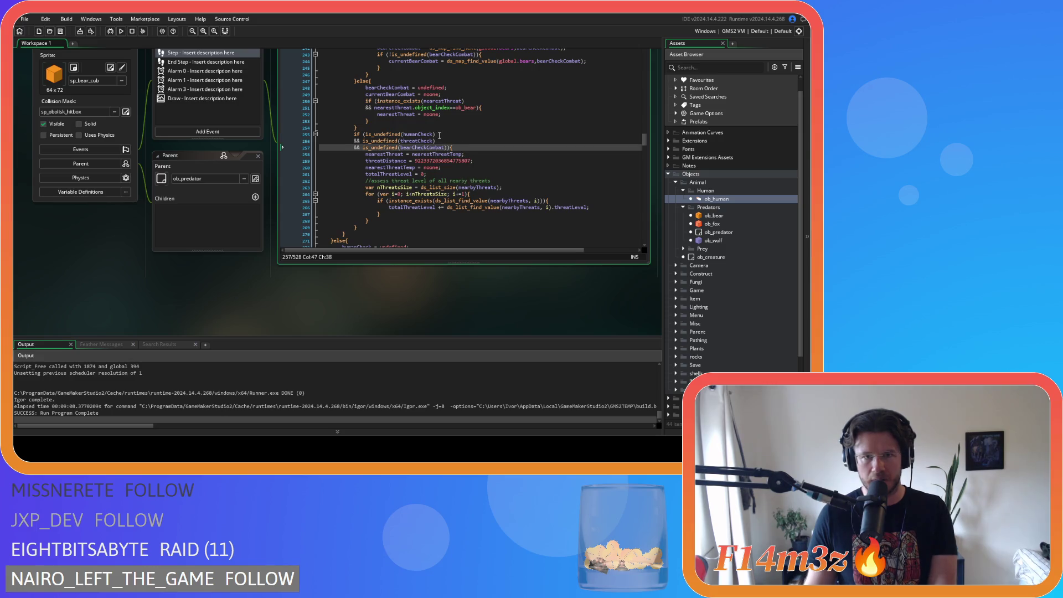
pyautogui.moveTo(436, 134); pyautogui.dragTo(412, 134)
pyautogui.click(459, 147)
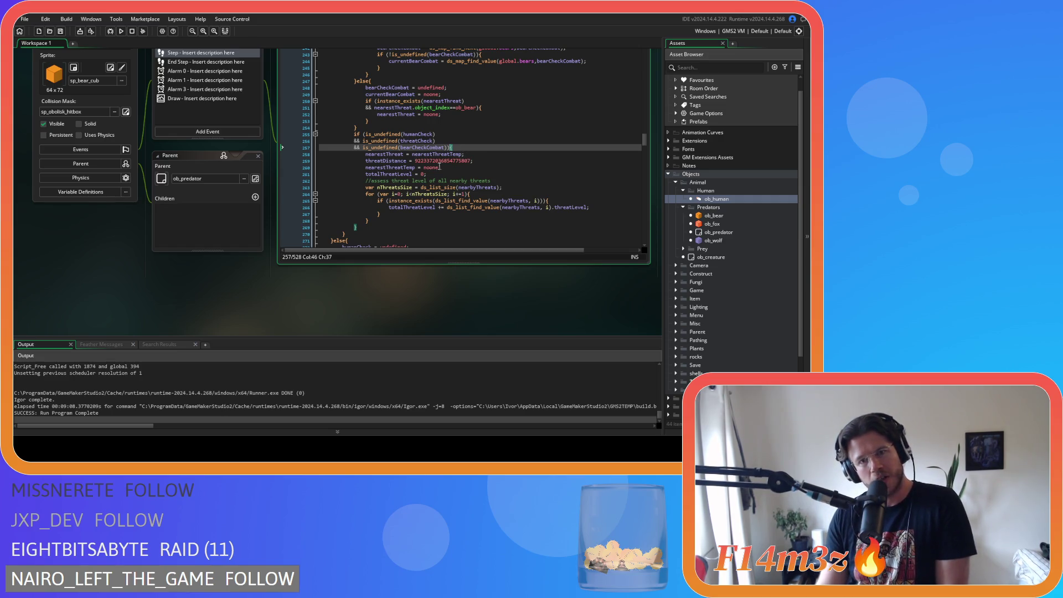
pyautogui.click(381, 155)
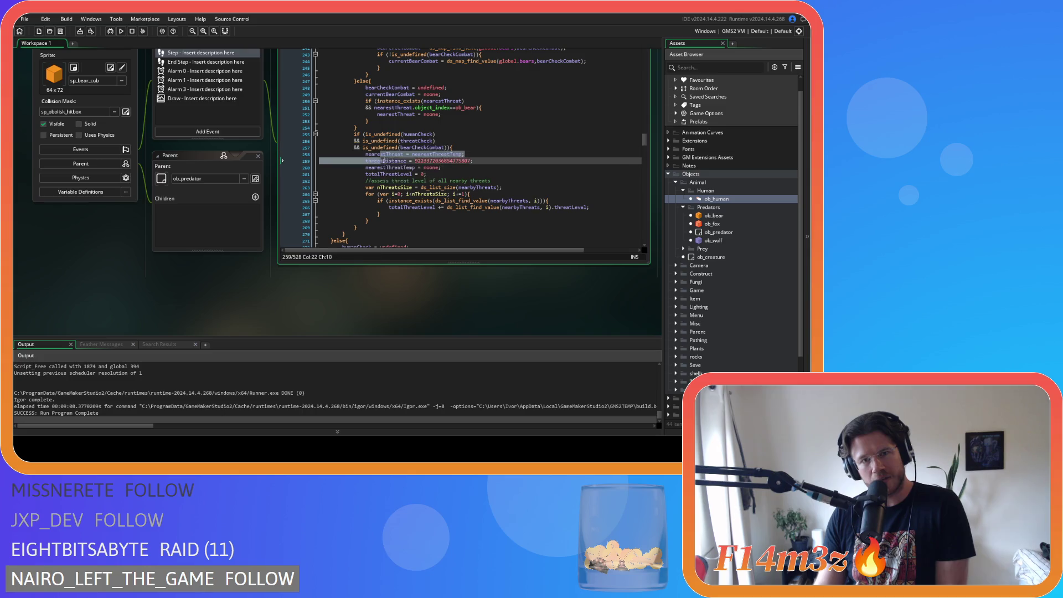
pyautogui.moveTo(431, 187); pyautogui.dragTo(457, 219)
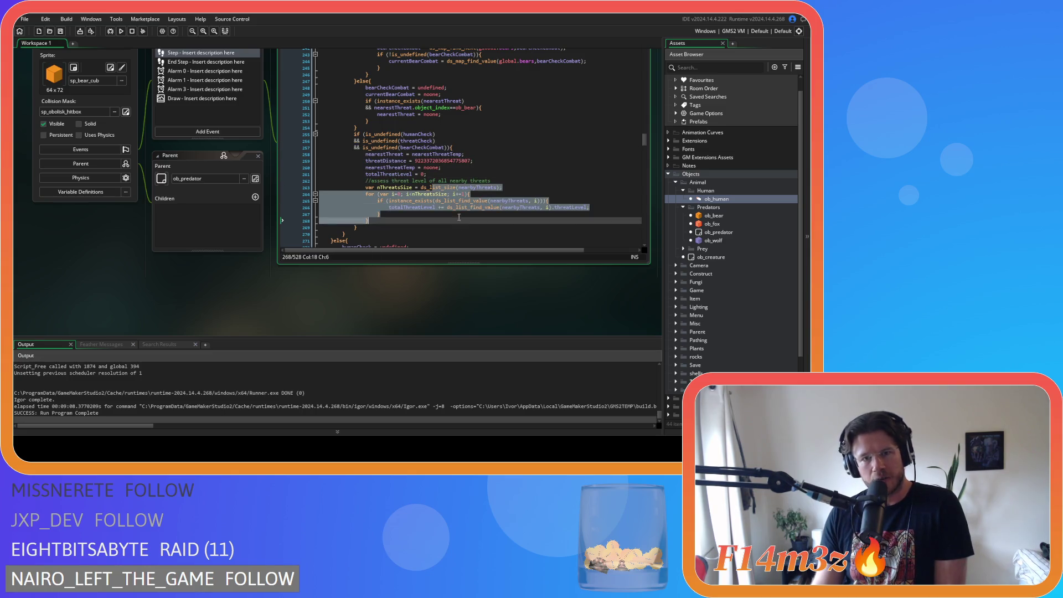
pyautogui.scroll(-3, 517, 199)
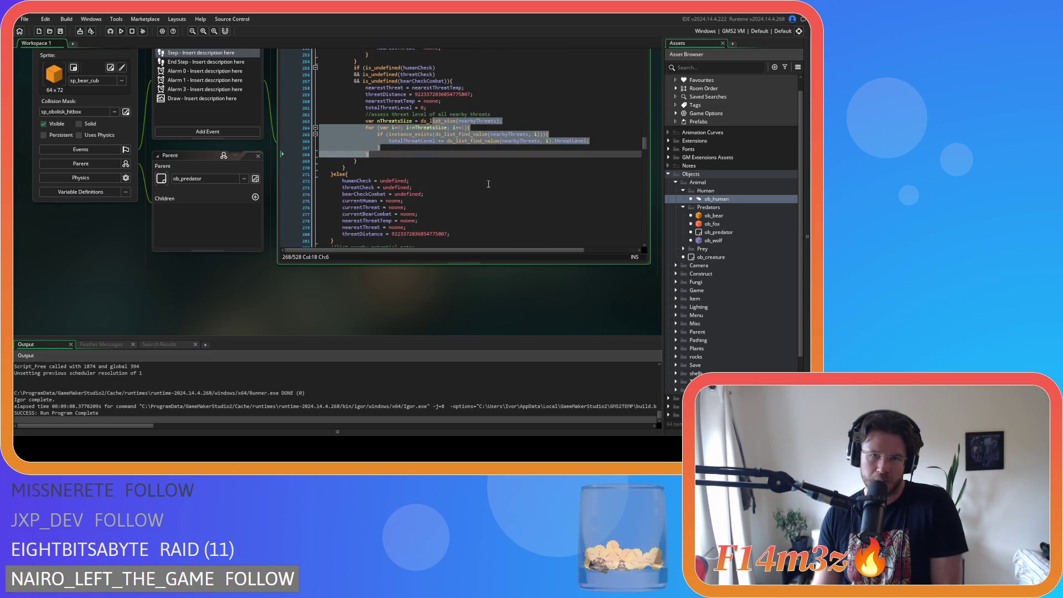
pyautogui.scroll(2, 478, 180)
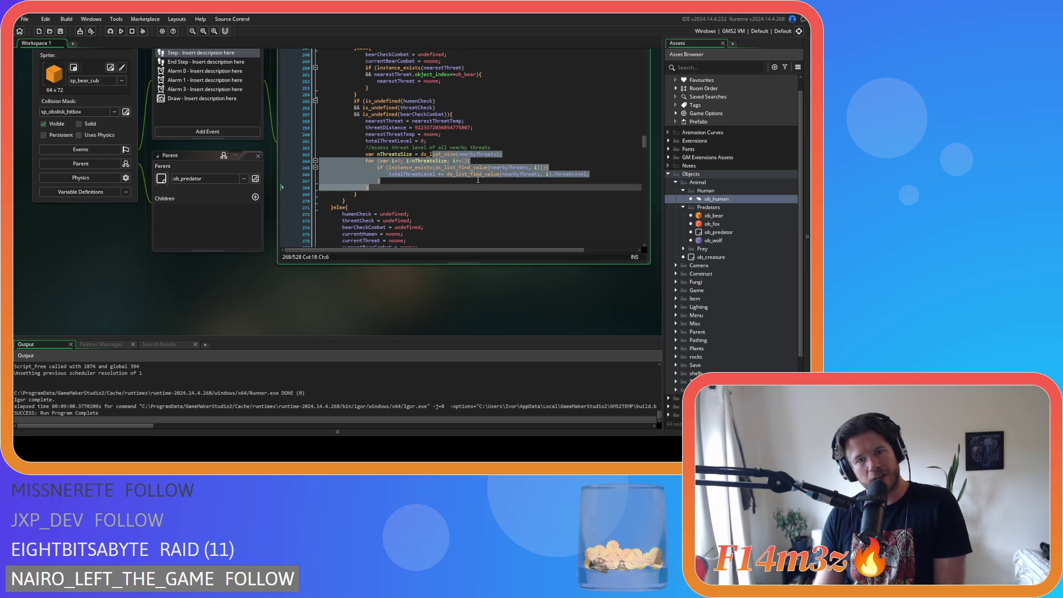
pyautogui.scroll(-3, 477, 179)
pyautogui.click(426, 147)
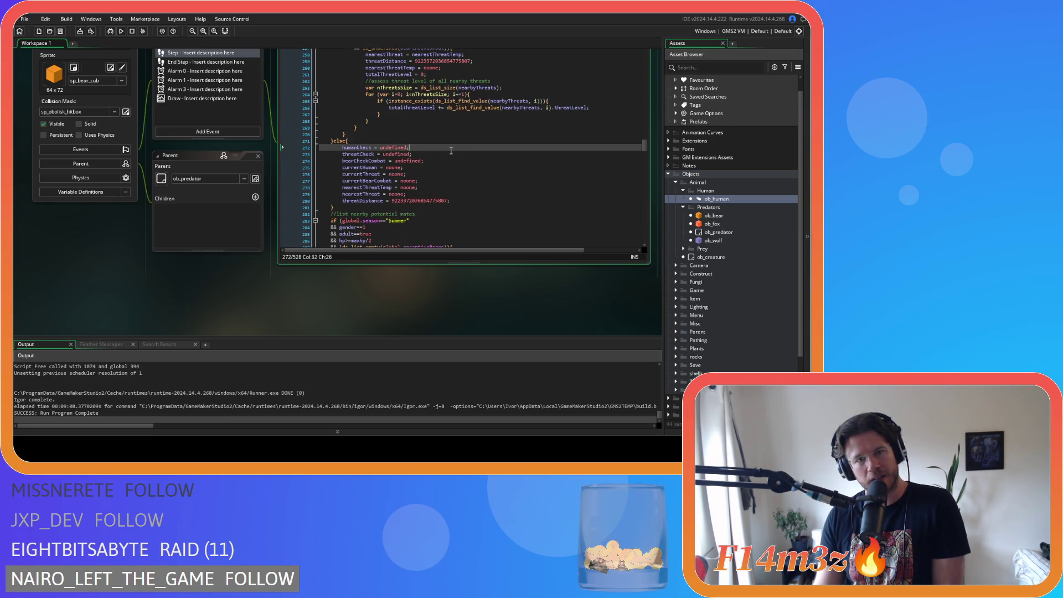
# Step: Locate the while loop checking humanCheck, threatCheck and bearCheckCombat for undefined
pyautogui.scroll(18, 524, 176)
pyautogui.scroll(20, 523, 177)
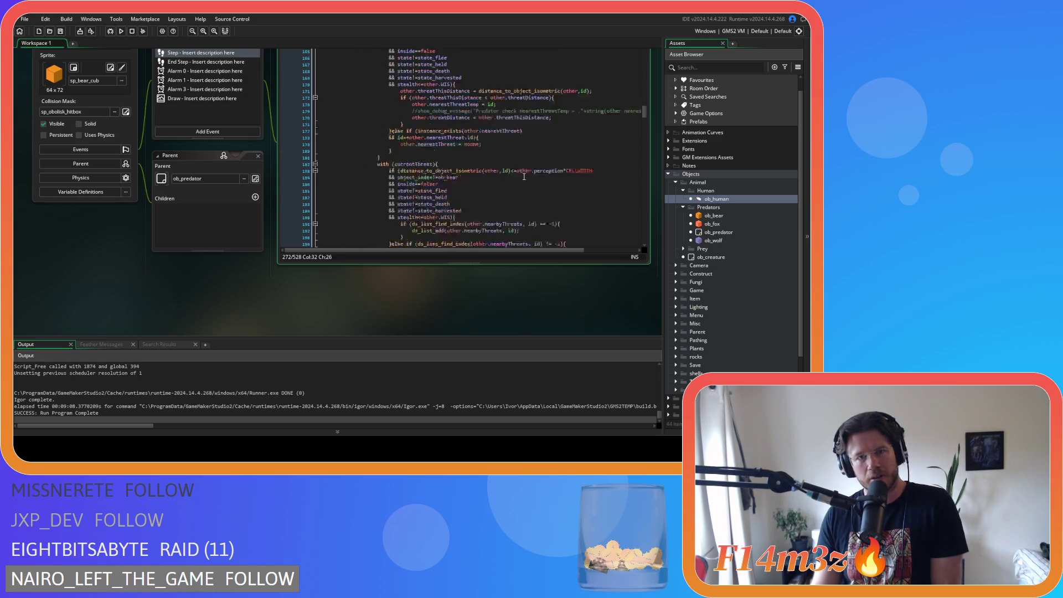
pyautogui.scroll(5, 524, 176)
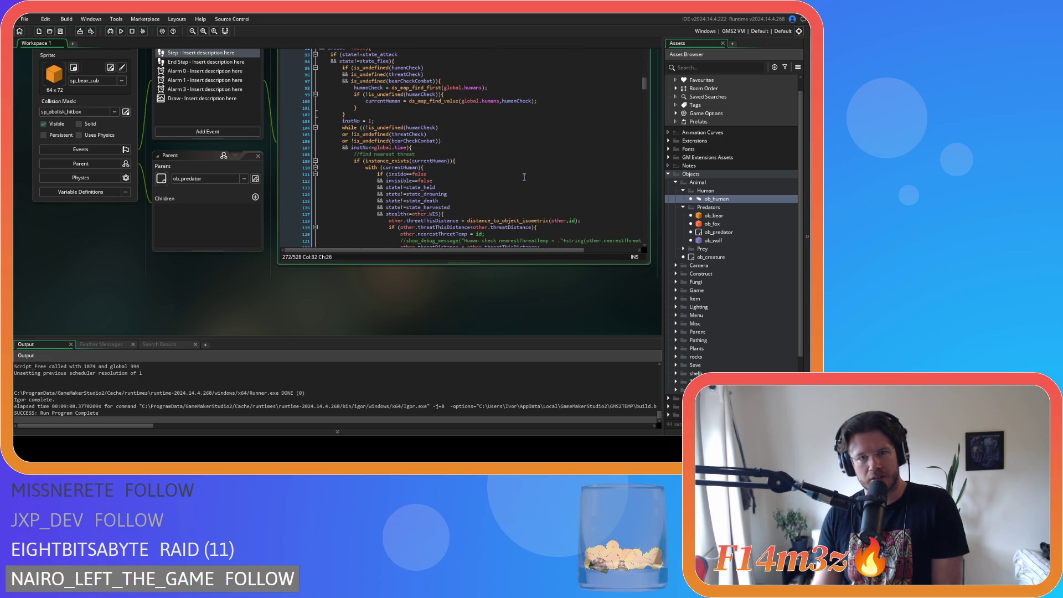
pyautogui.click(462, 129)
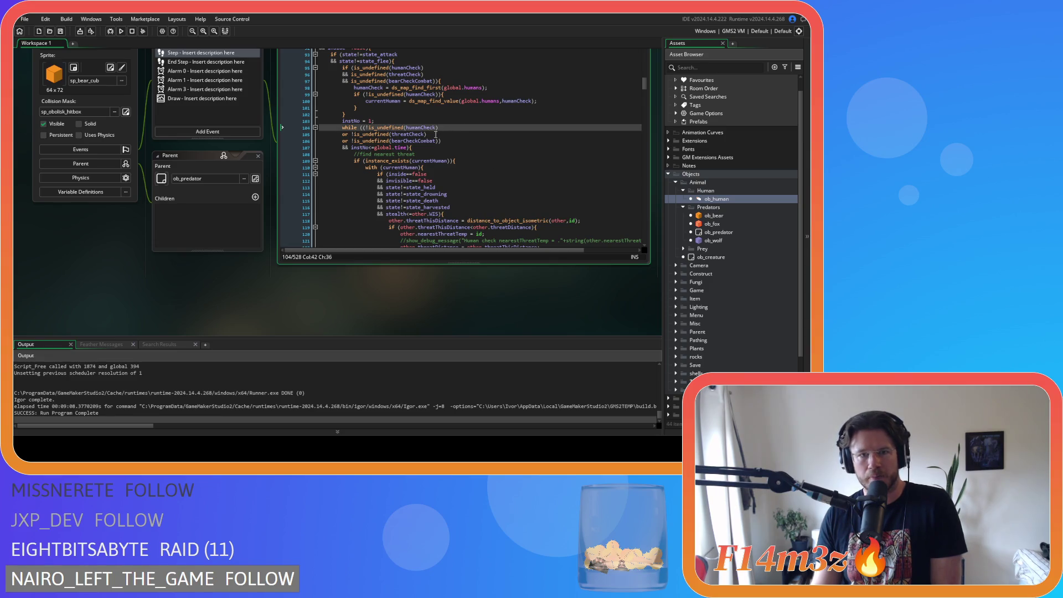
pyautogui.moveTo(378, 128); pyautogui.dragTo(421, 144)
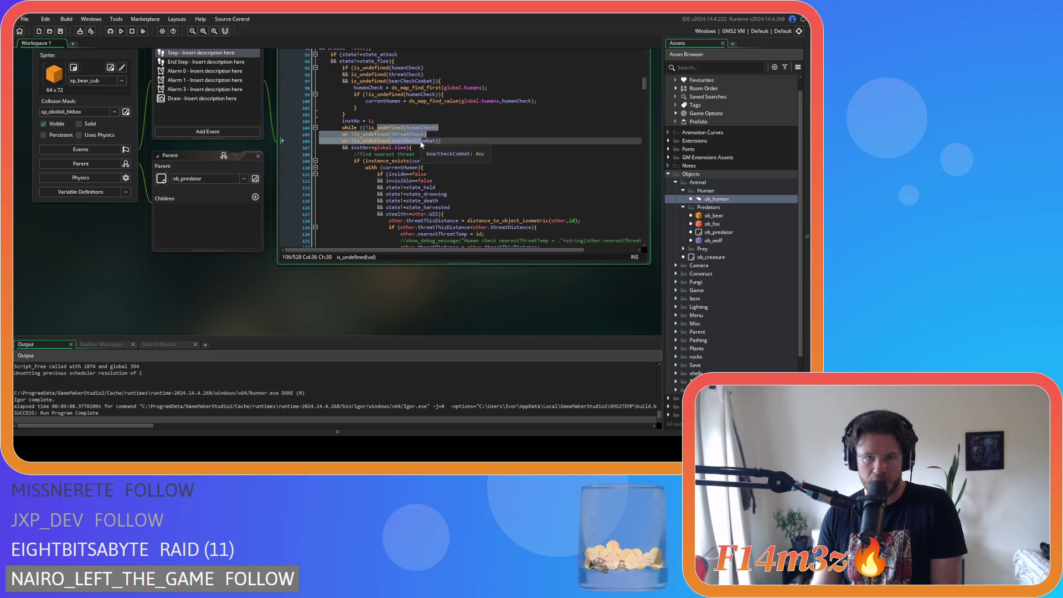
pyautogui.click(361, 128)
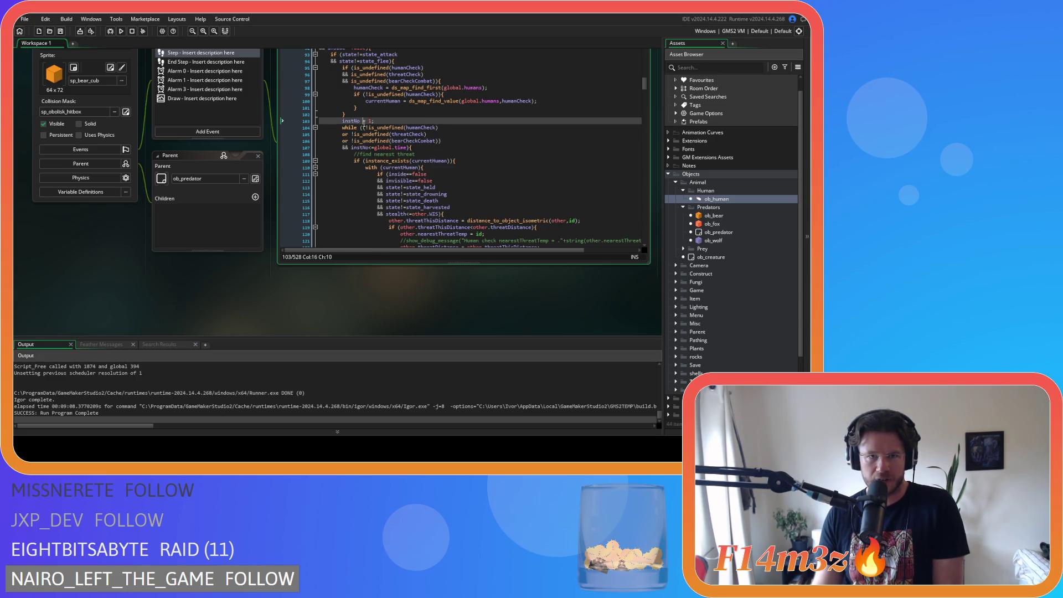
pyautogui.moveTo(361, 128); pyautogui.dragTo(441, 145)
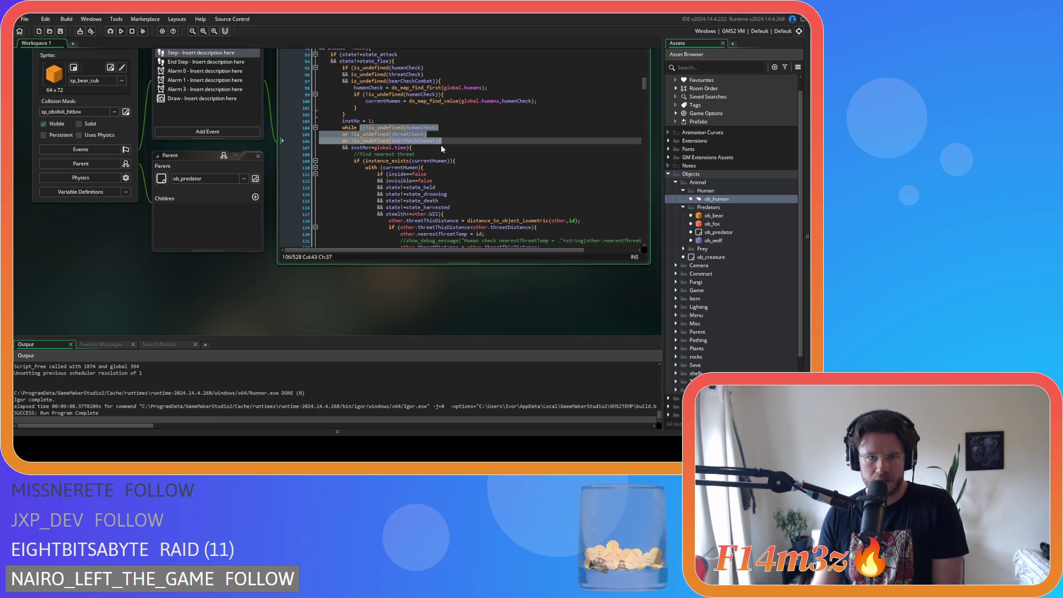
pyautogui.click(447, 128)
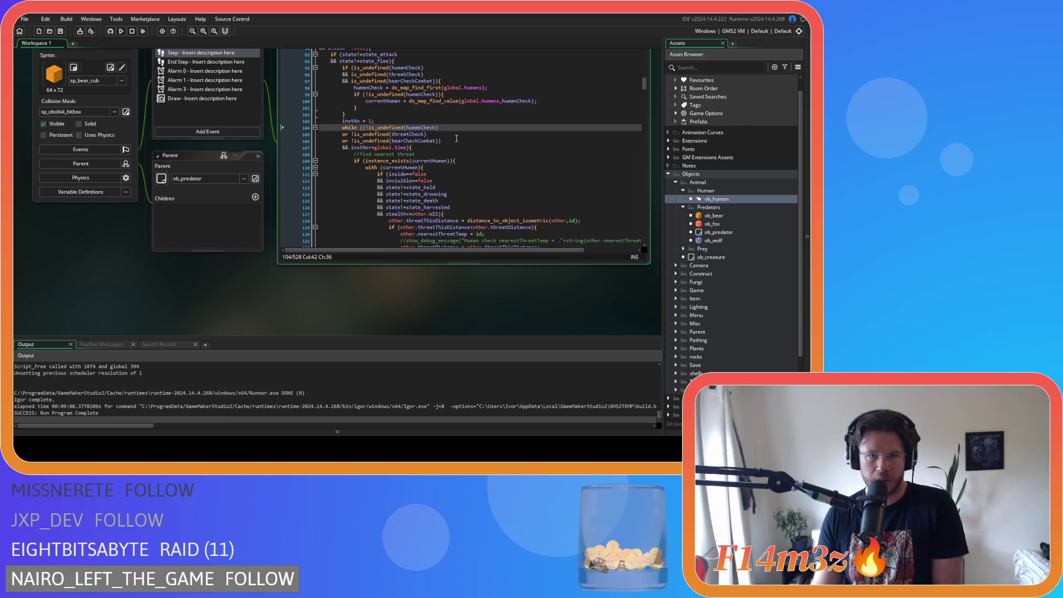
pyautogui.scroll(-3, 456, 138)
pyautogui.moveTo(468, 166)
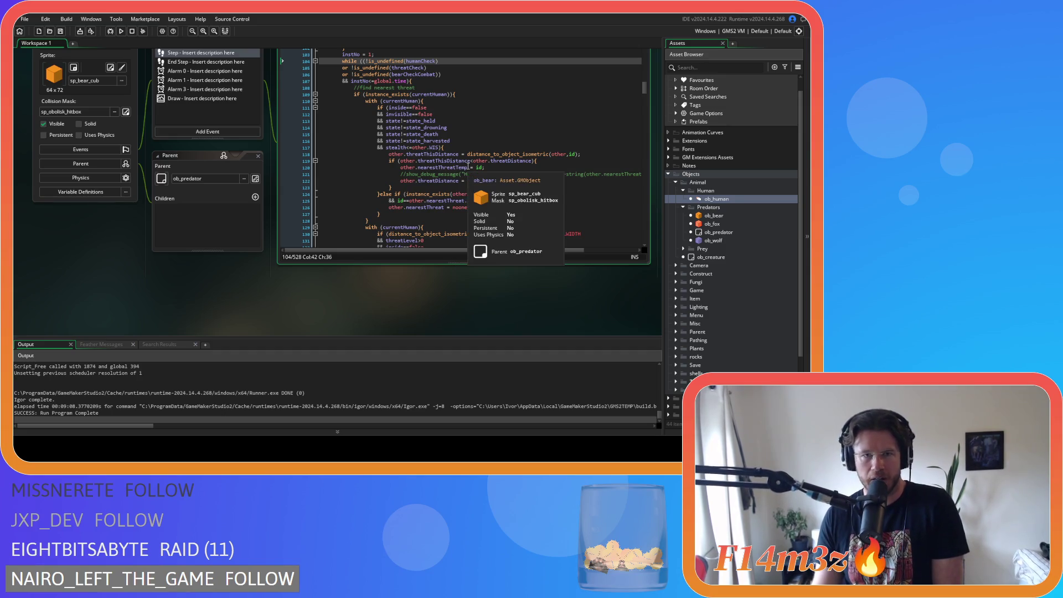
pyautogui.scroll(2, 467, 160)
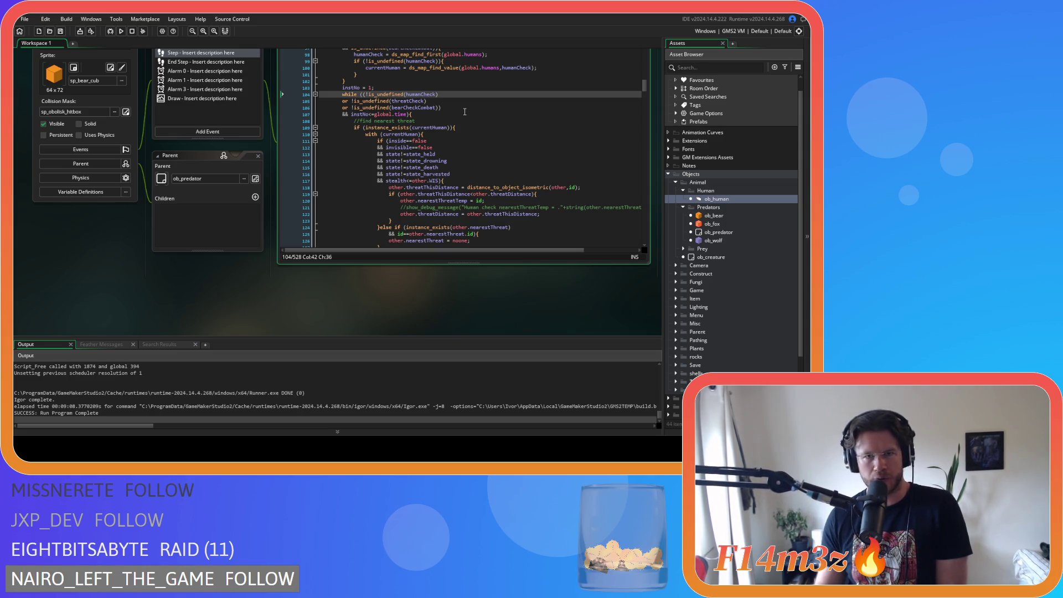
pyautogui.scroll(1, 437, 136)
# Step: Limit the loop with && instNo<global.time and initialise instNo = 1 before it
pyautogui.press('Down')
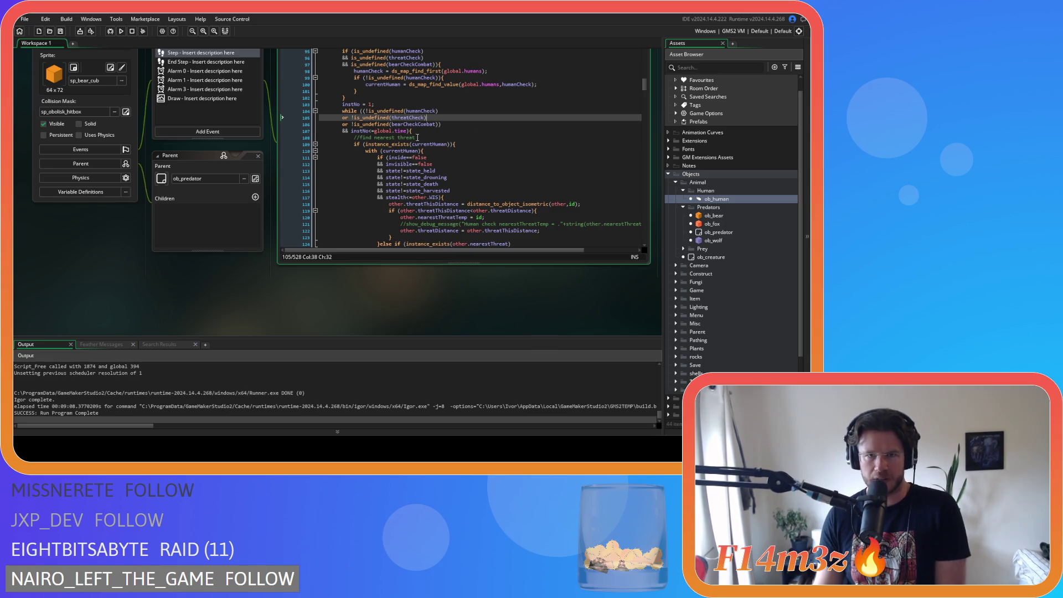
pyautogui.click(419, 132)
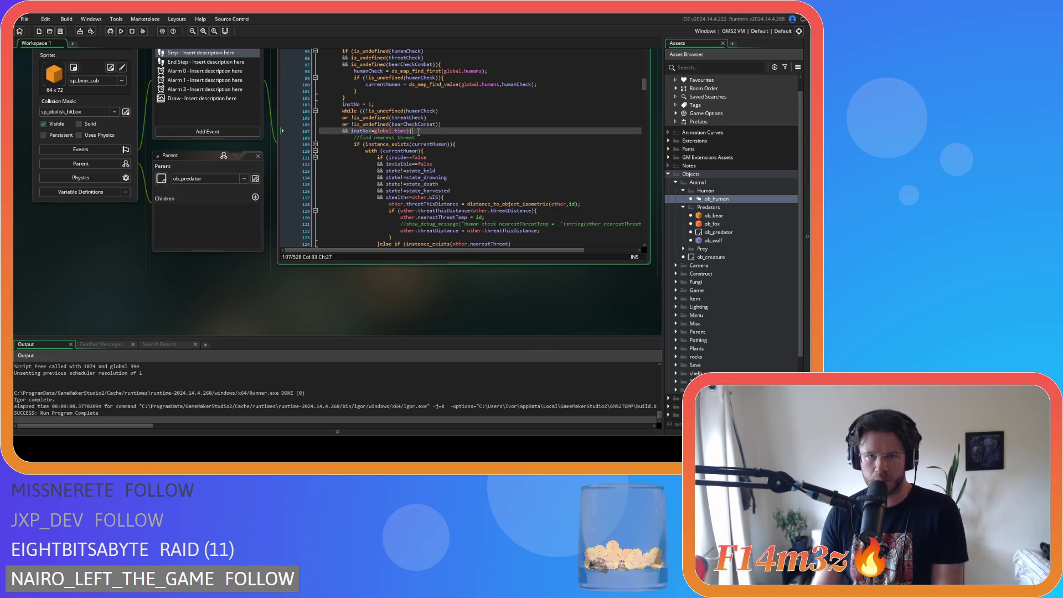
pyautogui.moveTo(353, 131); pyautogui.dragTo(410, 136)
pyautogui.click(388, 132)
pyautogui.click(375, 131)
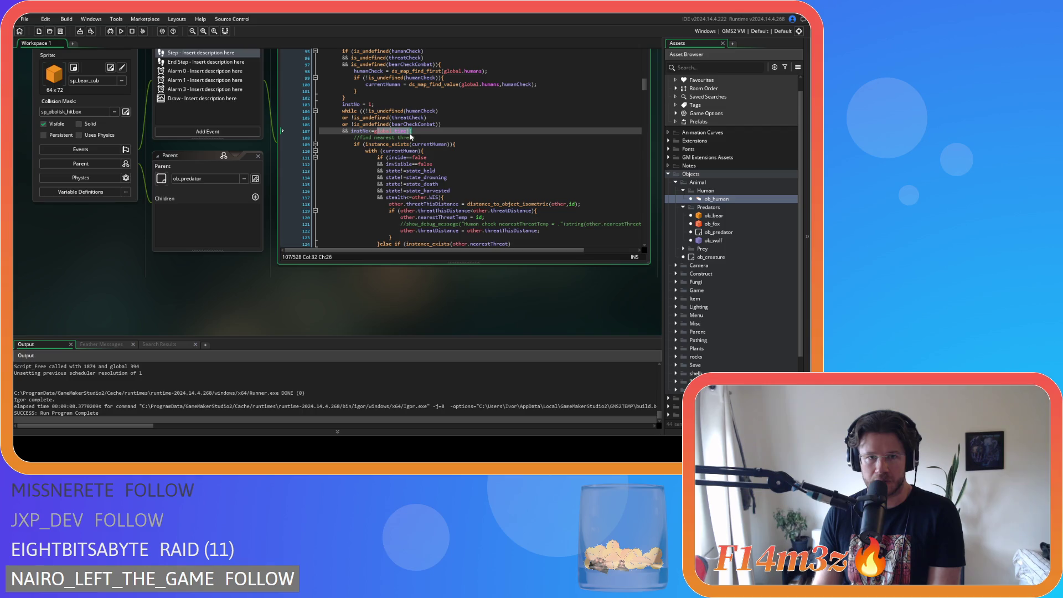
pyautogui.press('Left')
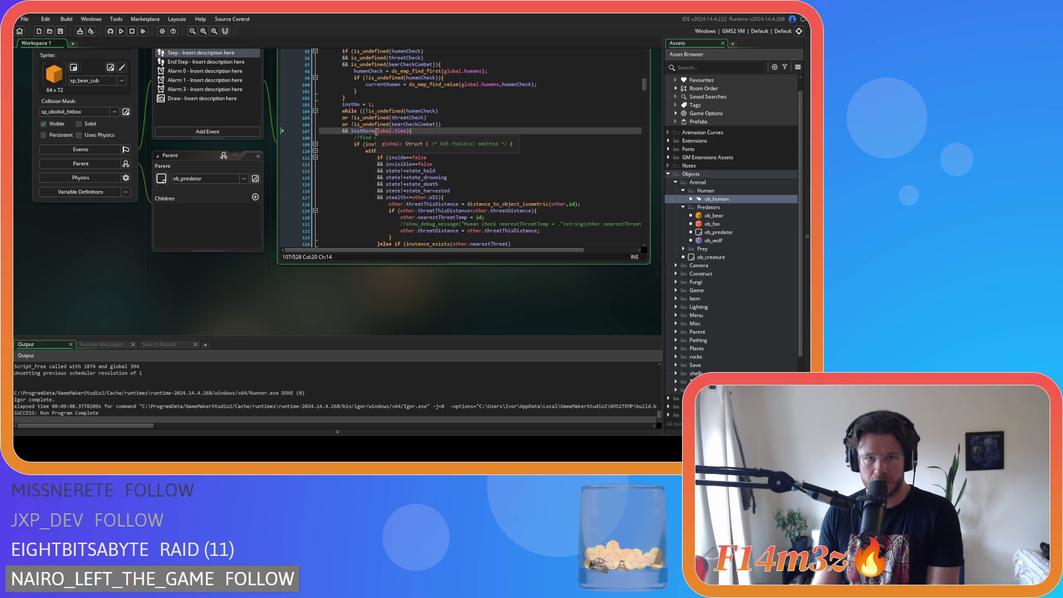
pyautogui.click(435, 134)
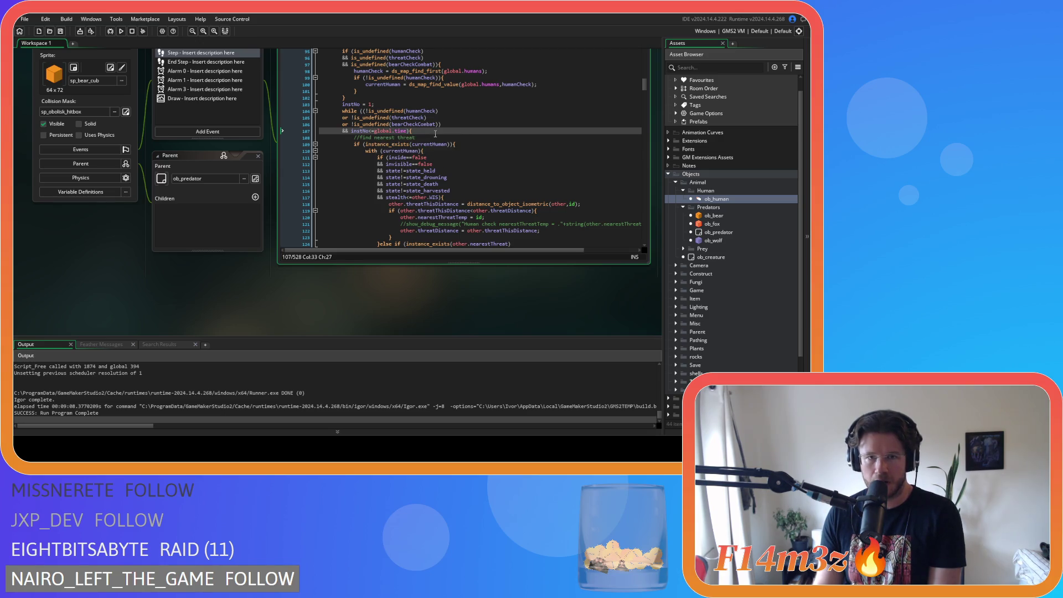
pyautogui.click(372, 104)
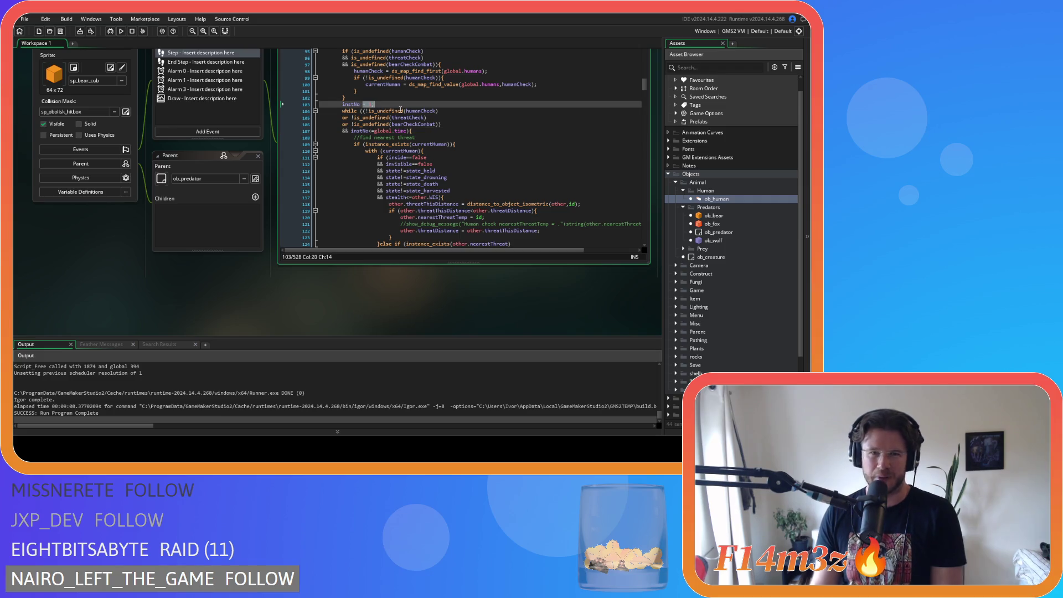
pyautogui.click(433, 114)
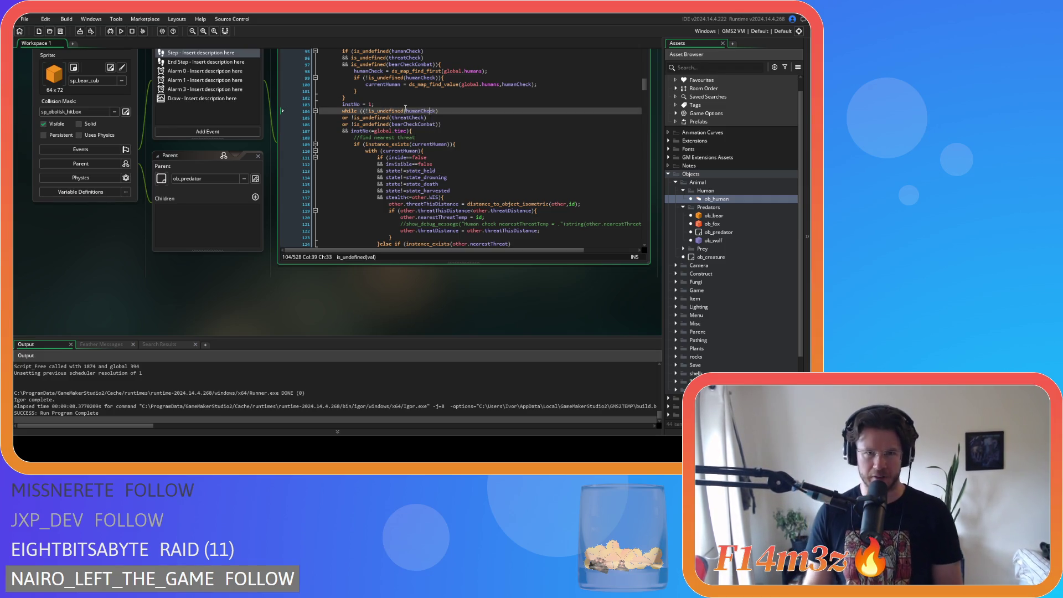
pyautogui.click(371, 105)
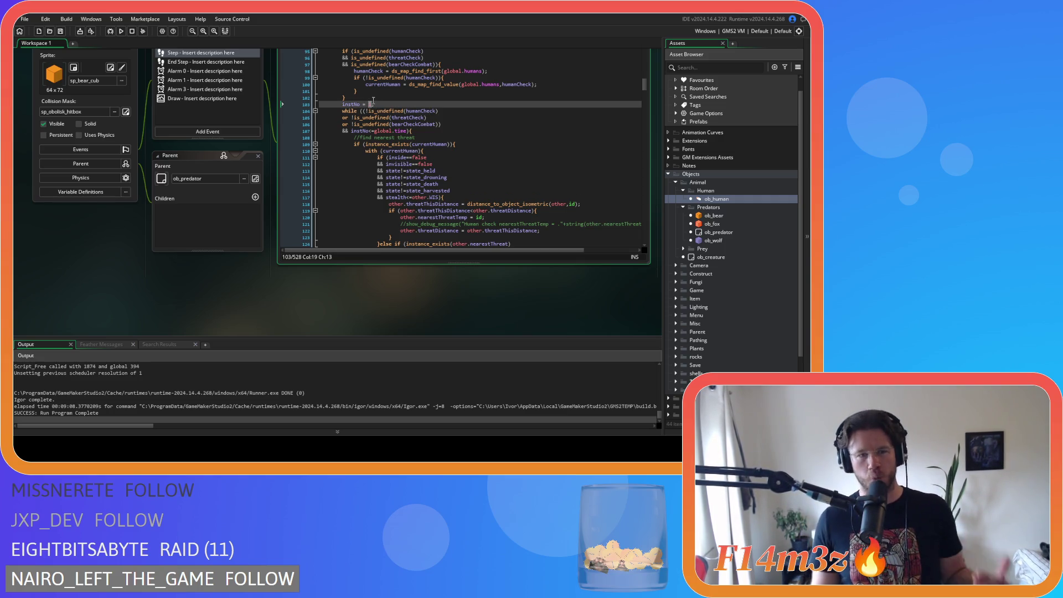
pyautogui.hotkey('shift', 'Right')
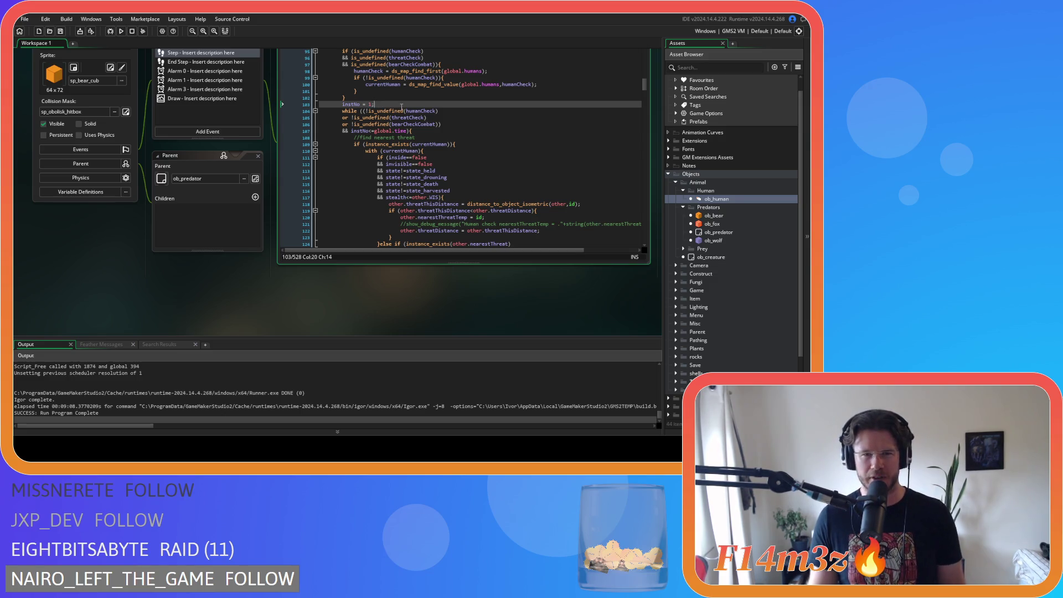
pyautogui.click(452, 126)
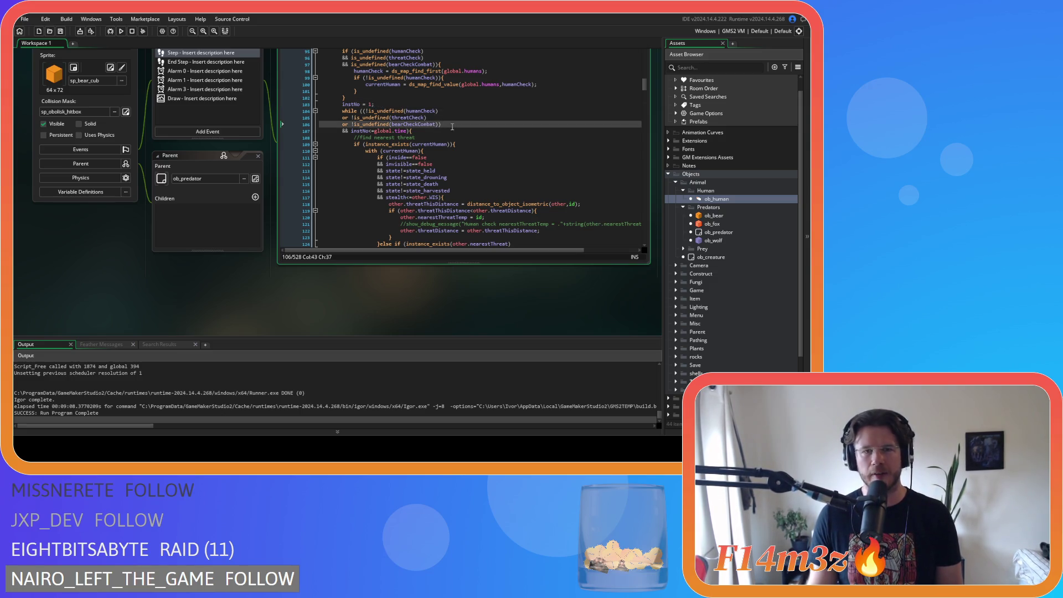
pyautogui.scroll(-20, 453, 127)
pyautogui.scroll(-20, 452, 126)
pyautogui.scroll(-7, 452, 125)
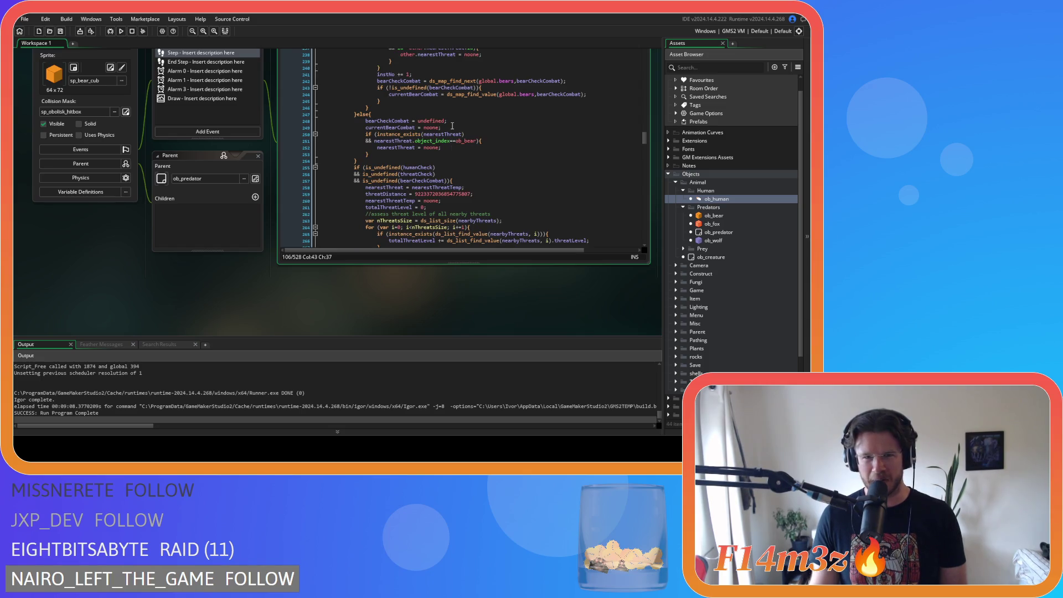
pyautogui.scroll(-8, 452, 126)
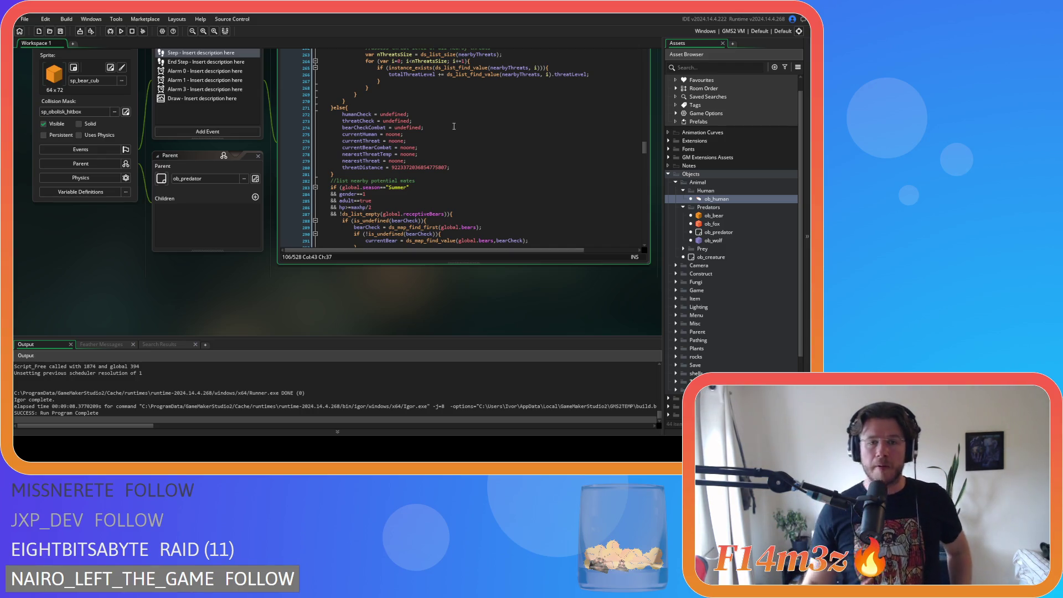
pyautogui.scroll(-5, 452, 126)
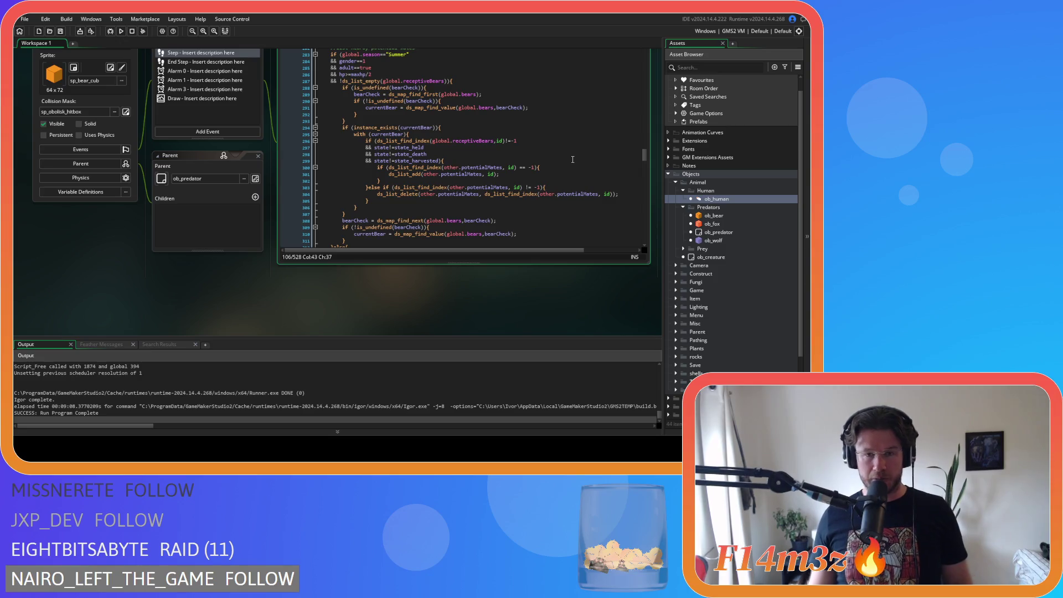
pyautogui.scroll(2, 572, 159)
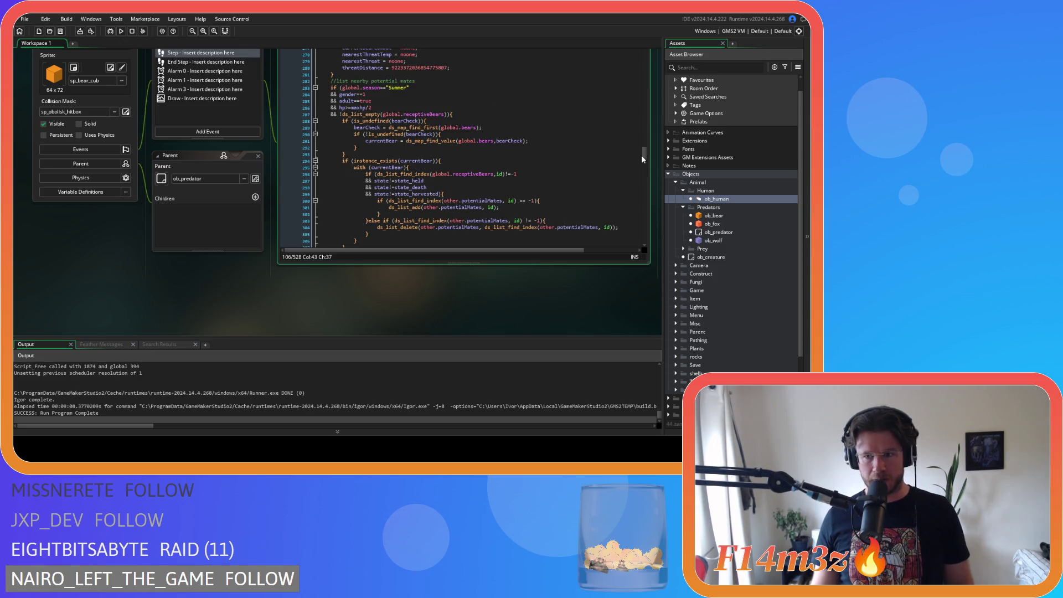
pyautogui.scroll(2, 643, 156)
pyautogui.moveTo(646, 154)
pyautogui.mouseDown()
pyautogui.moveTo(652, 218)
pyautogui.moveTo(642, 145)
pyautogui.moveTo(645, 162)
pyautogui.mouseUp()
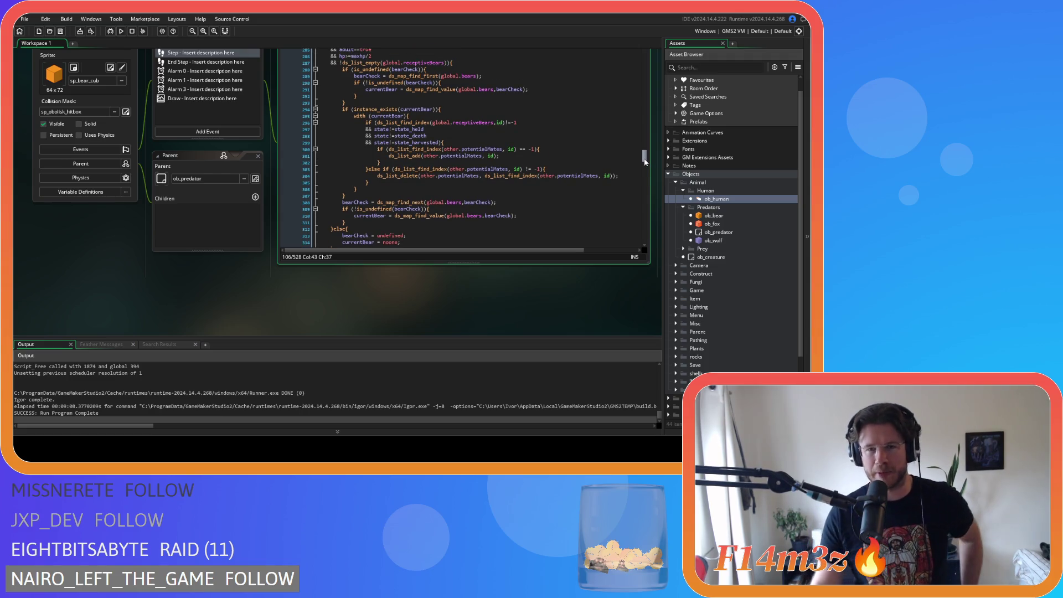
pyautogui.scroll(-12, 562, 134)
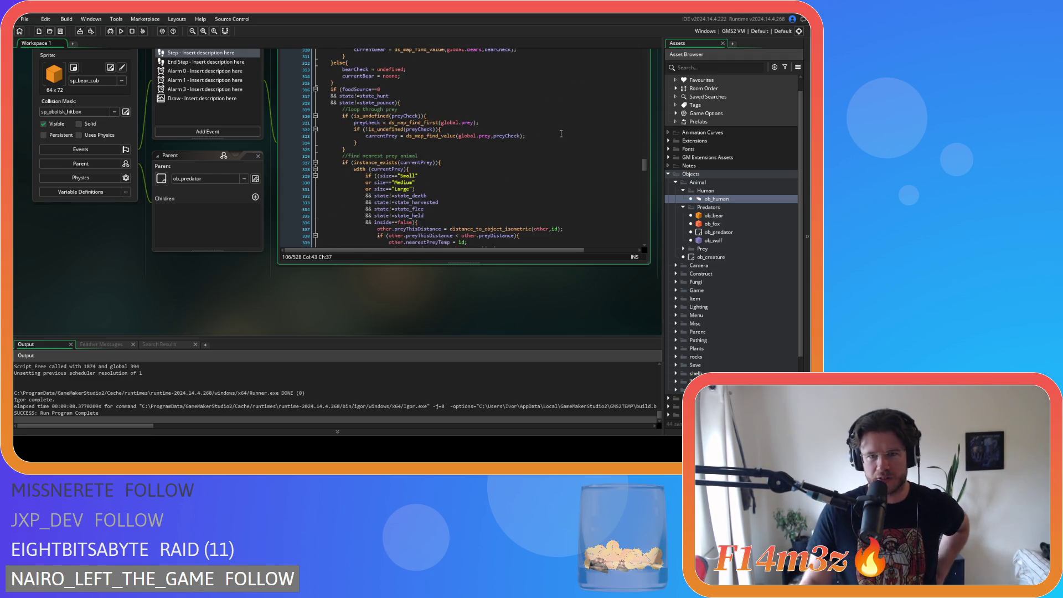
pyautogui.scroll(-12, 553, 133)
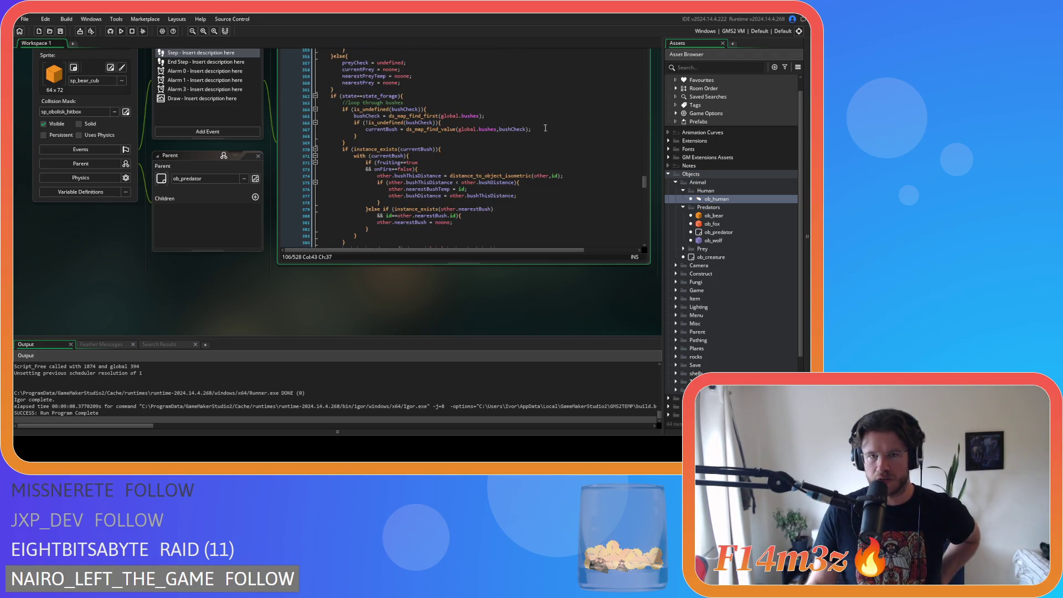
pyautogui.scroll(-15, 547, 128)
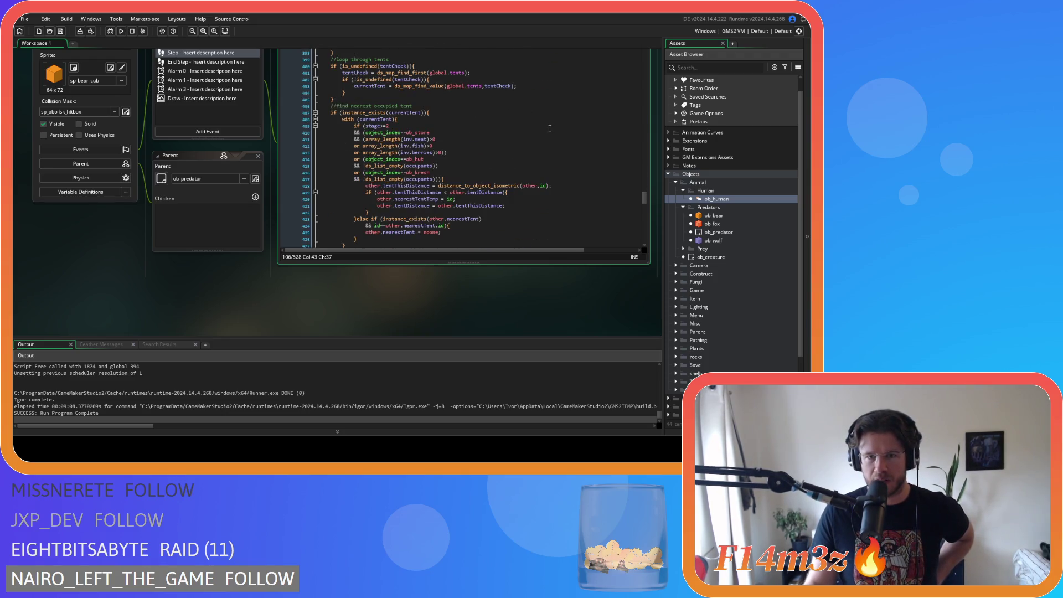
pyautogui.scroll(-10, 550, 129)
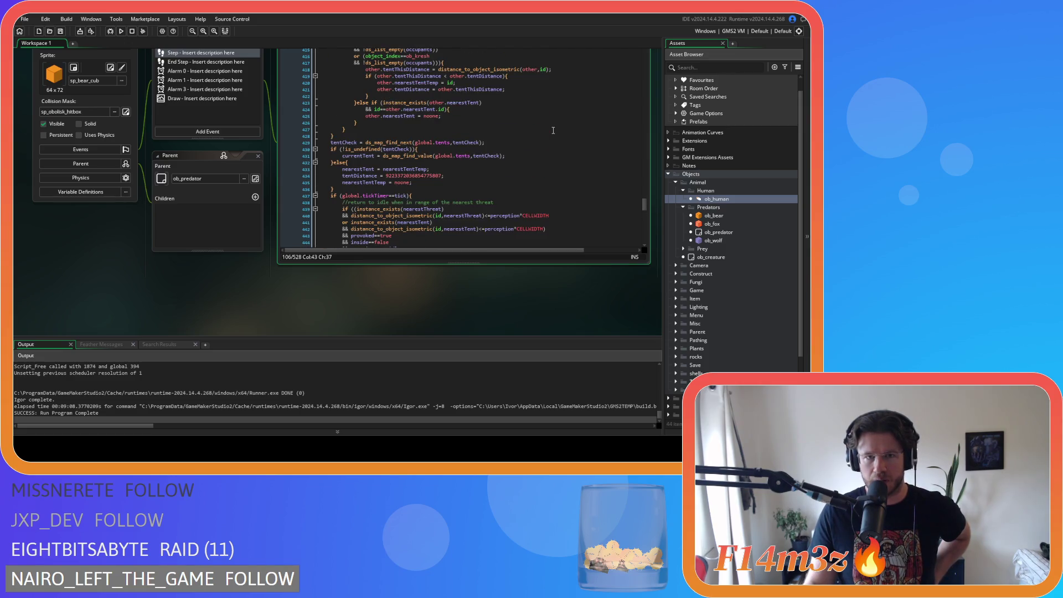
pyautogui.scroll(20, 555, 130)
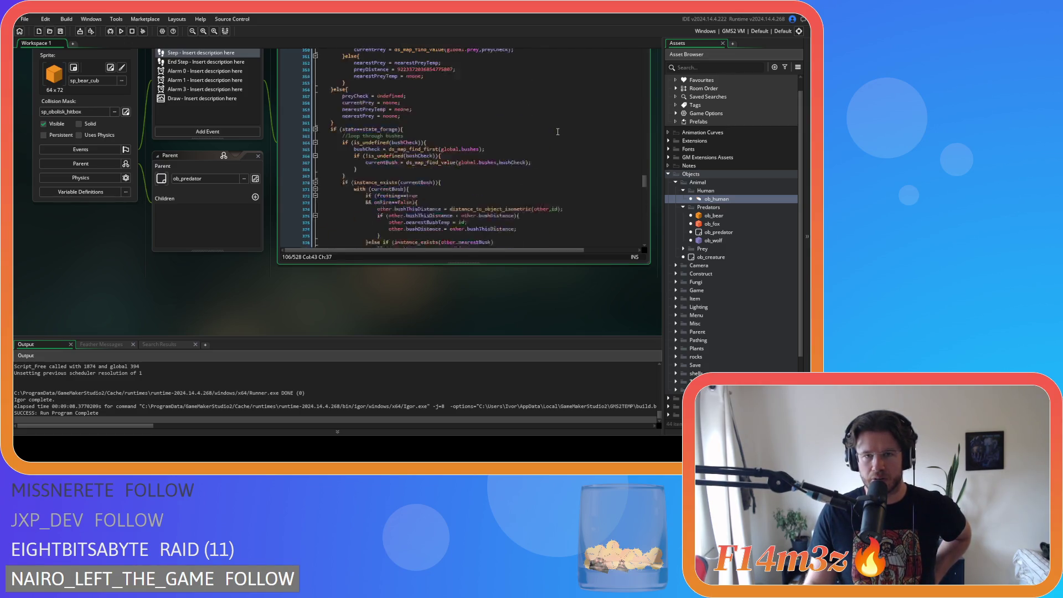
pyautogui.scroll(20, 558, 132)
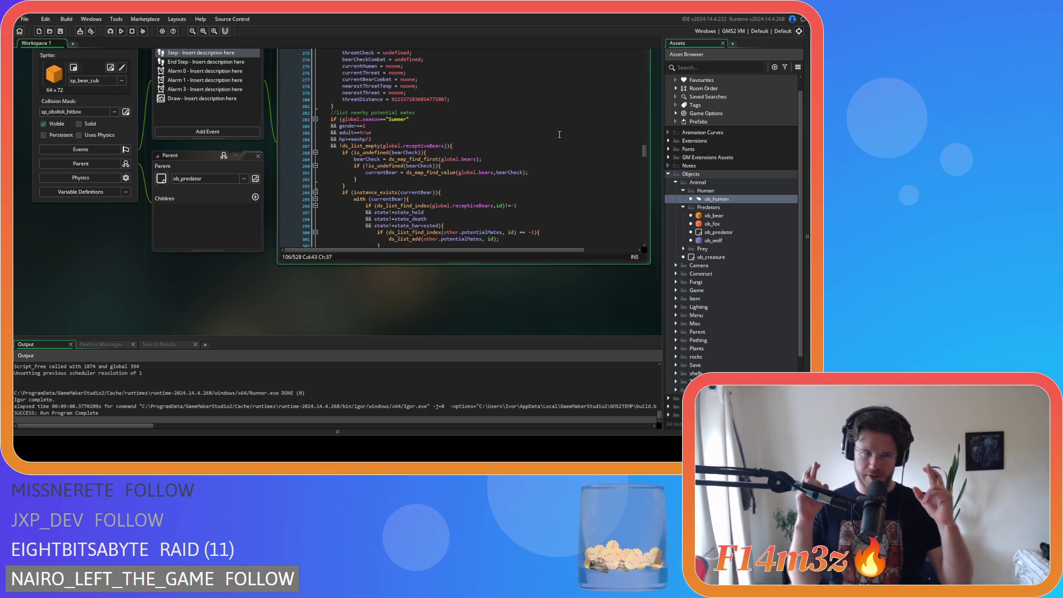
pyautogui.click(494, 146)
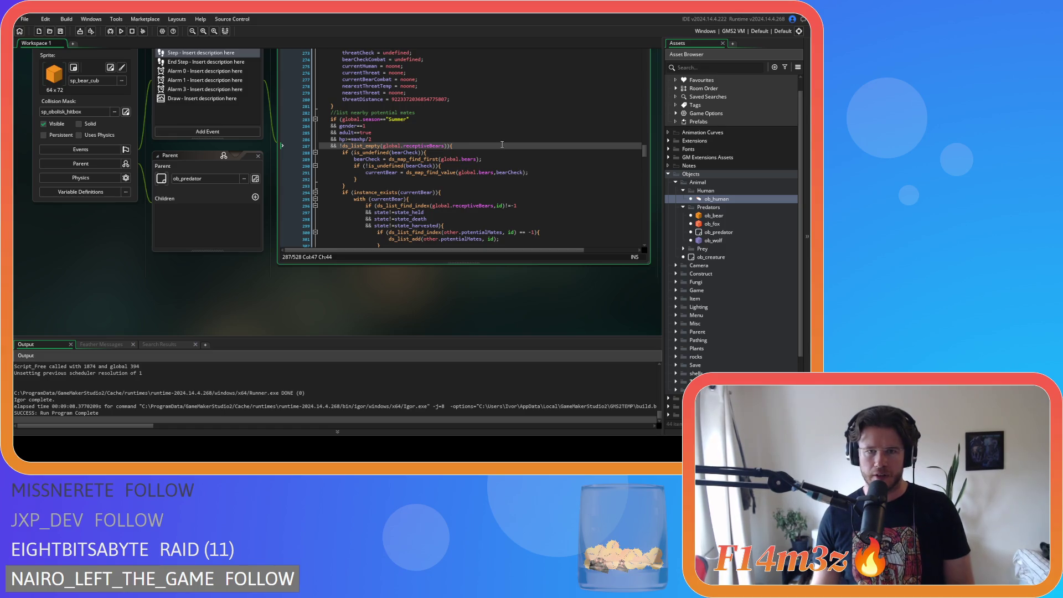
pyautogui.scroll(15, 492, 169)
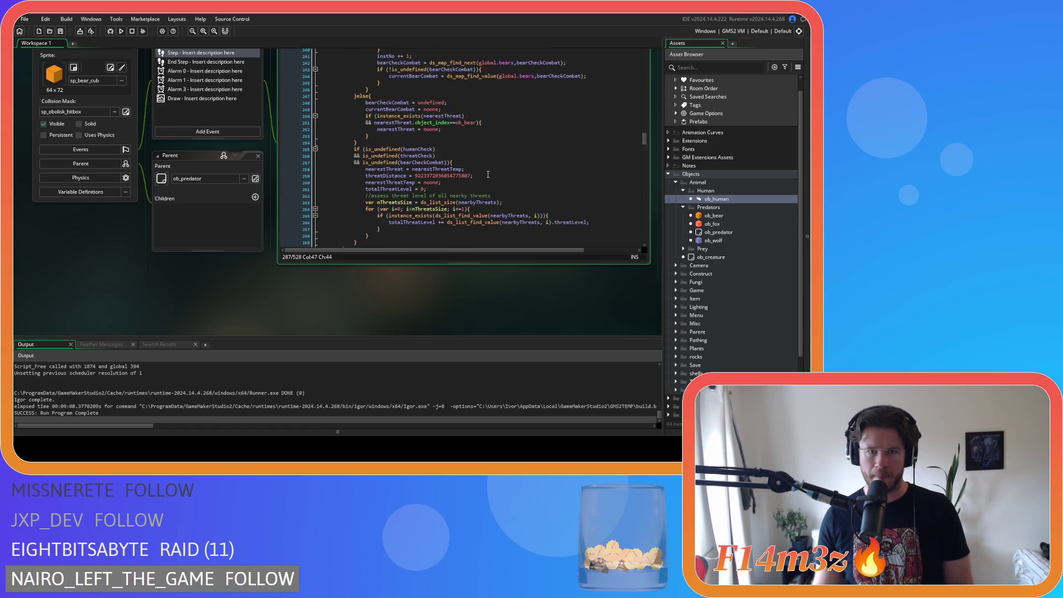
pyautogui.scroll(15, 489, 176)
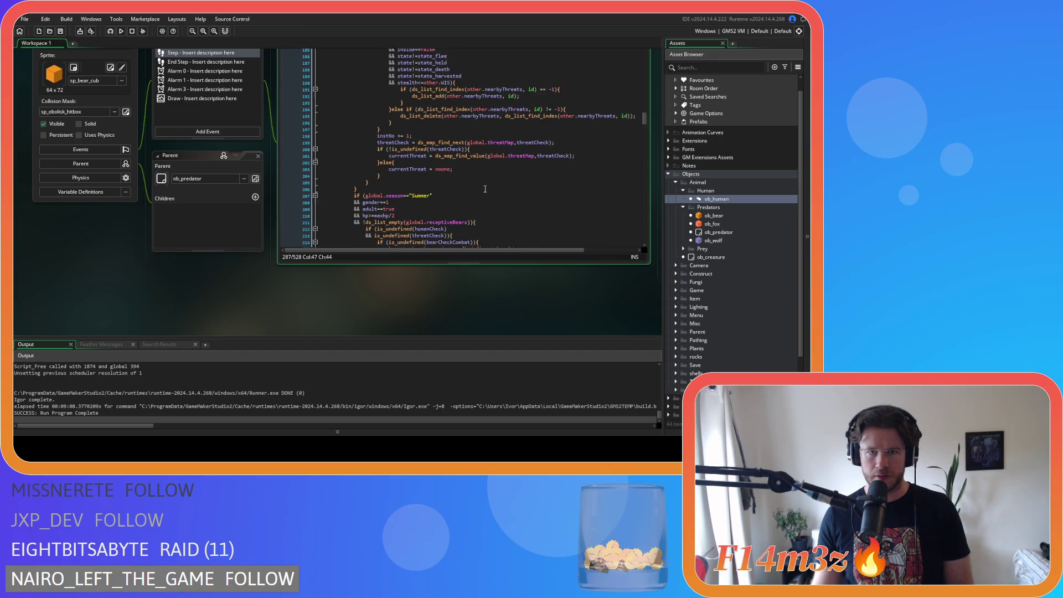
pyautogui.scroll(10, 480, 193)
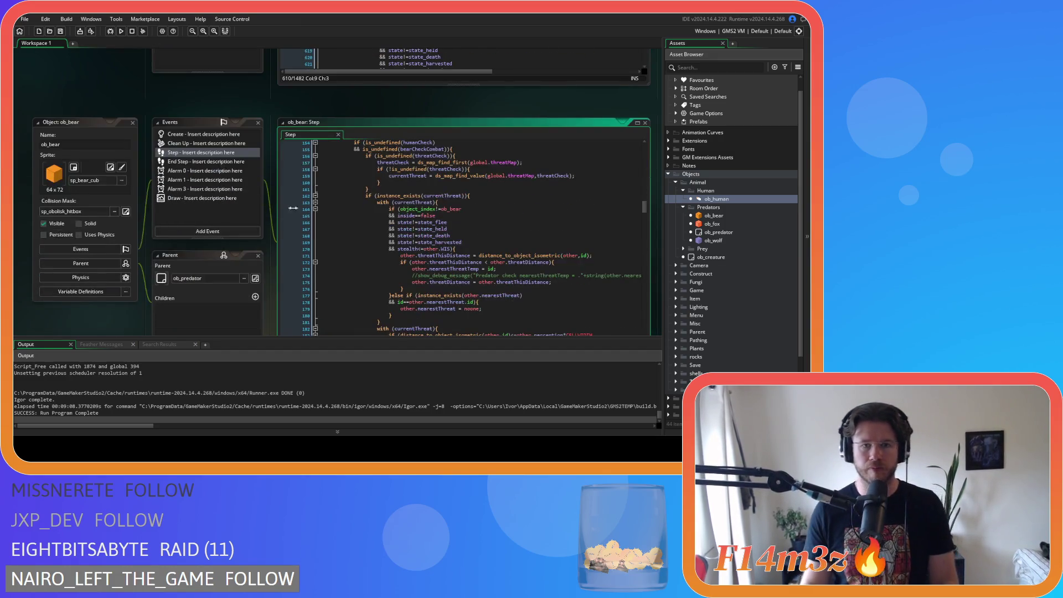
# Step: Copy the while (!is_undefined(hunterCheck)) && instNo<global.time lines from ob_human's Step code
pyautogui.scroll(2, 424, 196)
pyautogui.scroll(5, 266, 180)
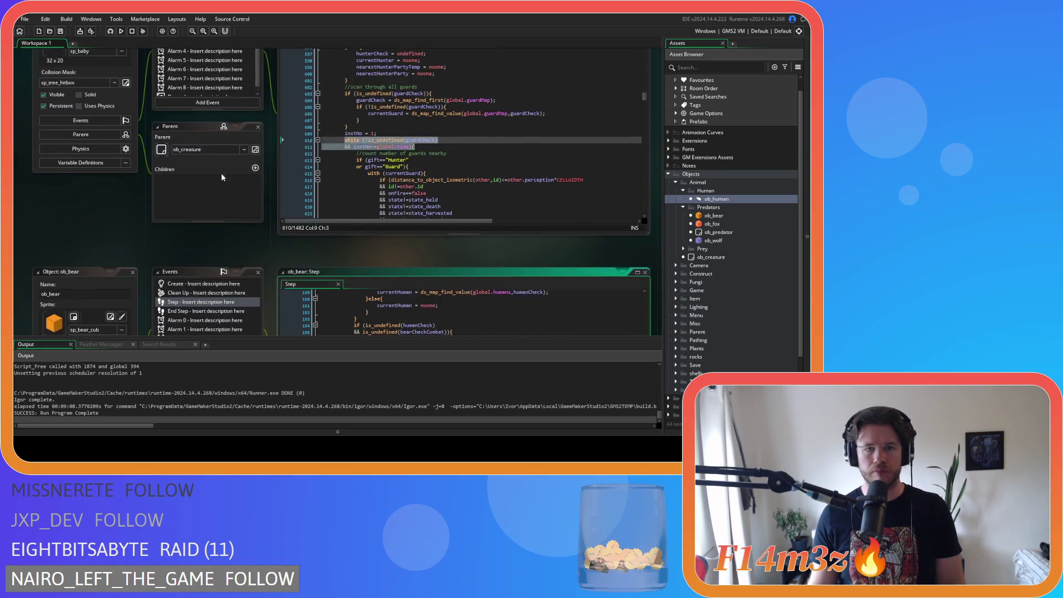
pyautogui.click(381, 210)
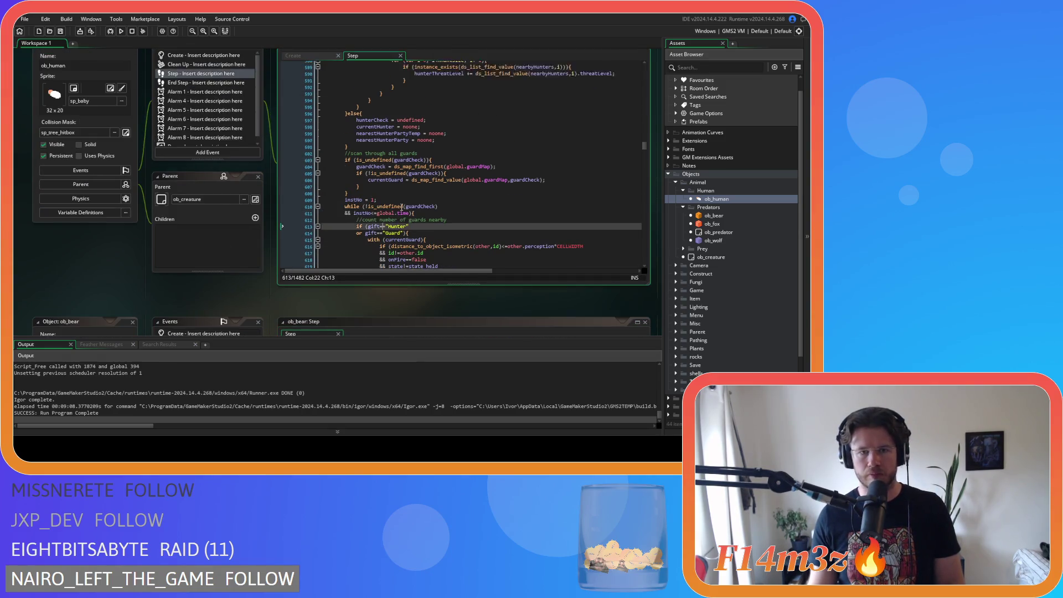
pyautogui.scroll(19, 387, 213)
pyautogui.moveTo(404, 212)
pyautogui.scroll(12, 404, 212)
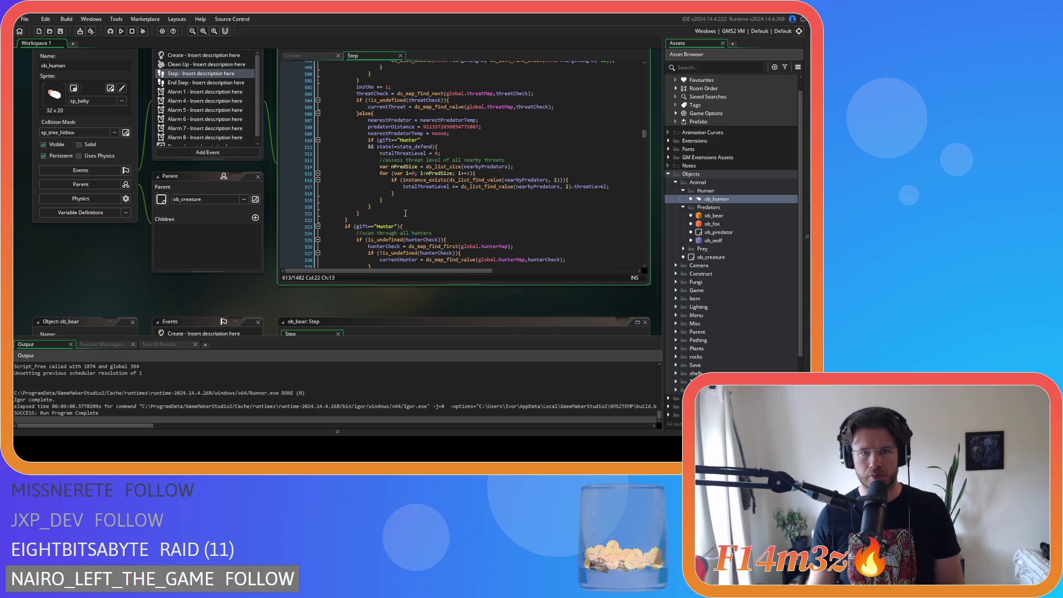
pyautogui.scroll(-1, 405, 213)
pyautogui.scroll(-3, 405, 213)
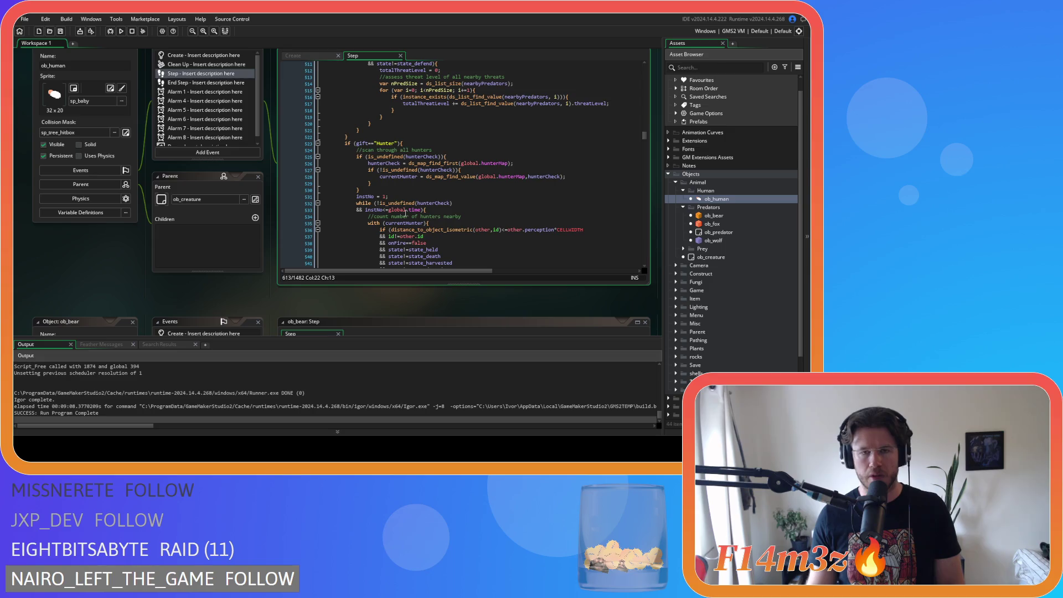
pyautogui.moveTo(426, 210); pyautogui.dragTo(353, 204)
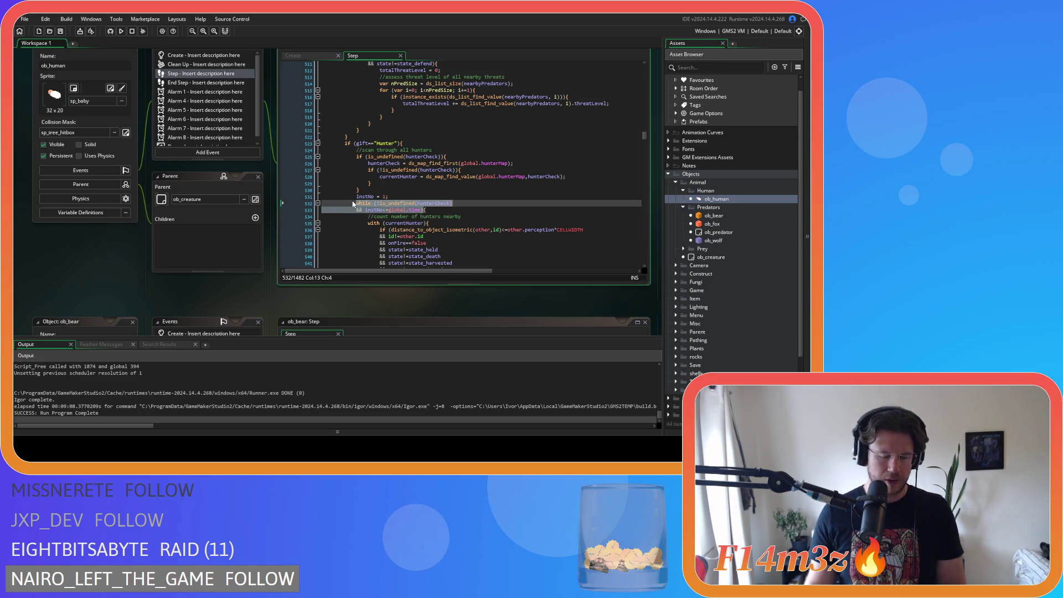
pyautogui.rightClick(375, 208)
pyautogui.click(393, 222)
# Step: Go back to ob_bear's Step code
pyautogui.scroll(-20, 402, 206)
pyautogui.scroll(20, 402, 205)
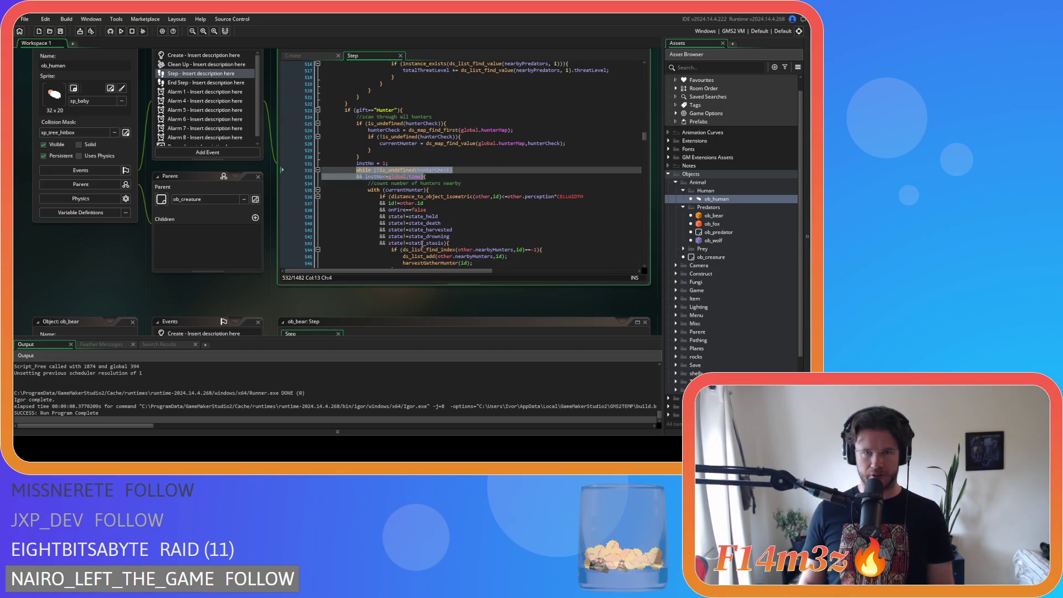
pyautogui.scroll(-5, 198, 280)
pyautogui.click(442, 206)
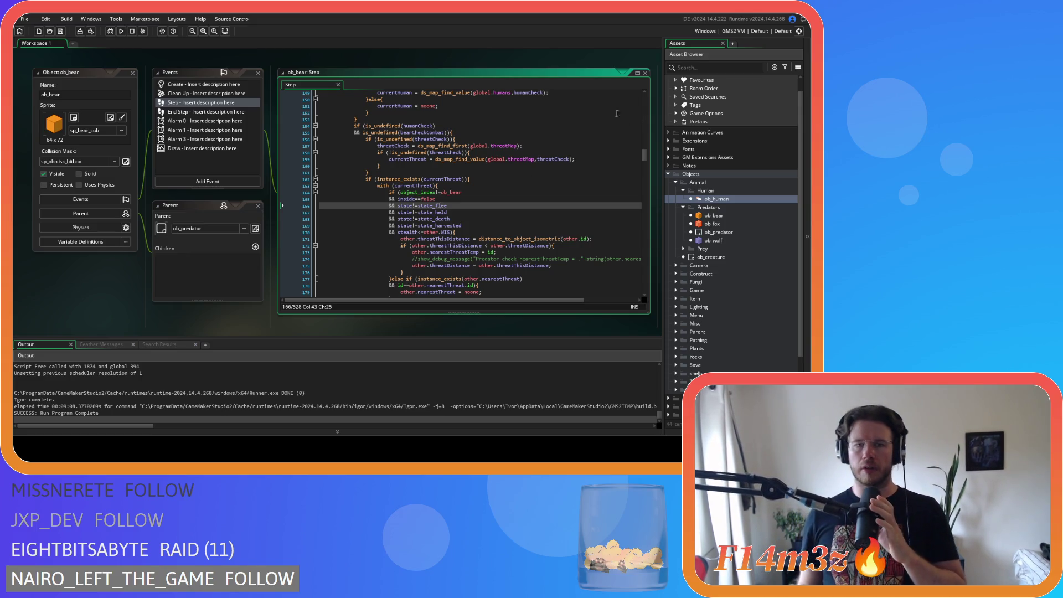
# Step: Scroll to ob_human's Step code and click into the hunterCheck while loop near line 533
pyautogui.scroll(7, 441, 205)
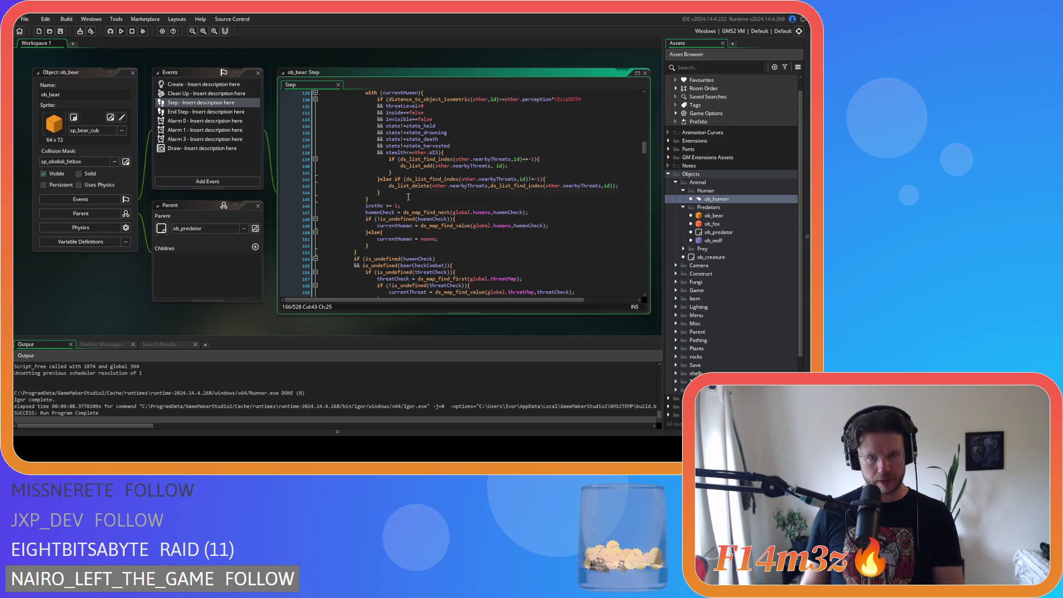
pyautogui.click(404, 252)
pyautogui.scroll(12, 404, 232)
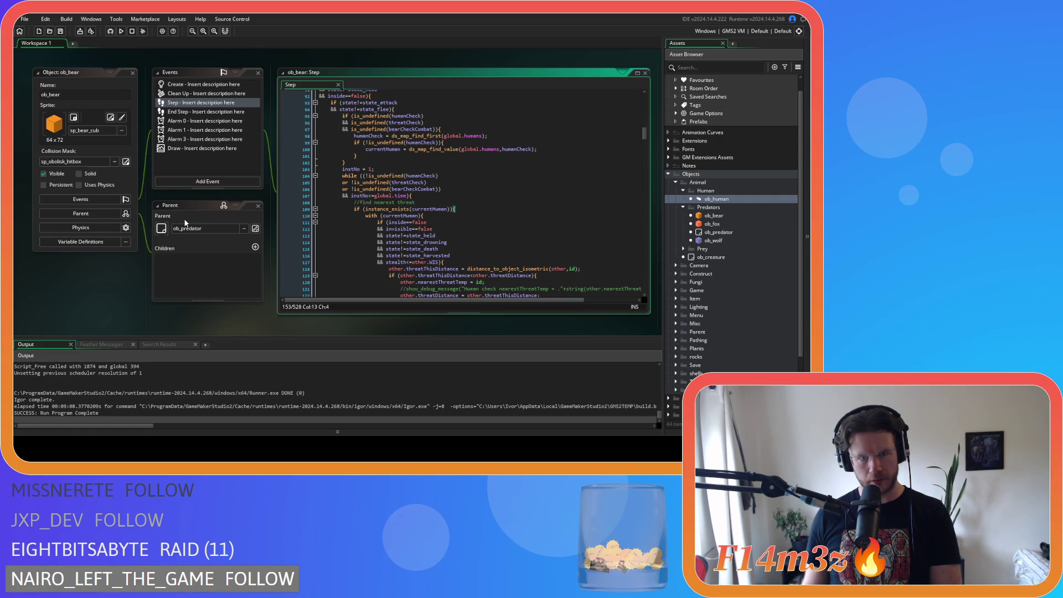
pyautogui.scroll(-20, 449, 189)
pyautogui.scroll(-9, 448, 189)
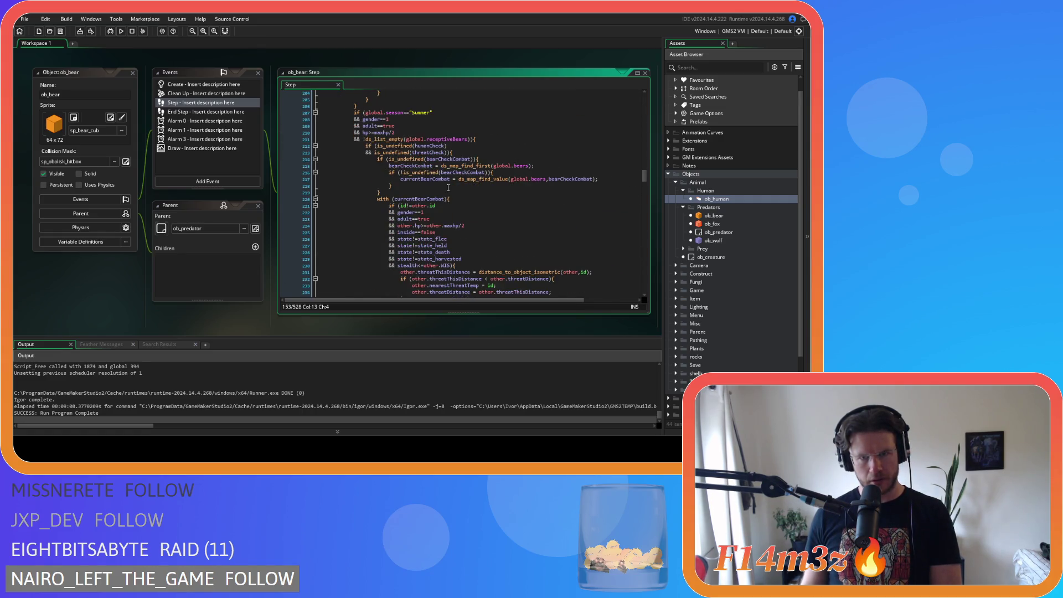
pyautogui.scroll(-7, 448, 187)
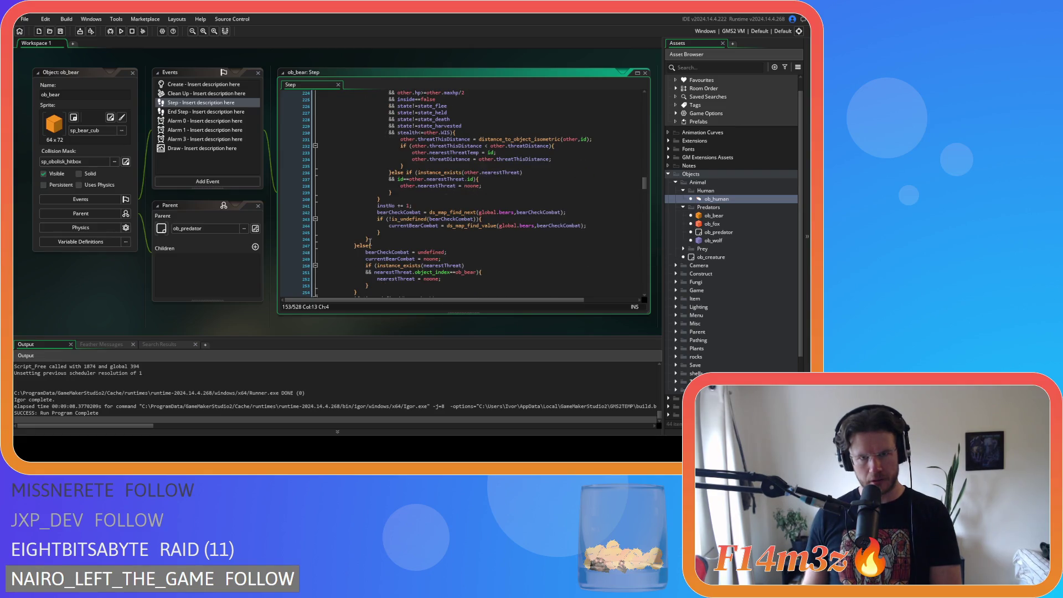
pyautogui.click(380, 239)
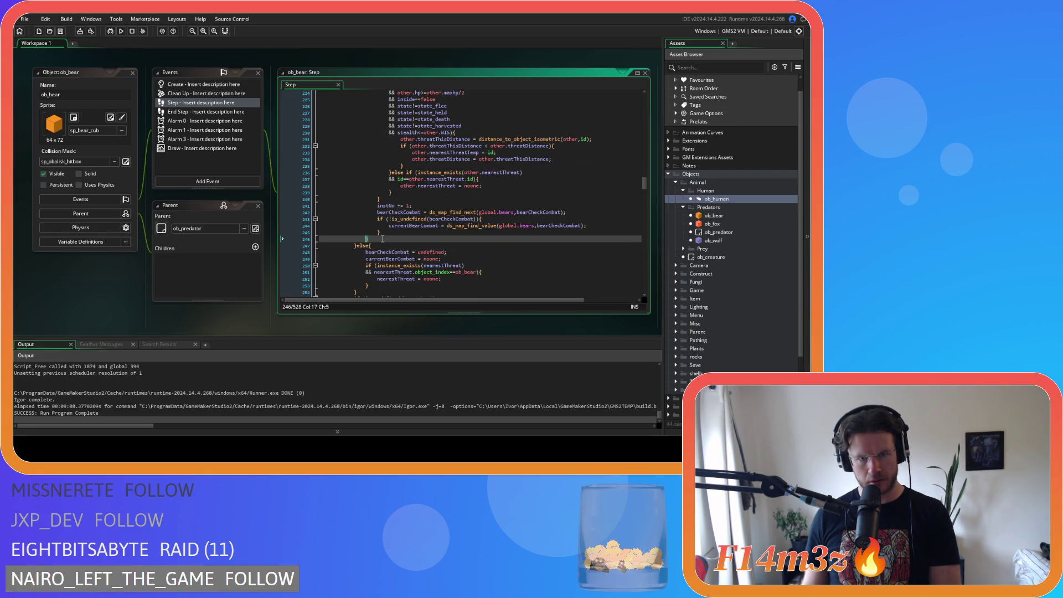
pyautogui.scroll(8, 382, 239)
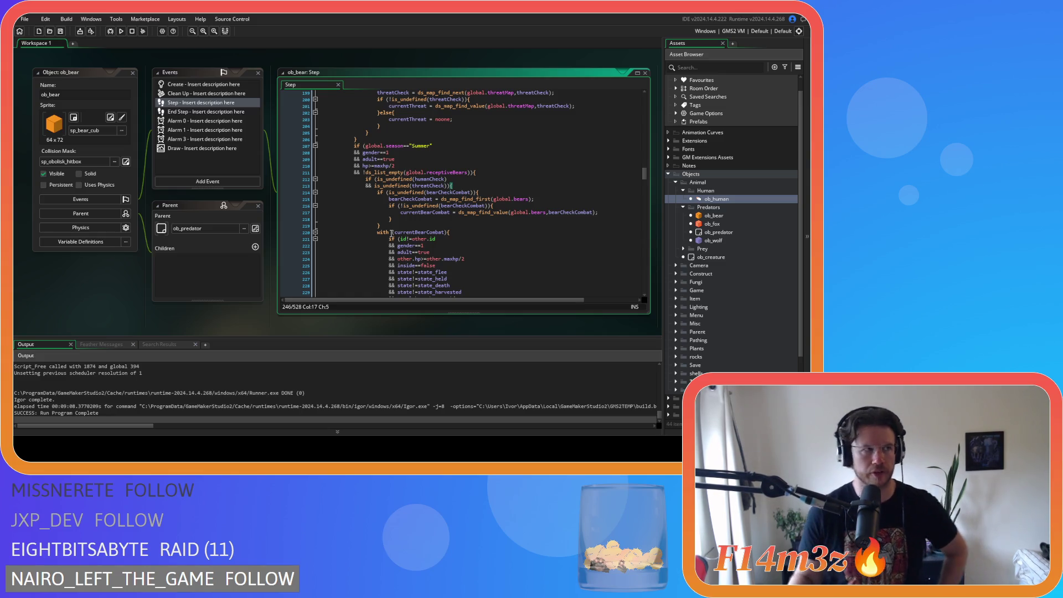
pyautogui.scroll(-20, 391, 233)
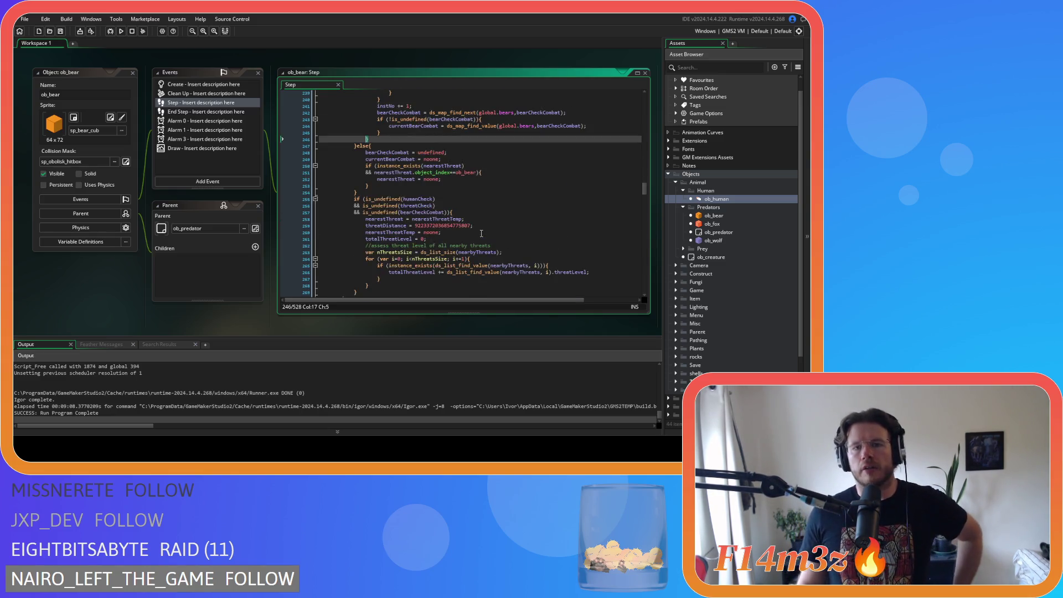
pyautogui.scroll(1, 480, 233)
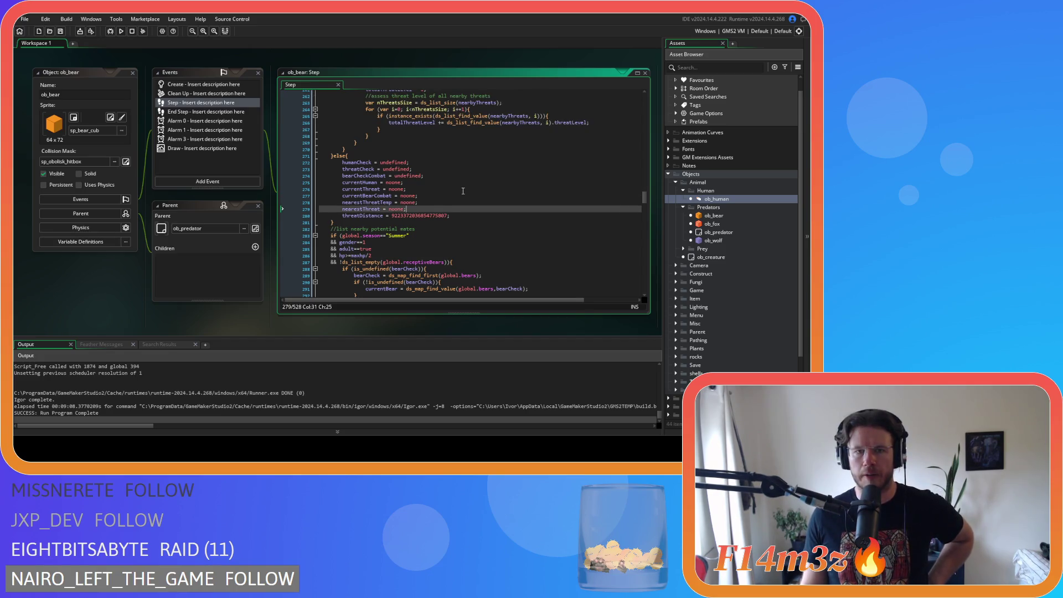
pyautogui.scroll(3, 200, 228)
pyautogui.scroll(2, 201, 228)
pyautogui.click(344, 201)
pyautogui.rightClick(366, 186)
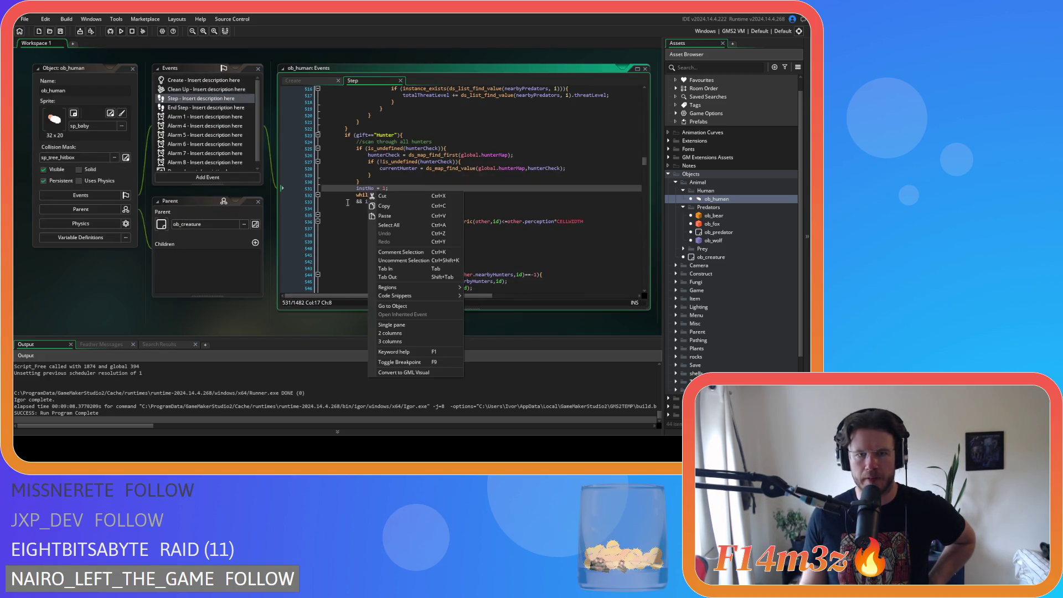
# Step: Select ob_human's two-line instNo-limited while header and locate ob_bear's currentBear check
pyautogui.press('Escape')
pyautogui.click(427, 201)
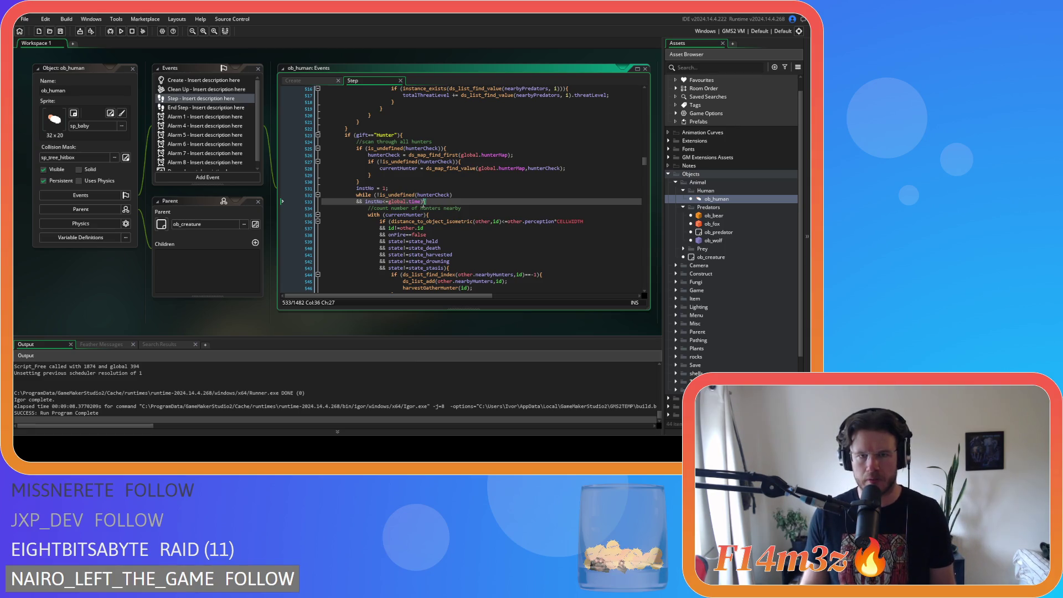
pyautogui.keyDown('shift'); pyautogui.click(357, 195); pyautogui.keyUp('shift')
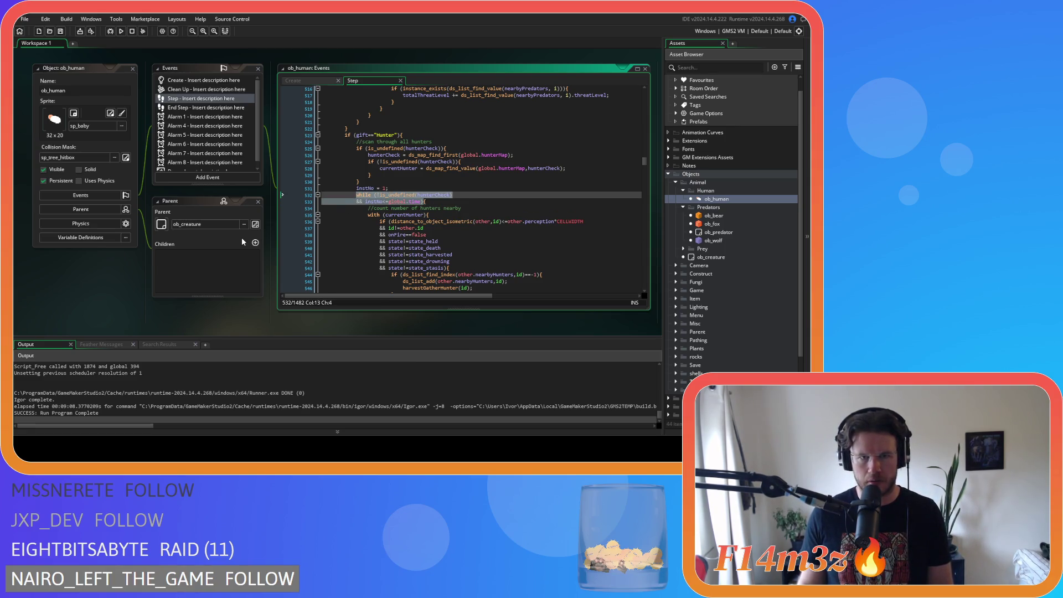
pyautogui.scroll(-5, 241, 237)
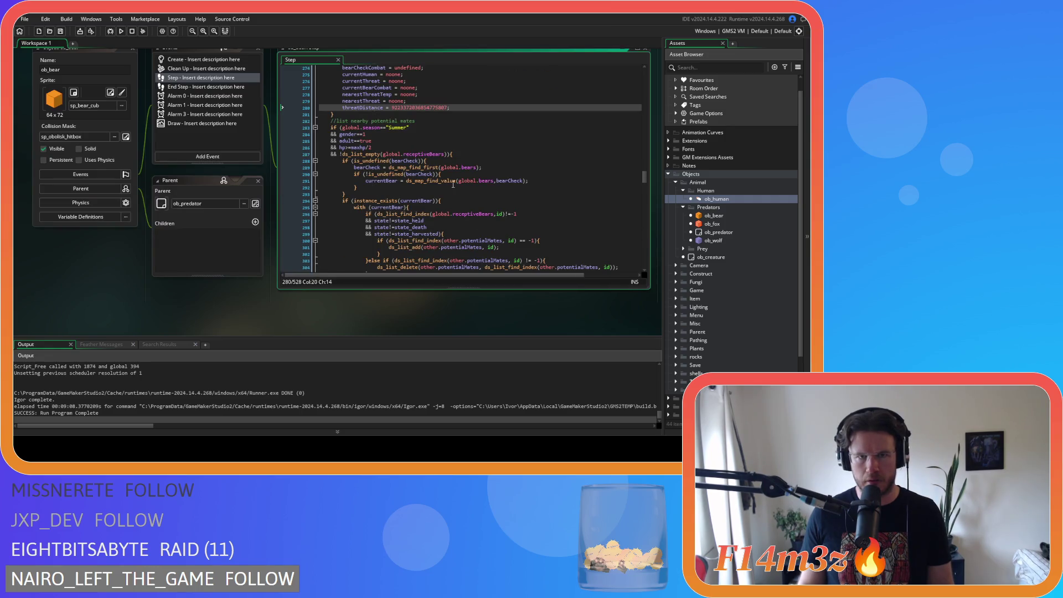
pyautogui.click(471, 153)
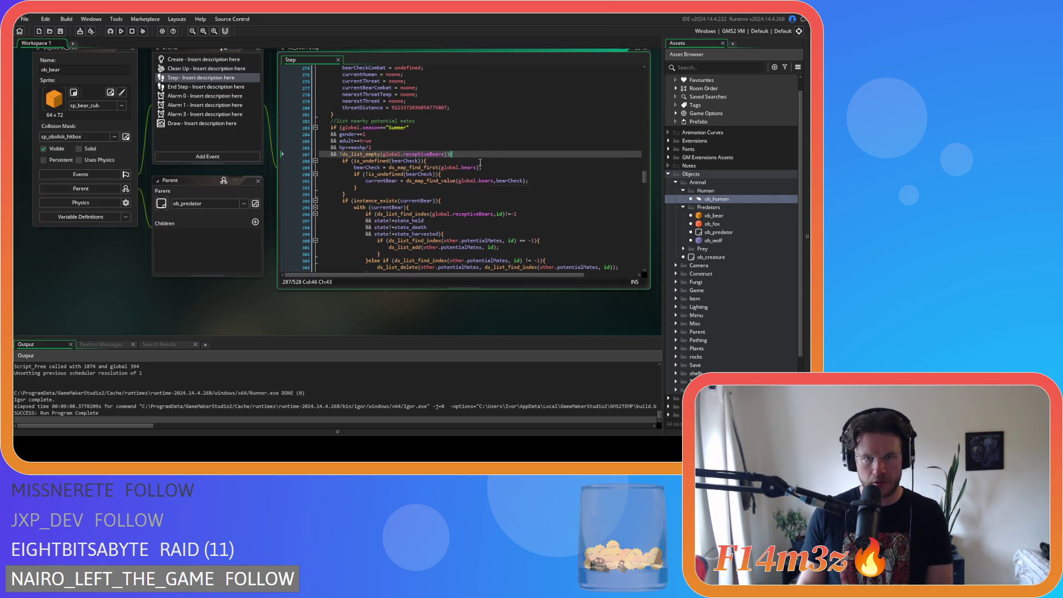
pyautogui.scroll(-1, 445, 167)
pyautogui.click(444, 167)
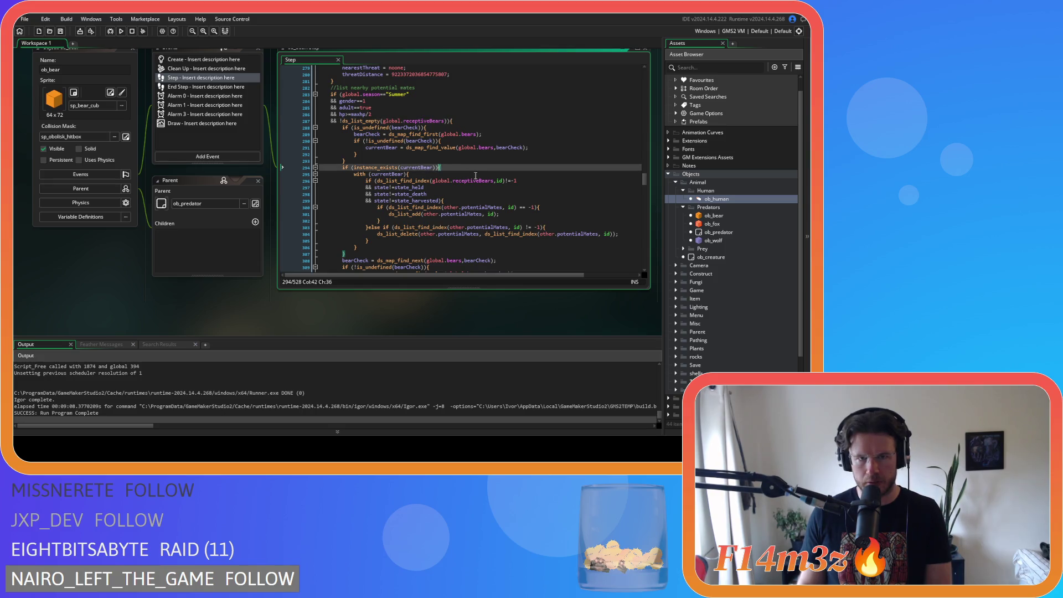
pyautogui.scroll(-2, 444, 167)
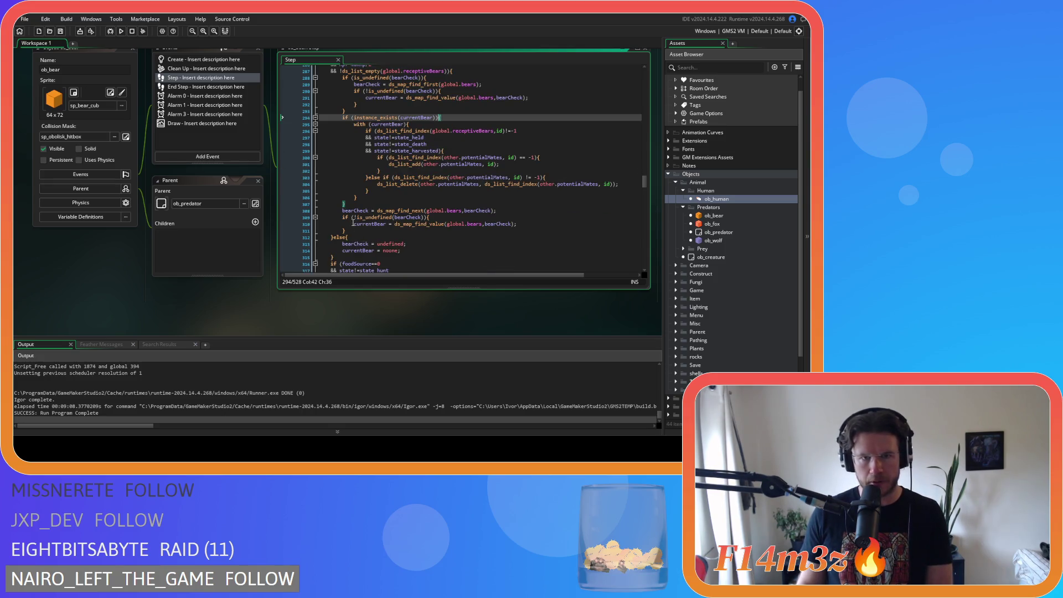
# Step: Delete the stray closing brace and indent the bearCheck advance lines one level
pyautogui.click(357, 202)
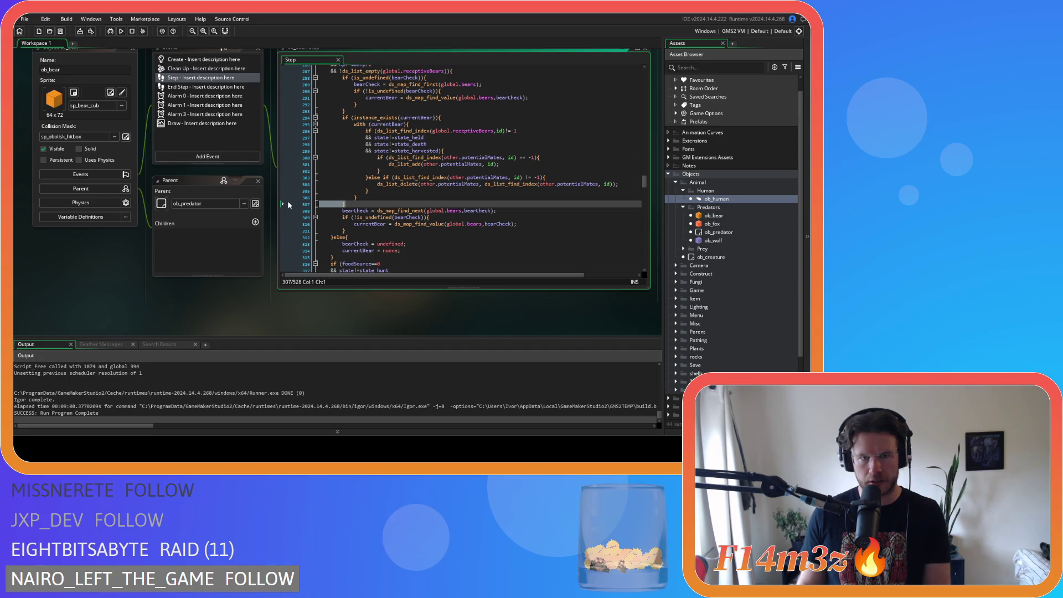
pyautogui.press('BackSpace')
pyautogui.press('BackSpace')
pyautogui.press('BackSpace')
pyautogui.click(353, 222)
pyautogui.hotkey('shift', 'Up')
pyautogui.hotkey('shift', 'Up')
pyautogui.hotkey('shift', 'Up')
pyautogui.press('Tab')
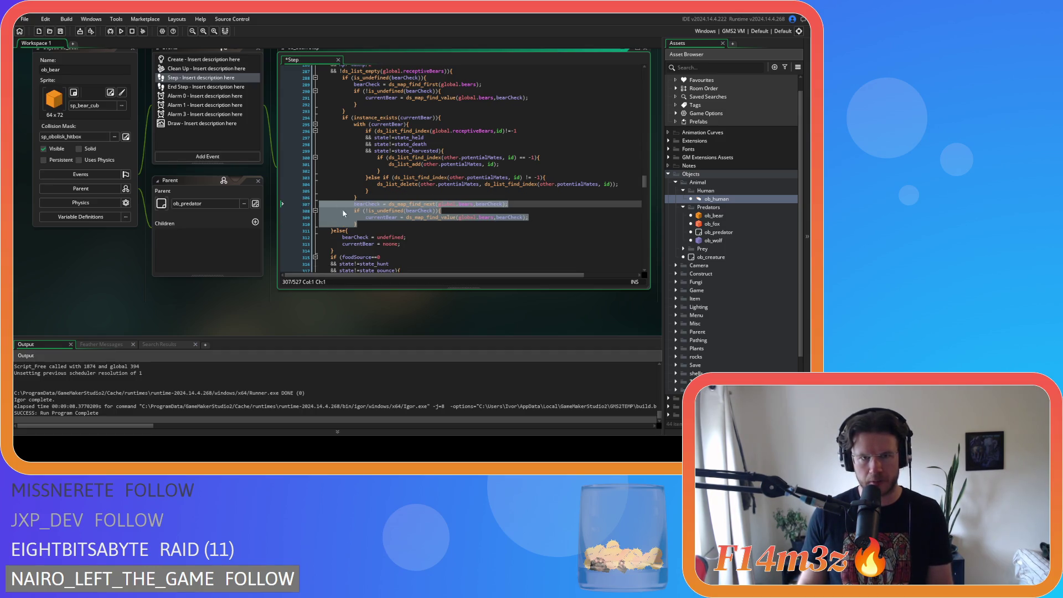
pyautogui.click(368, 223)
pyautogui.press('Return')
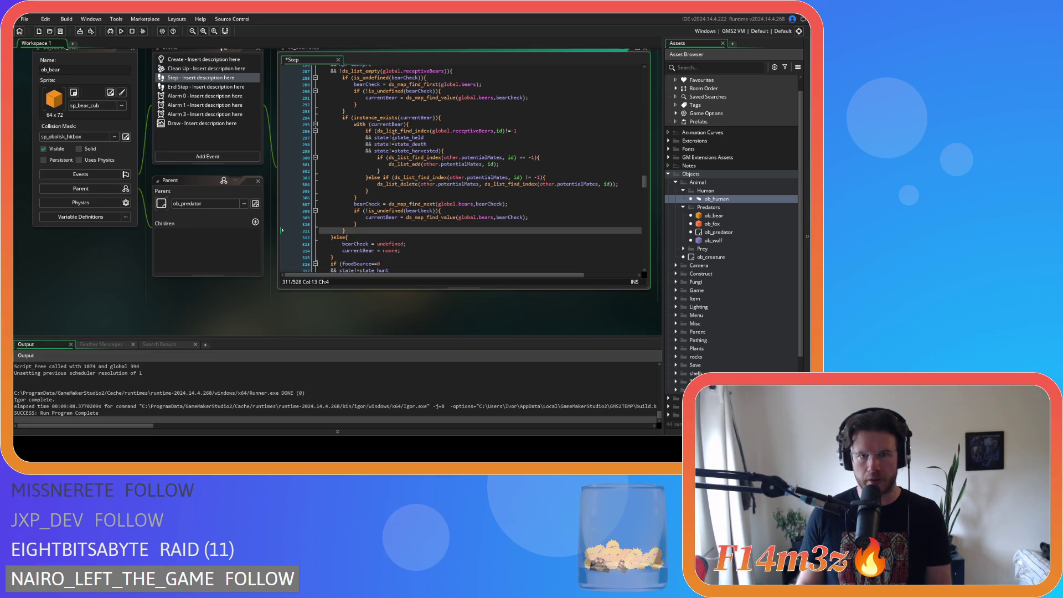
# Step: Replace instance_exists(currentBear) with the while header, swapping hunterCheck for bearCheck
pyautogui.moveTo(441, 117); pyautogui.dragTo(342, 119)
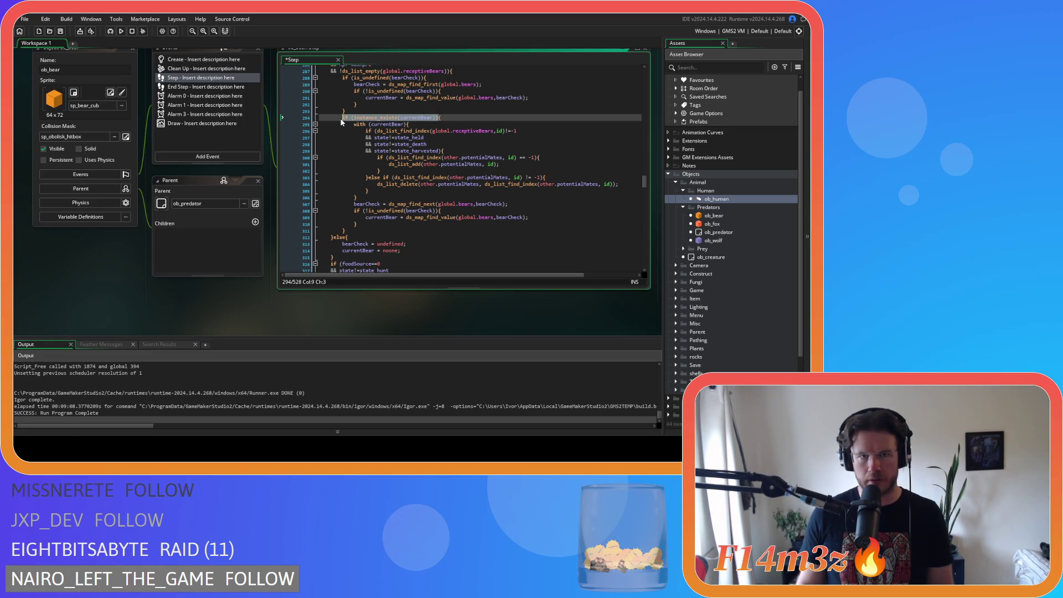
pyautogui.write('while (!is_undefined(hunterCheck) \t\t\t&& instNo<=global.time){')
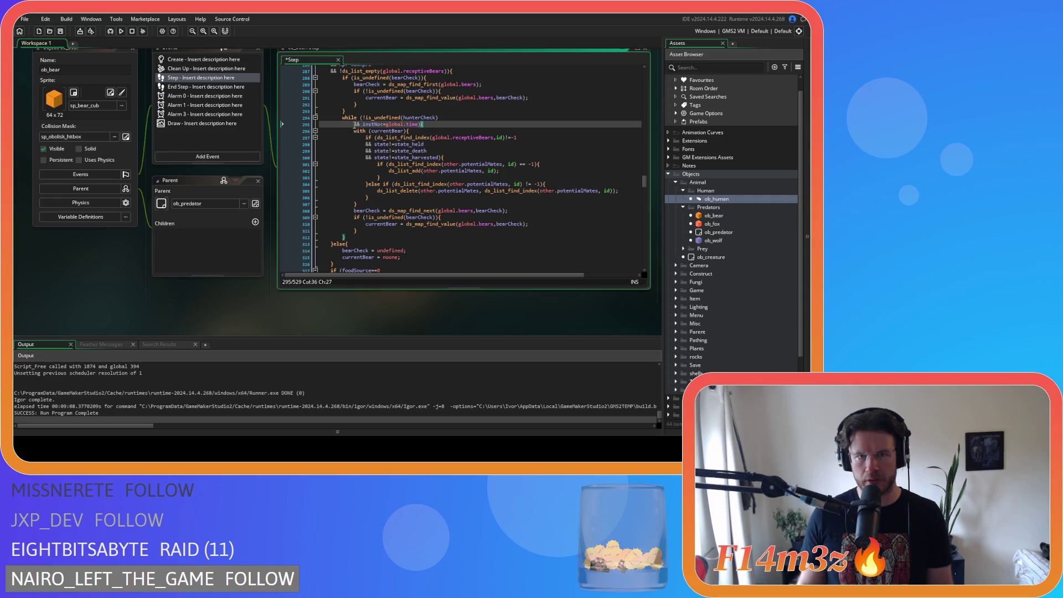
pyautogui.click(509, 97)
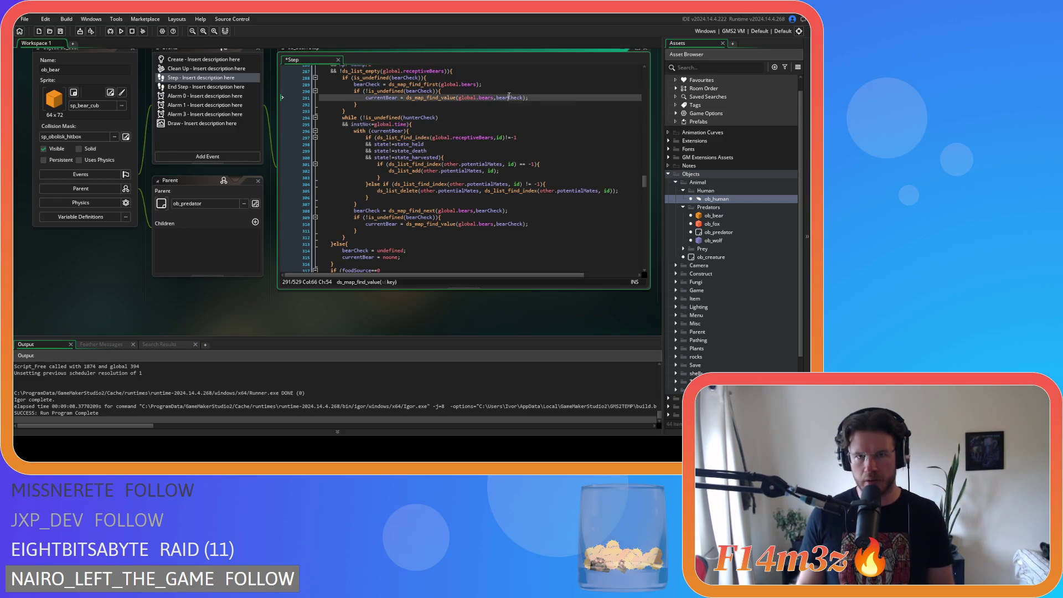
pyautogui.doubleClick(508, 97)
pyautogui.hotkey('ctrl', 'c')
pyautogui.doubleClick(423, 117)
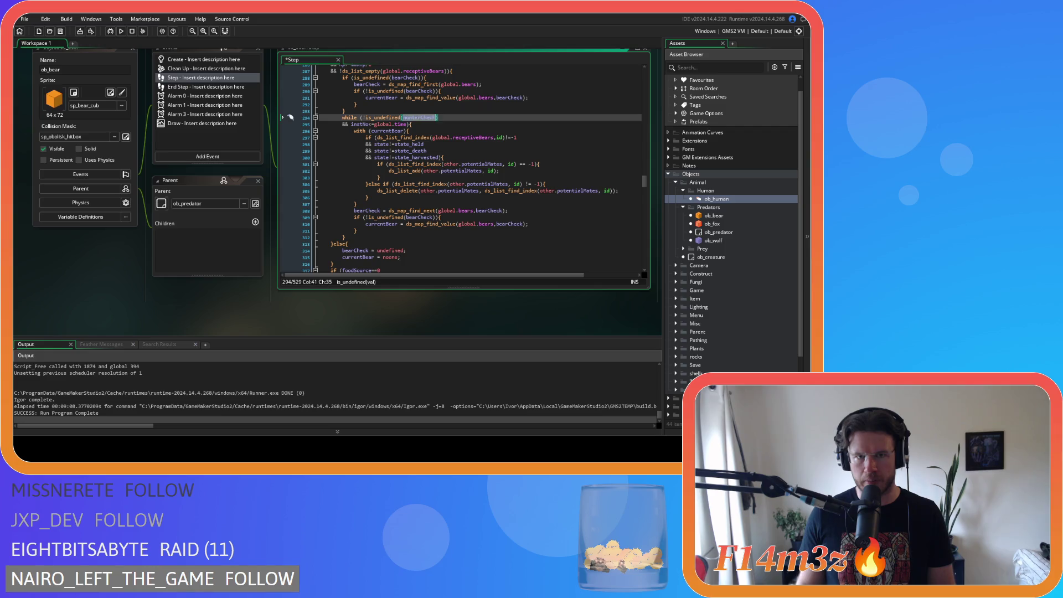
pyautogui.hotkey('ctrl', 'v')
pyautogui.press('Down')
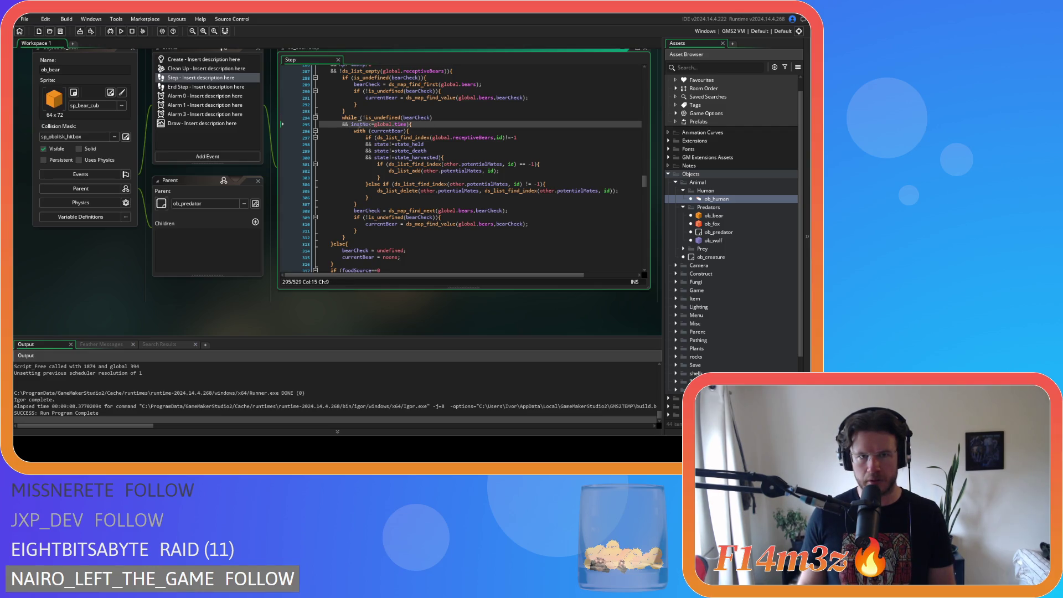
# Step: Add instNo = 1; before the loop and an instNo += 1 increment at its body's end
pyautogui.click(362, 110)
pyautogui.press('Return')
pyautogui.write('instNo = 1;')
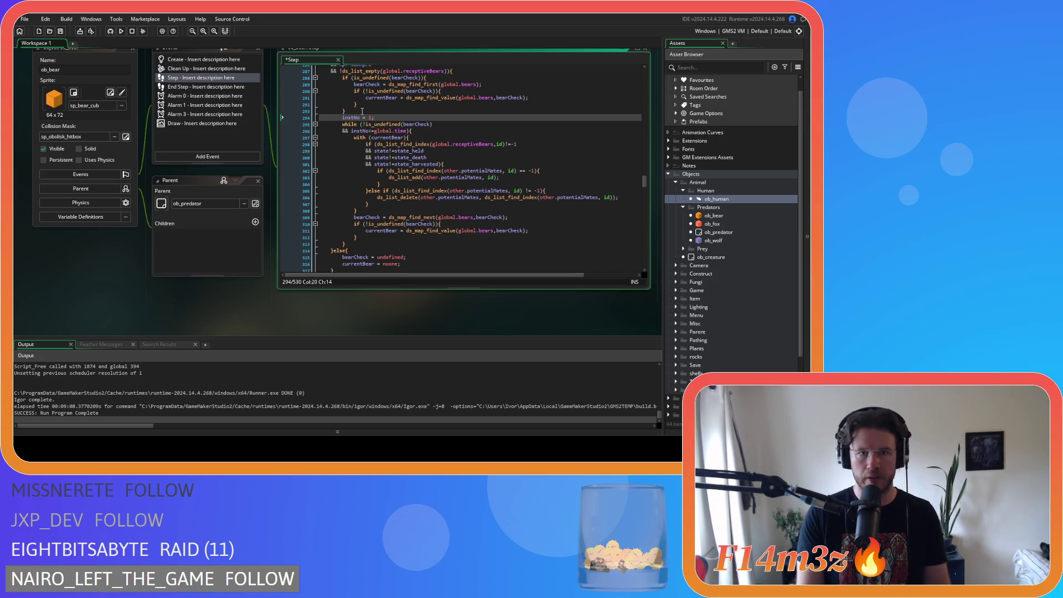
pyautogui.hotkey('shift', 'Home')
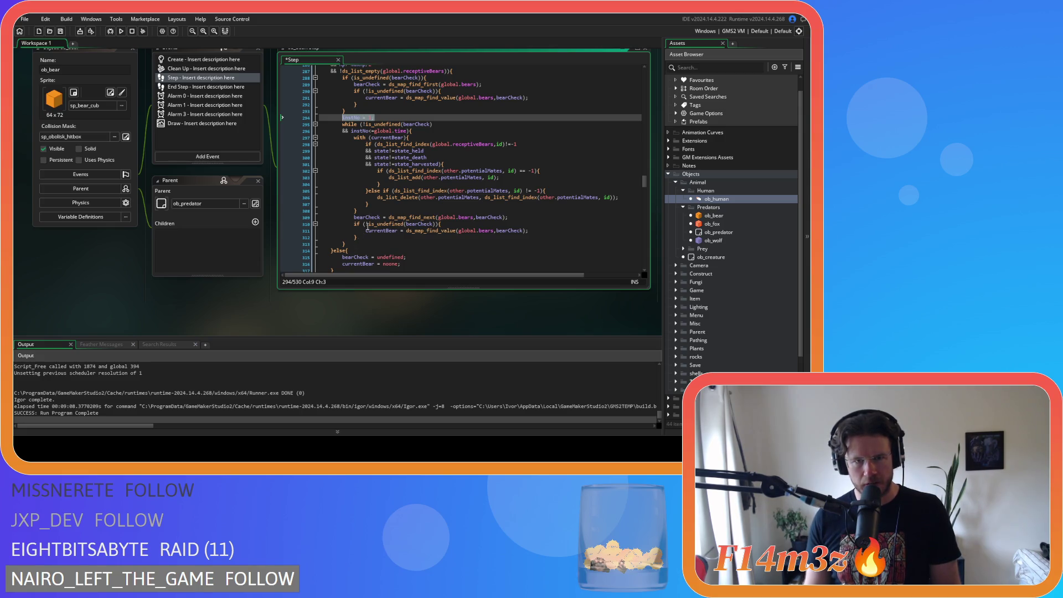
pyautogui.click(357, 210)
pyautogui.press('Return')
pyautogui.write('instNo = 1;')
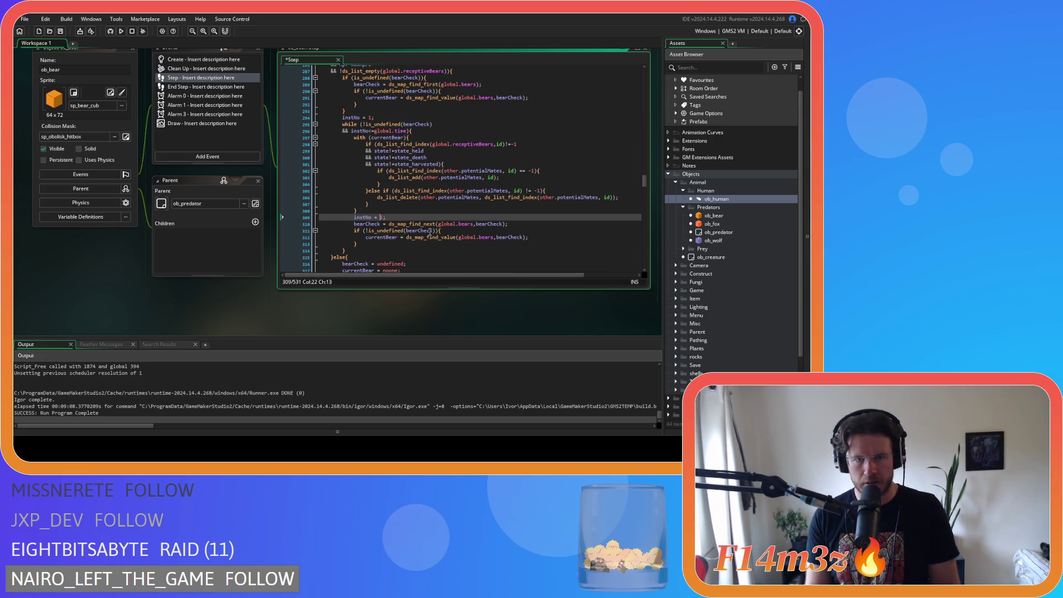
pyautogui.write('+')
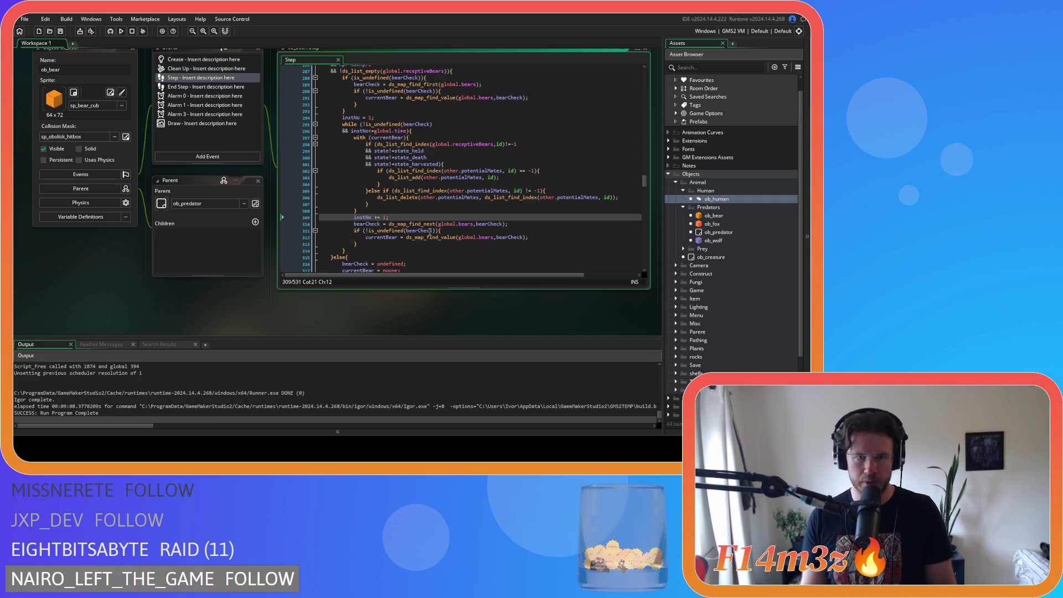
pyautogui.scroll(-1, 421, 211)
pyautogui.scroll(2, 415, 173)
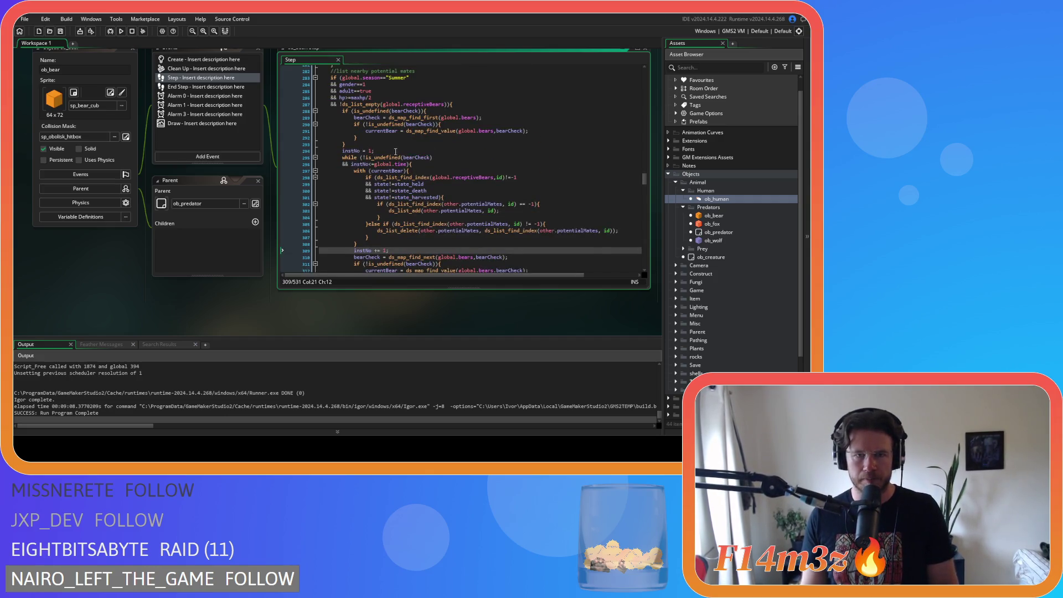
pyautogui.moveTo(410, 164); pyautogui.dragTo(339, 160)
pyautogui.scroll(-5, 476, 173)
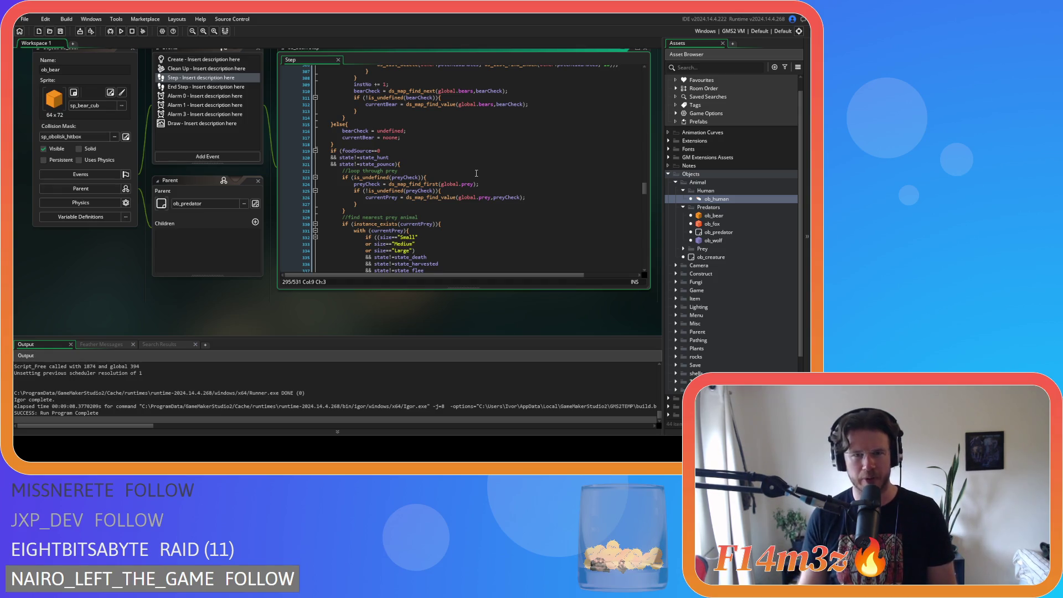
pyautogui.scroll(1, 476, 174)
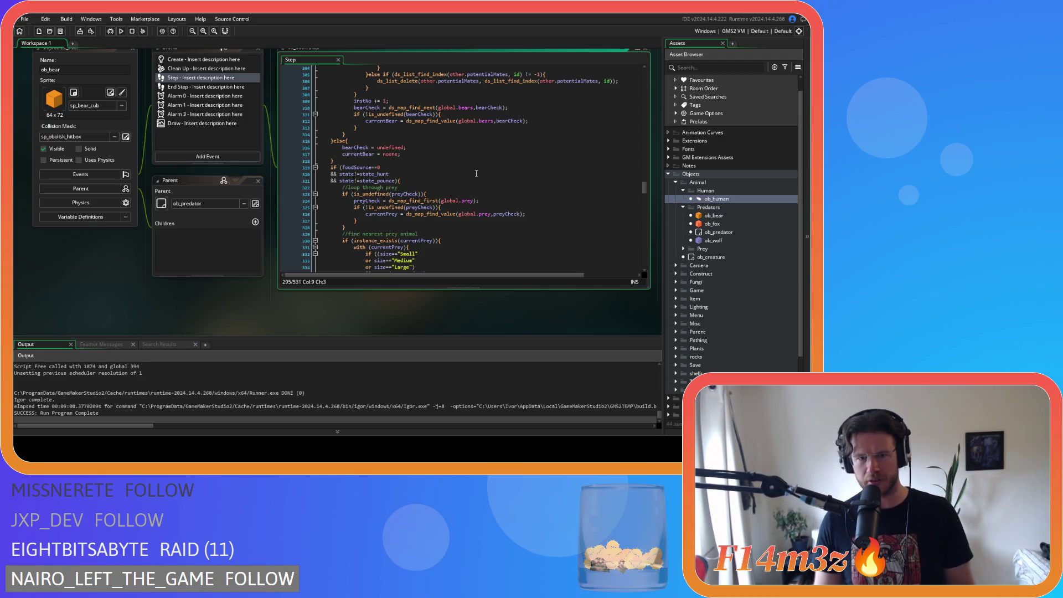
pyautogui.scroll(-5, 436, 173)
pyautogui.scroll(6, 421, 177)
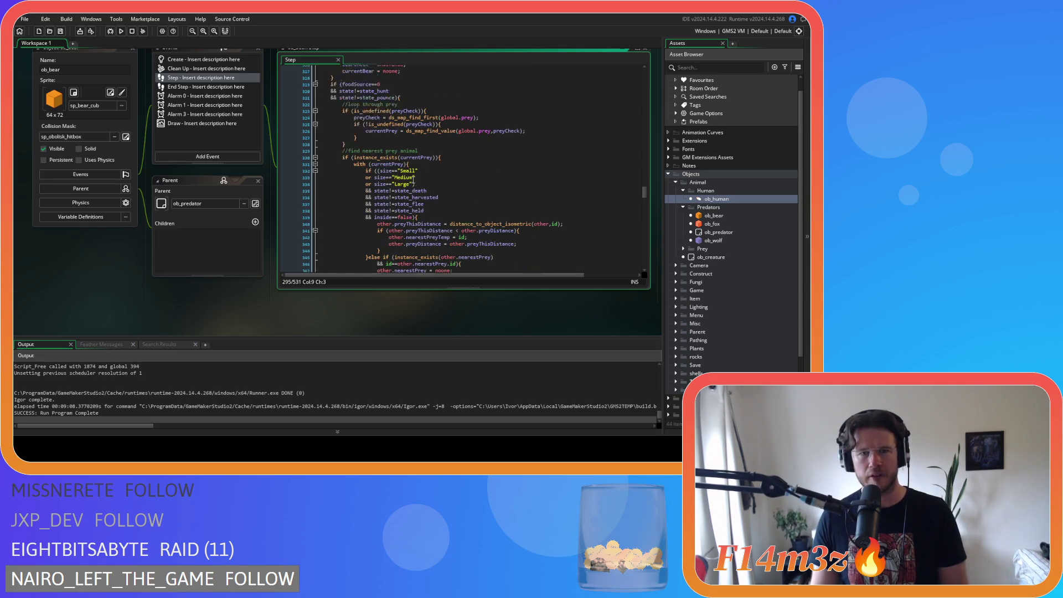
pyautogui.scroll(3, 413, 180)
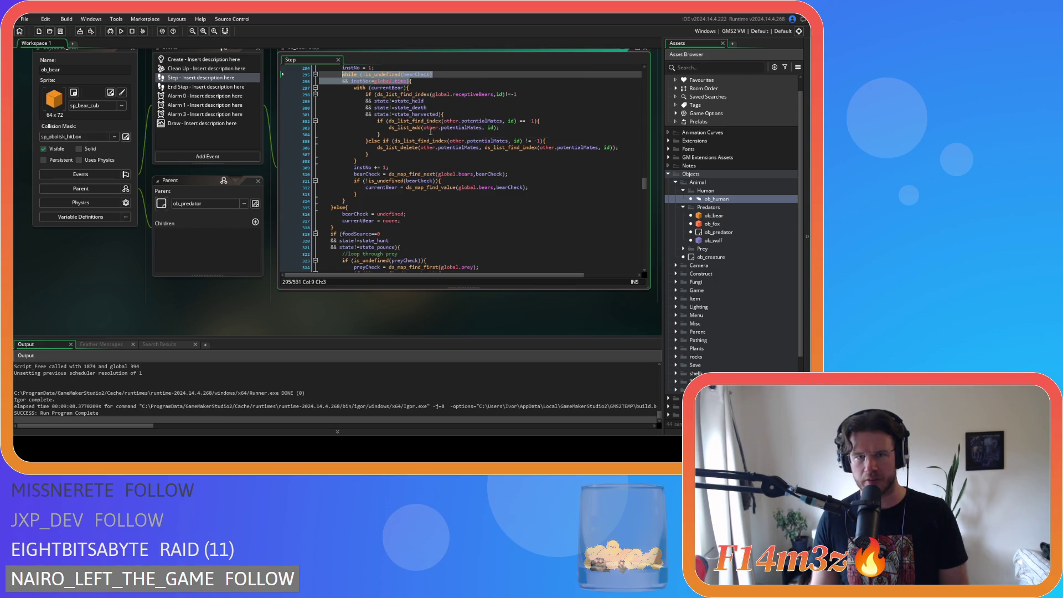
pyautogui.scroll(-1, 429, 139)
pyautogui.scroll(4, 430, 139)
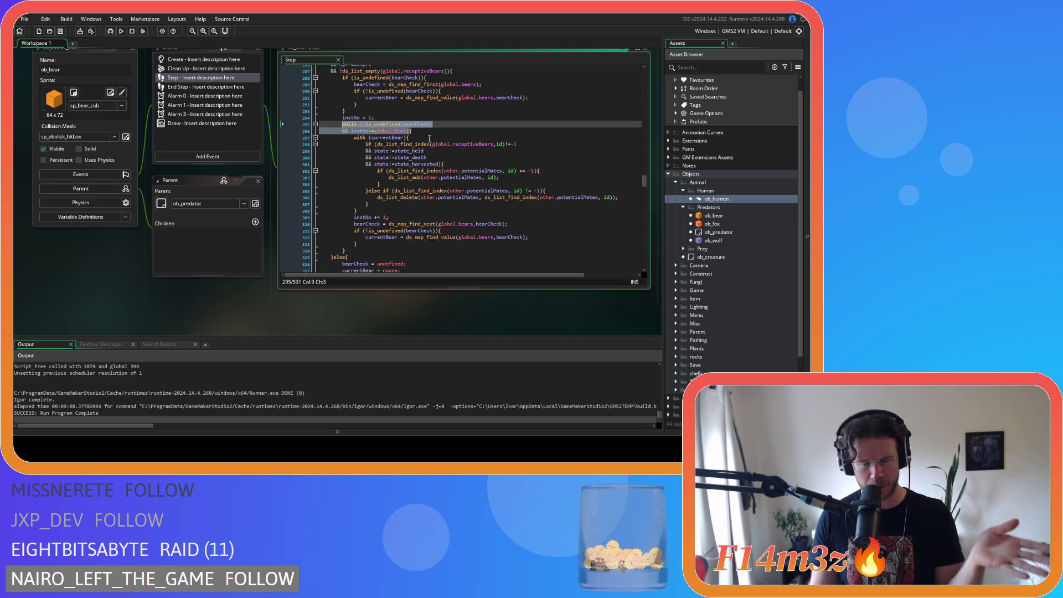
pyautogui.rightClick(381, 129)
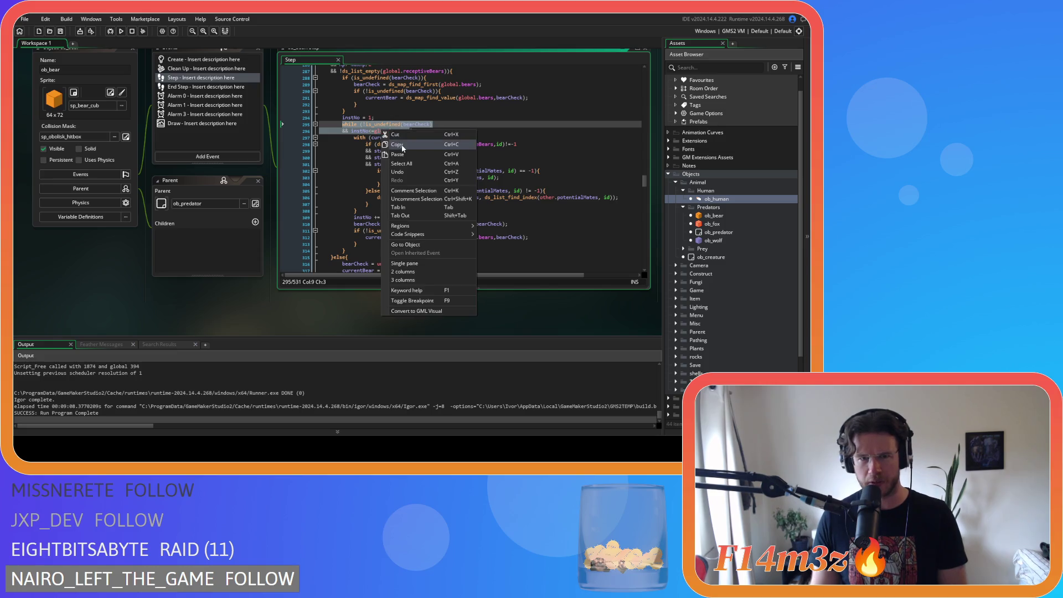
pyautogui.click(403, 147)
pyautogui.scroll(-3, 442, 163)
pyautogui.scroll(-7, 442, 163)
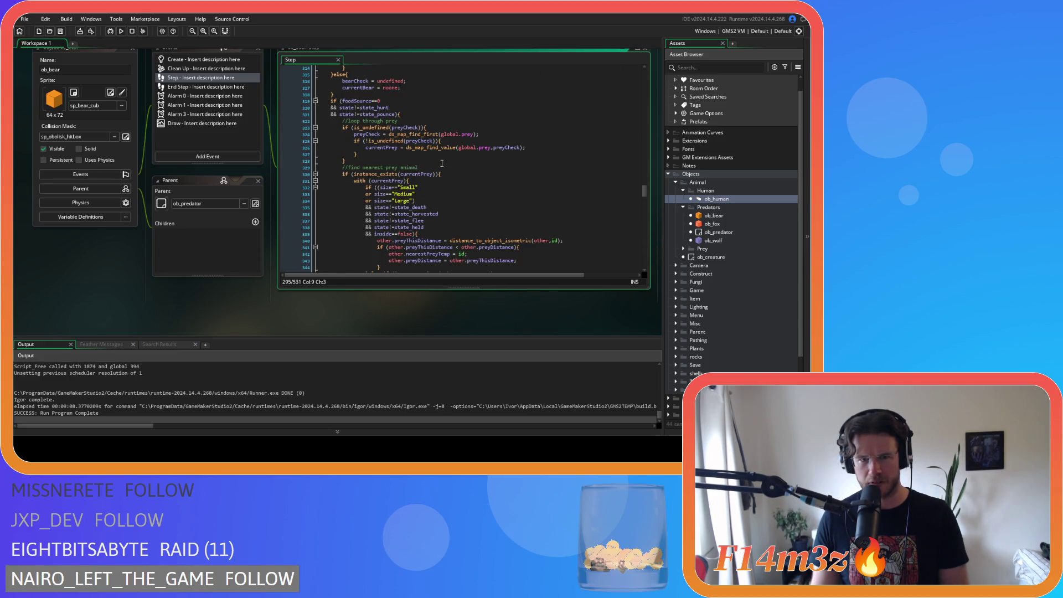
pyautogui.scroll(2, 441, 163)
pyautogui.scroll(7, 442, 163)
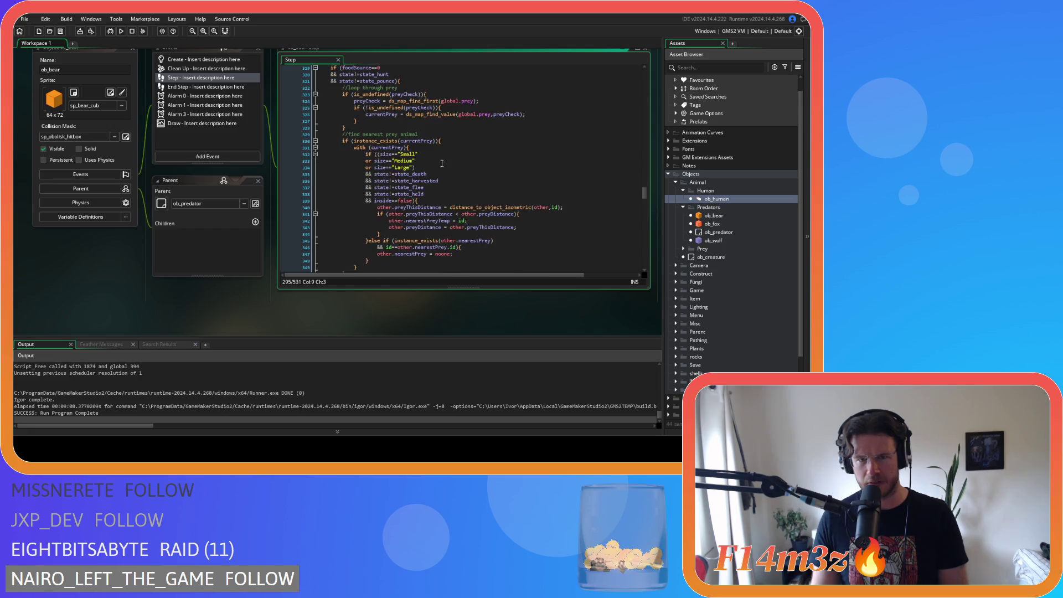
pyautogui.rightClick(377, 130)
pyautogui.click(450, 214)
pyautogui.scroll(-6, 458, 164)
pyautogui.scroll(5, 459, 165)
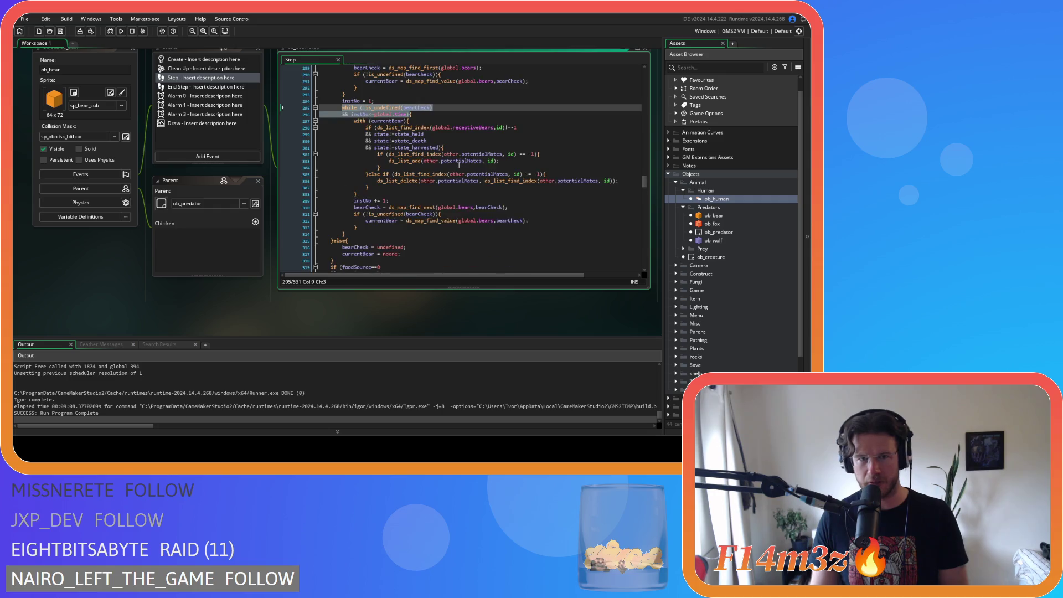
pyautogui.scroll(-4, 458, 164)
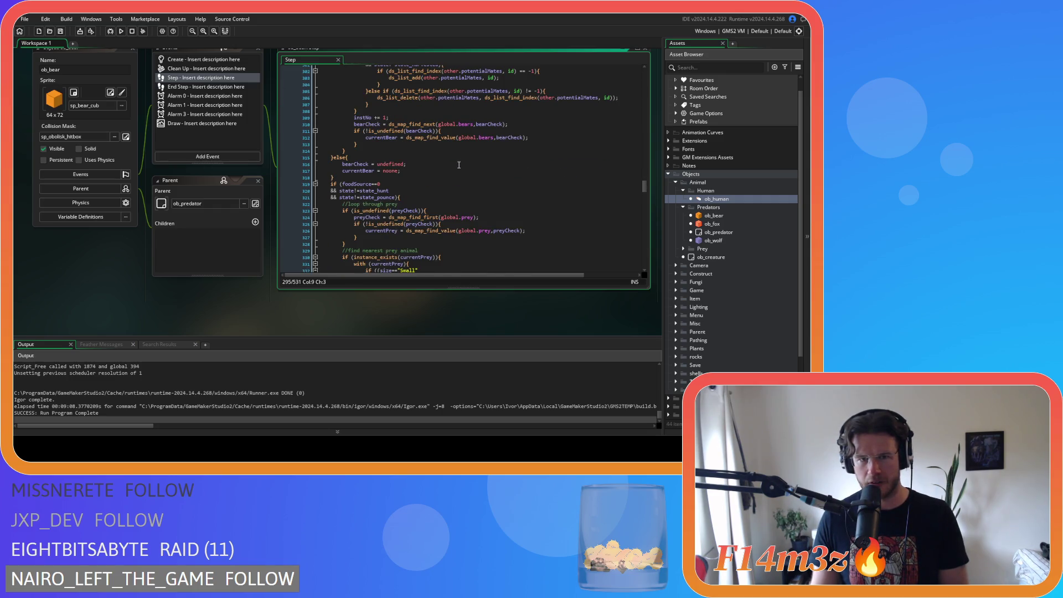
pyautogui.scroll(-4, 459, 165)
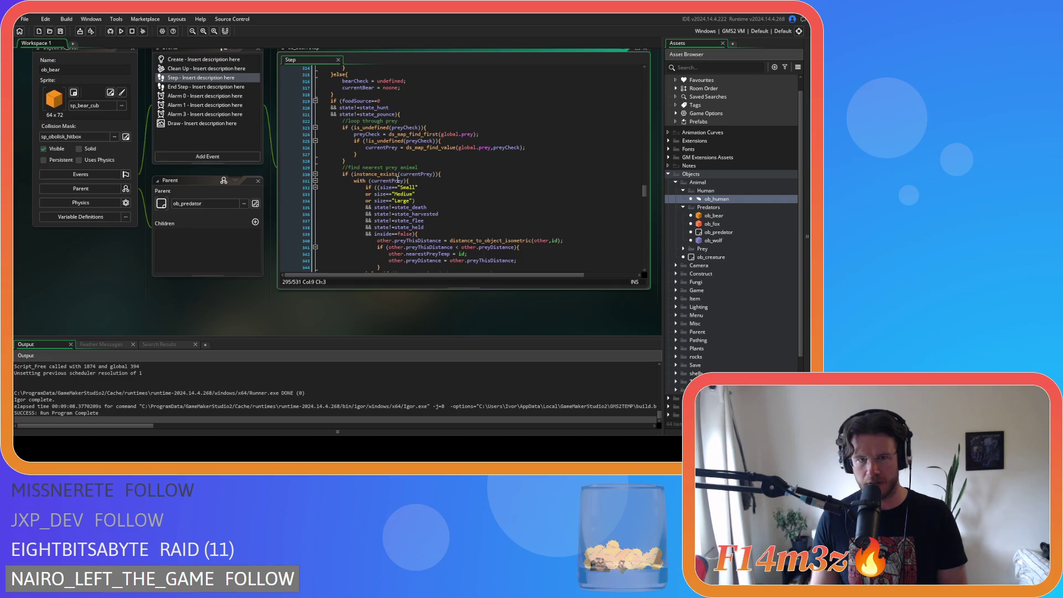
pyautogui.scroll(-6, 446, 179)
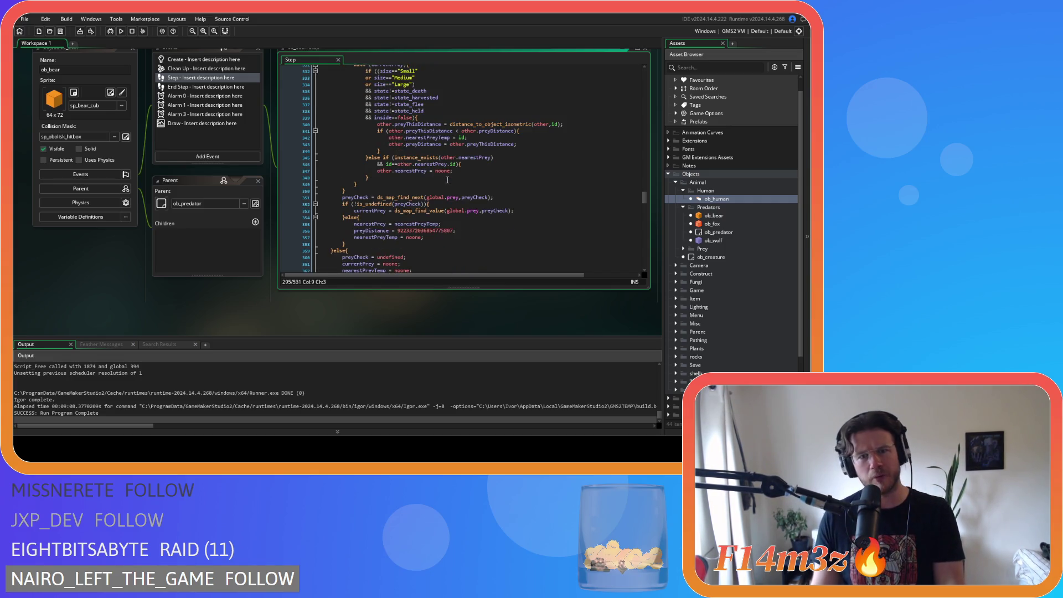
pyautogui.scroll(12, 447, 180)
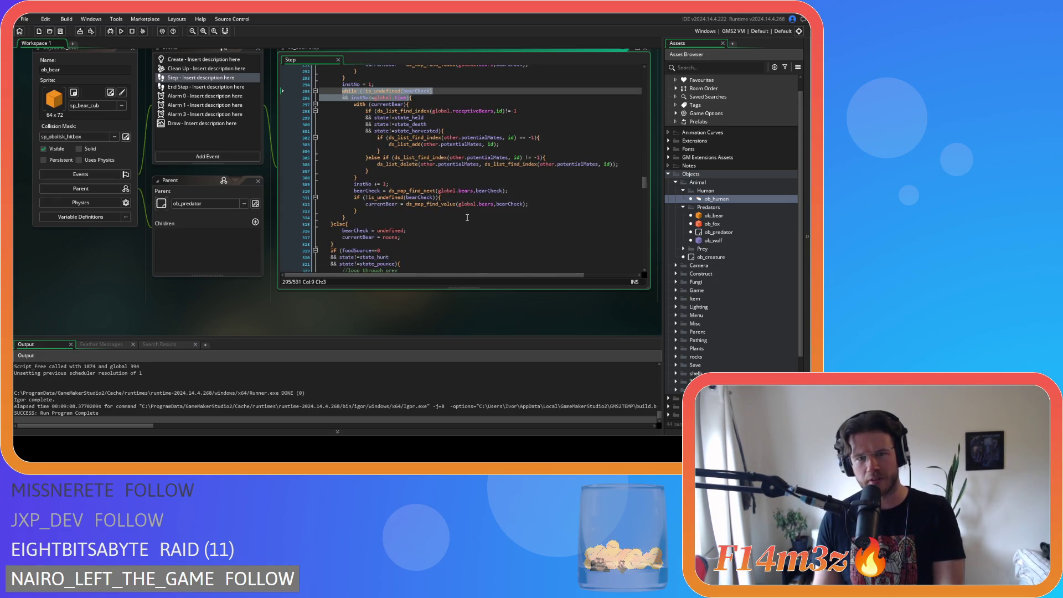
pyautogui.scroll(-15, 466, 218)
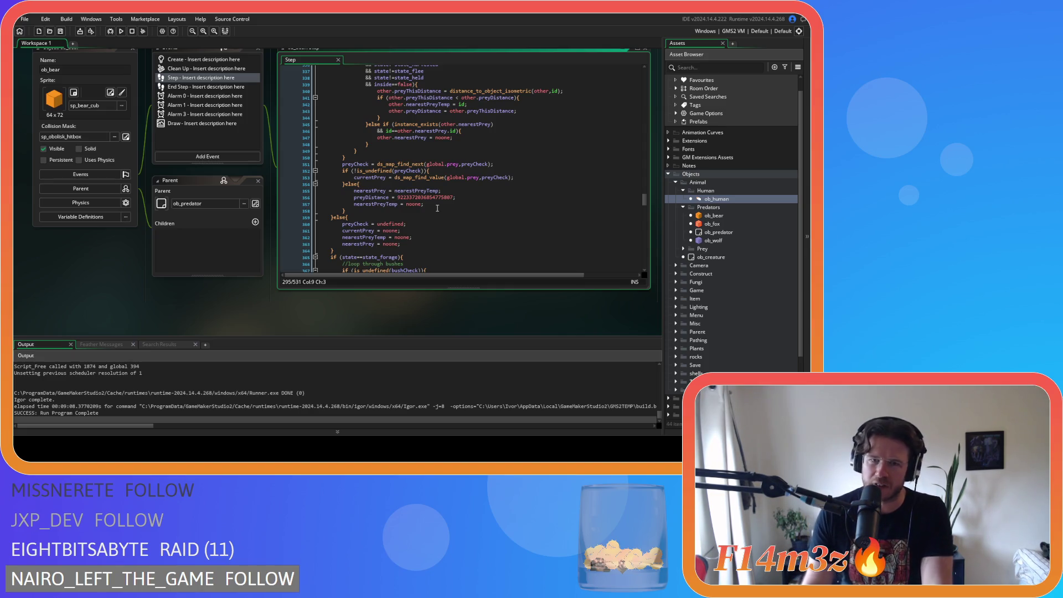
pyautogui.scroll(3, 435, 210)
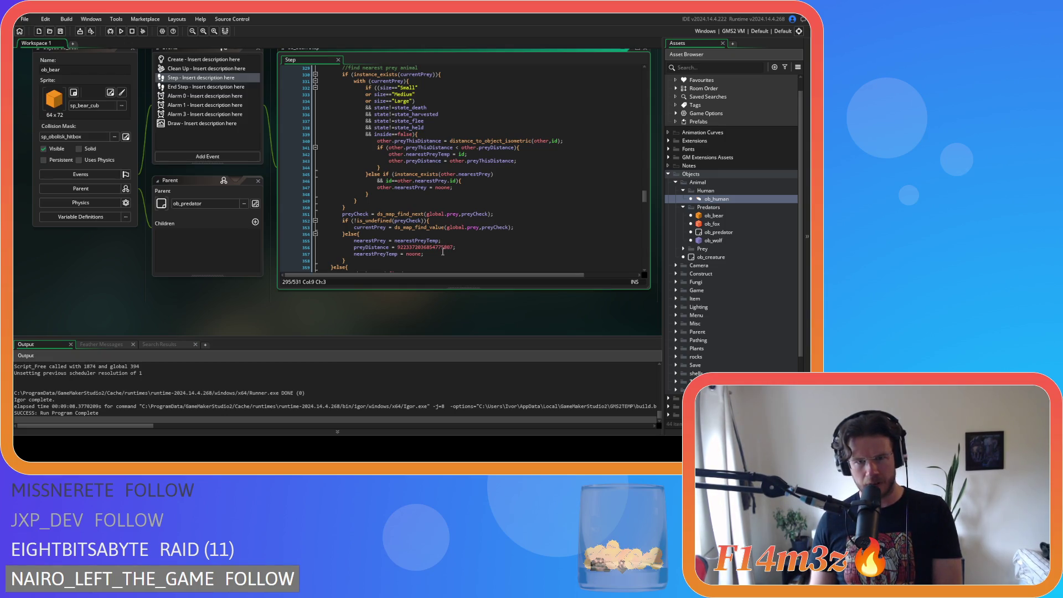
pyautogui.scroll(15, 442, 252)
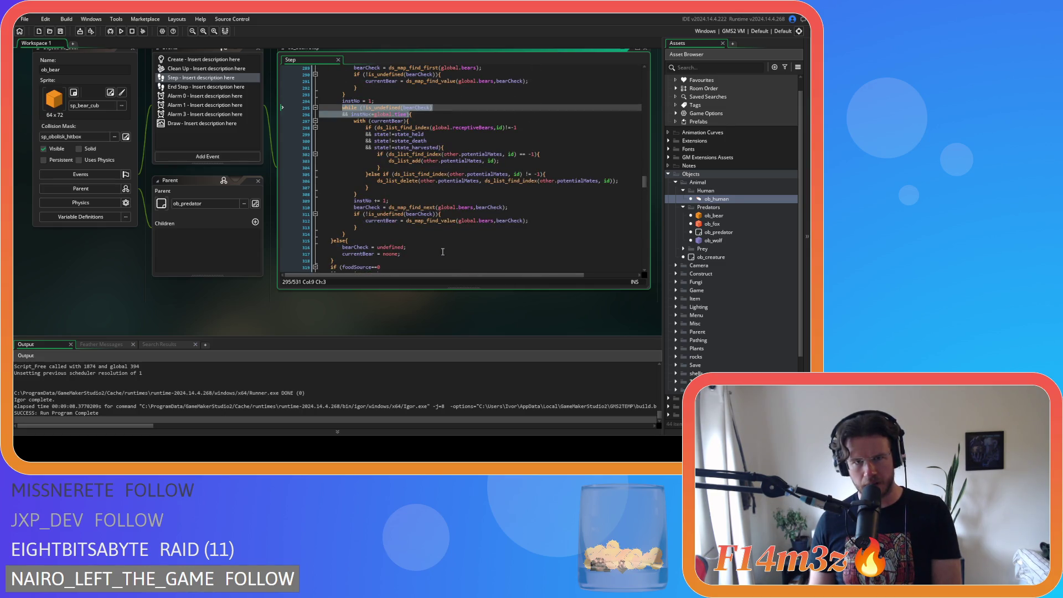
pyautogui.scroll(-3, 442, 252)
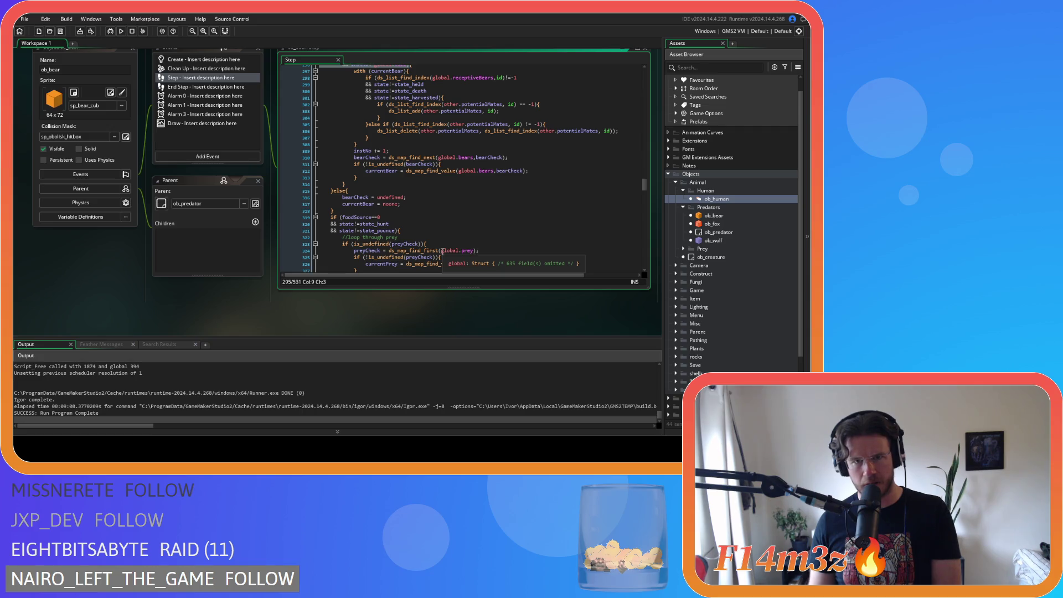
pyautogui.scroll(1, 442, 251)
pyautogui.scroll(4, 442, 252)
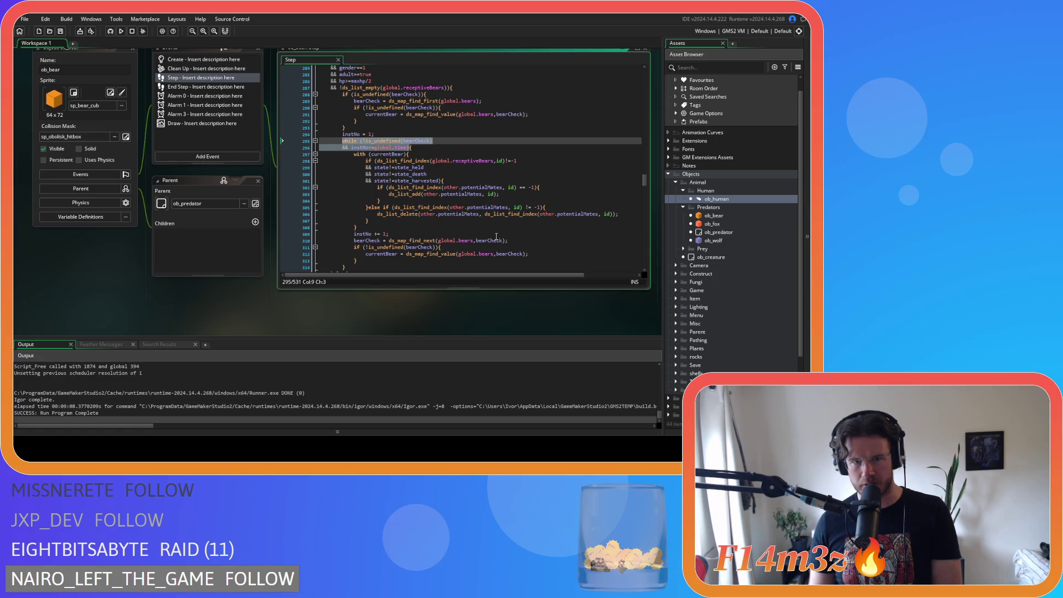
pyautogui.scroll(-2, 498, 234)
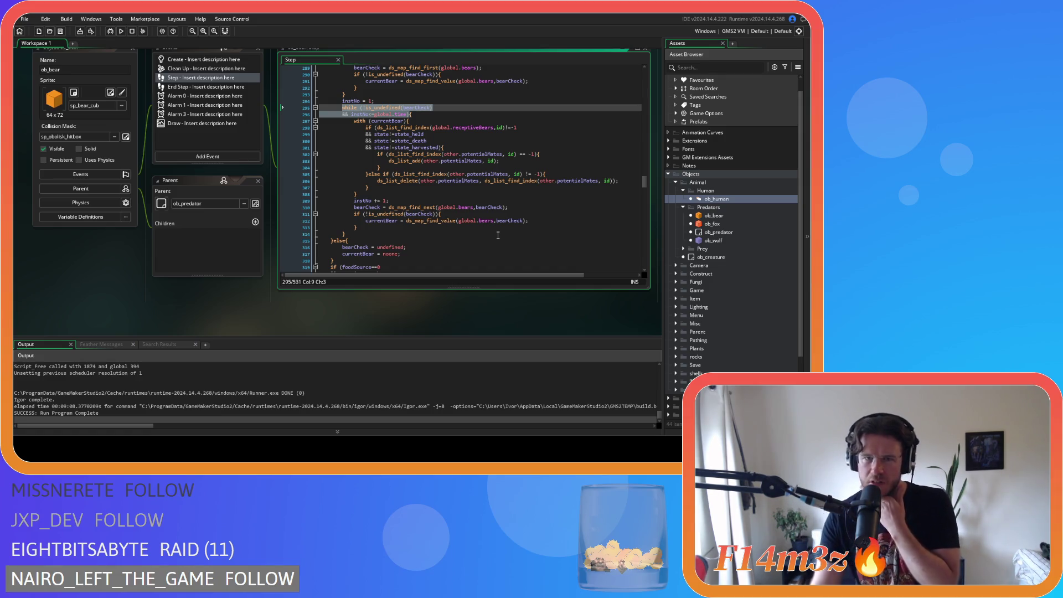
pyautogui.scroll(-3, 498, 234)
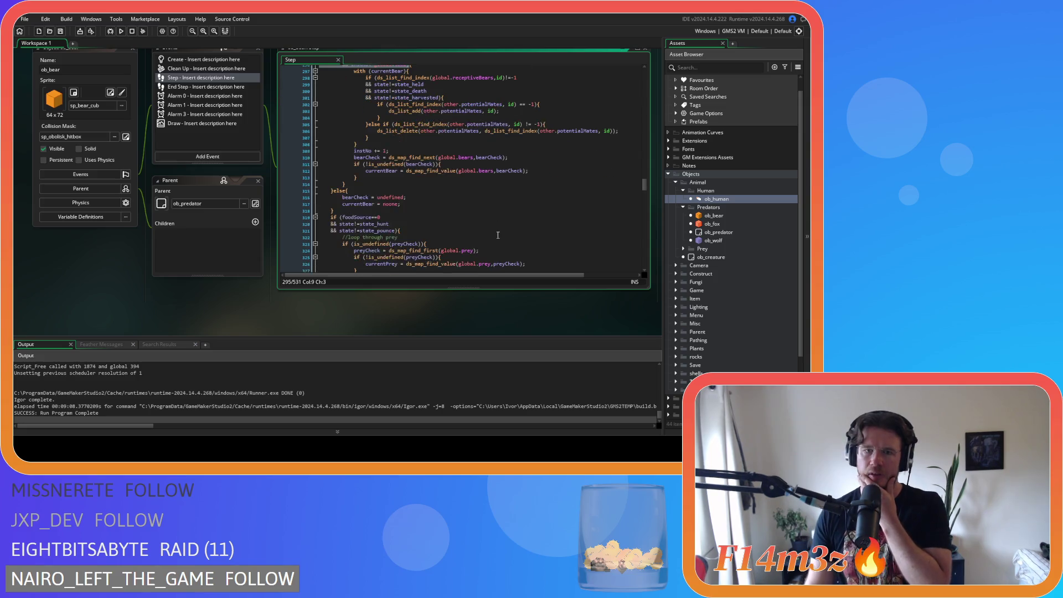
pyautogui.scroll(-7, 498, 234)
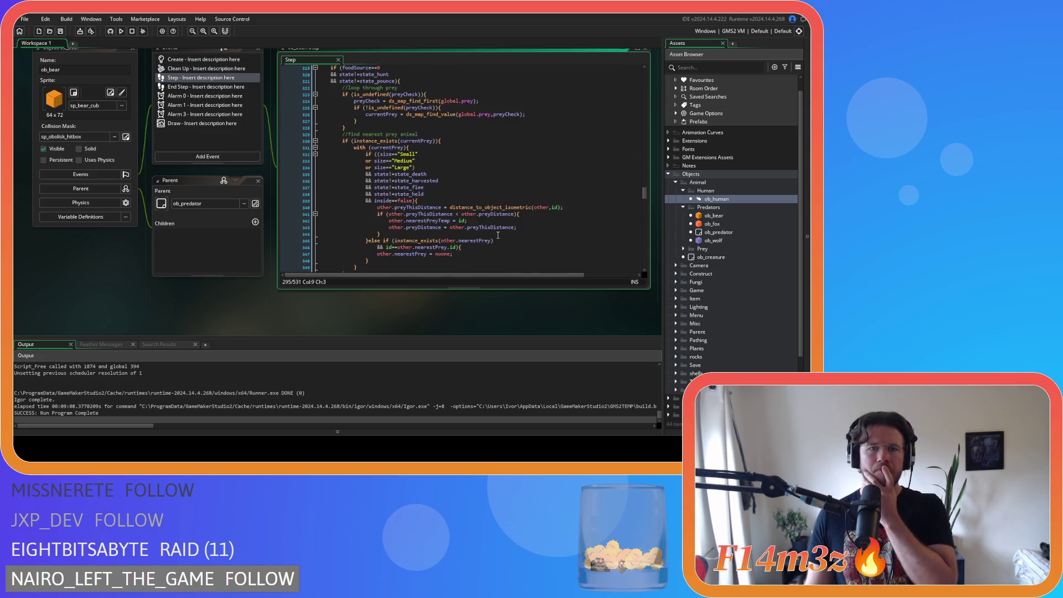
pyautogui.scroll(-5, 497, 235)
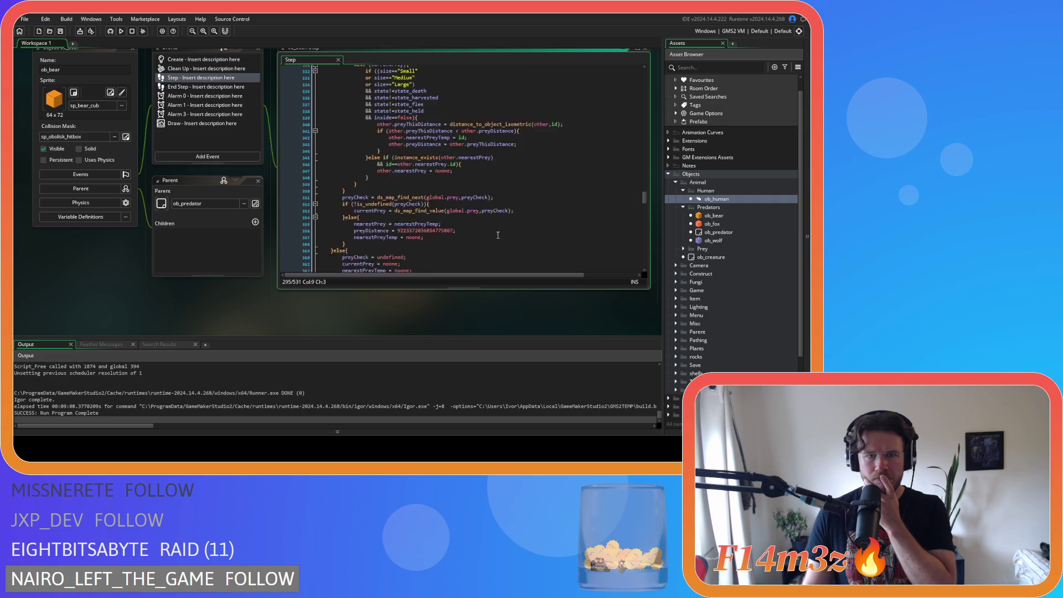
pyautogui.moveTo(424, 220); pyautogui.dragTo(354, 207)
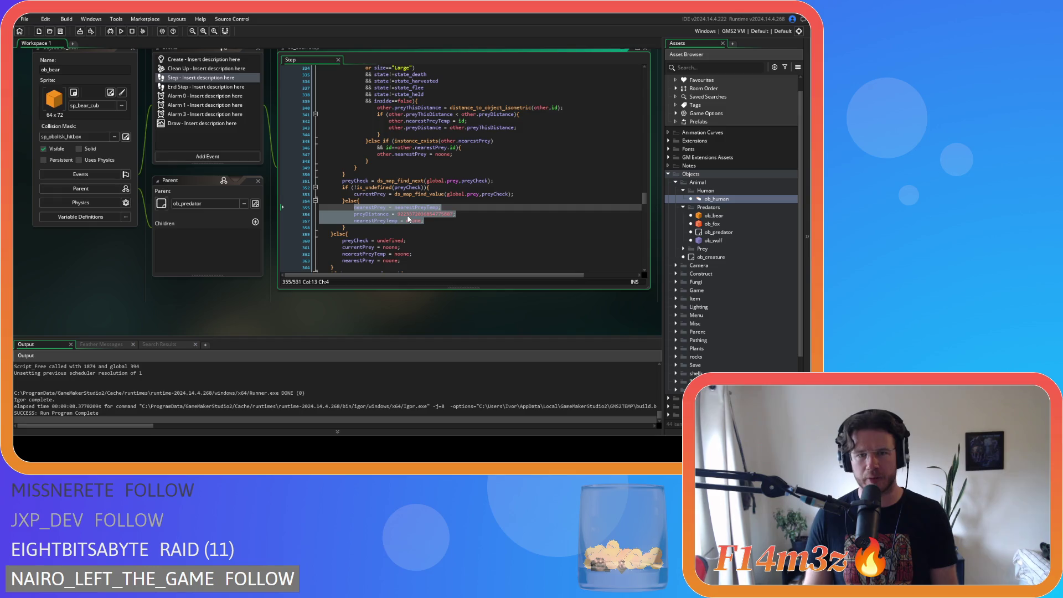
pyautogui.scroll(12, 462, 188)
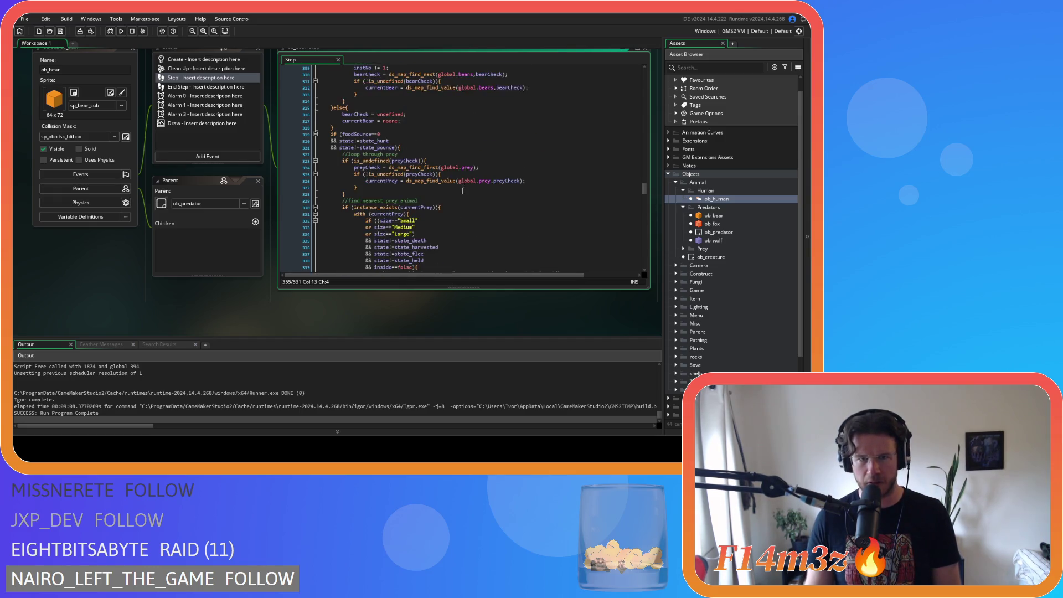
pyautogui.click(371, 177)
pyautogui.write('else{')
pyautogui.press('Return')
pyautogui.press('Return')
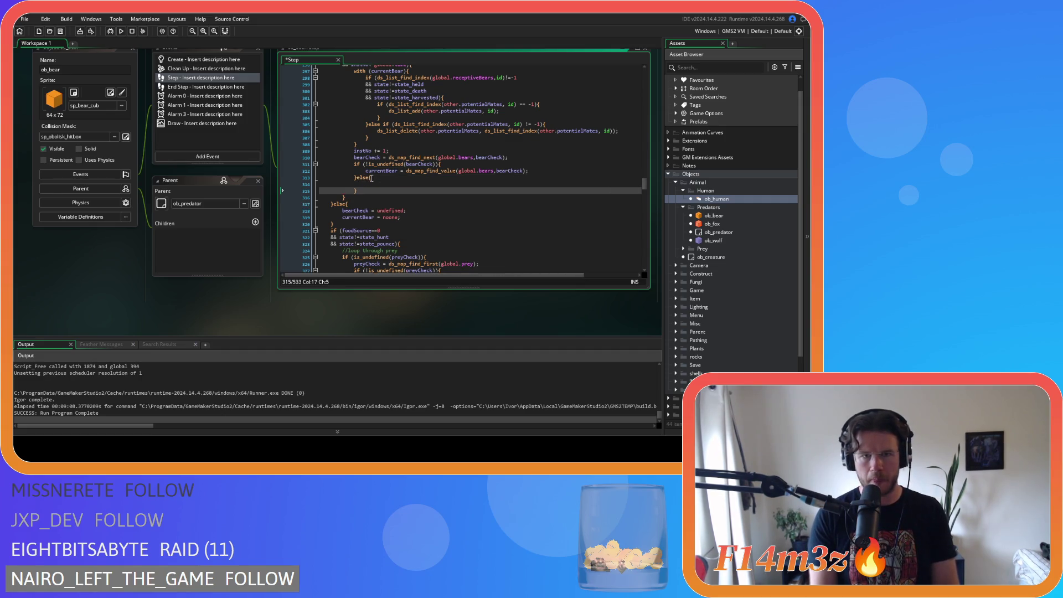
pyautogui.hotkey('ctrl', 'v')
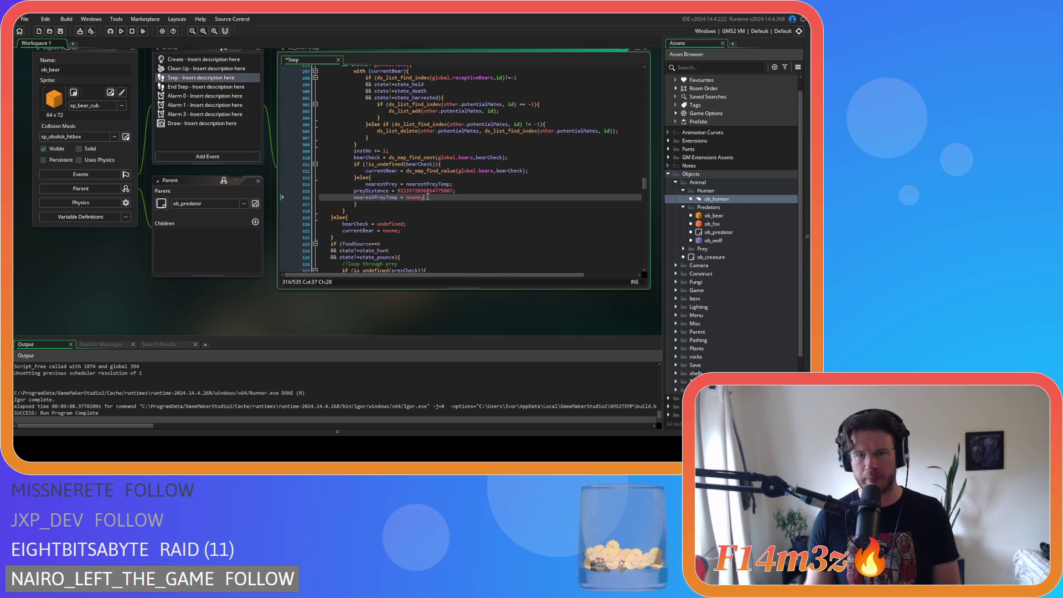
pyautogui.moveTo(424, 197); pyautogui.dragTo(308, 191)
pyautogui.press('Tab')
pyautogui.click(479, 190)
pyautogui.click(481, 184)
pyautogui.scroll(4, 483, 185)
pyautogui.scroll(-3, 483, 186)
pyautogui.scroll(3, 483, 186)
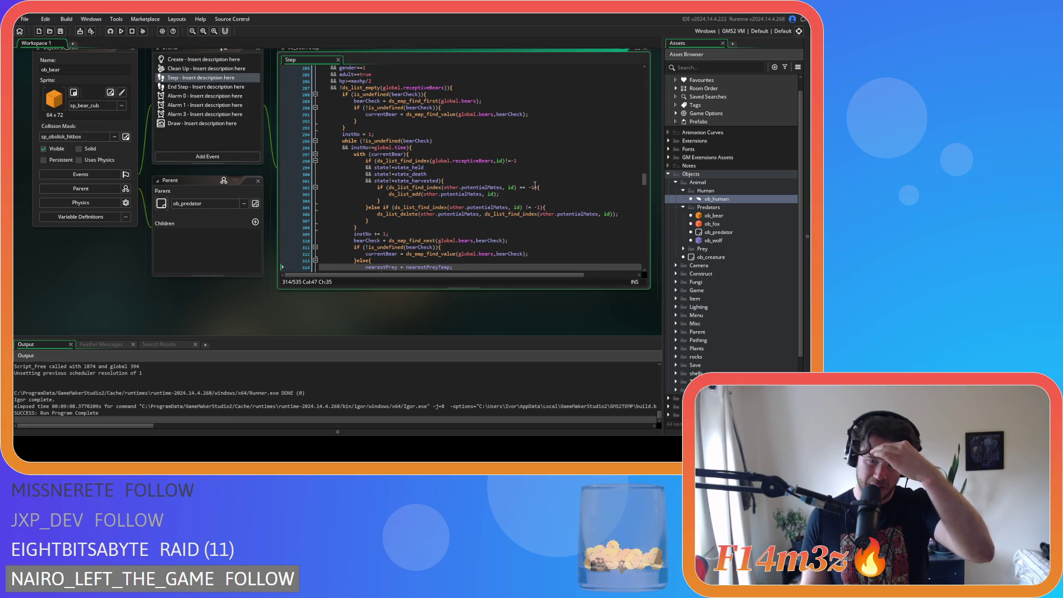
pyautogui.scroll(-4, 534, 184)
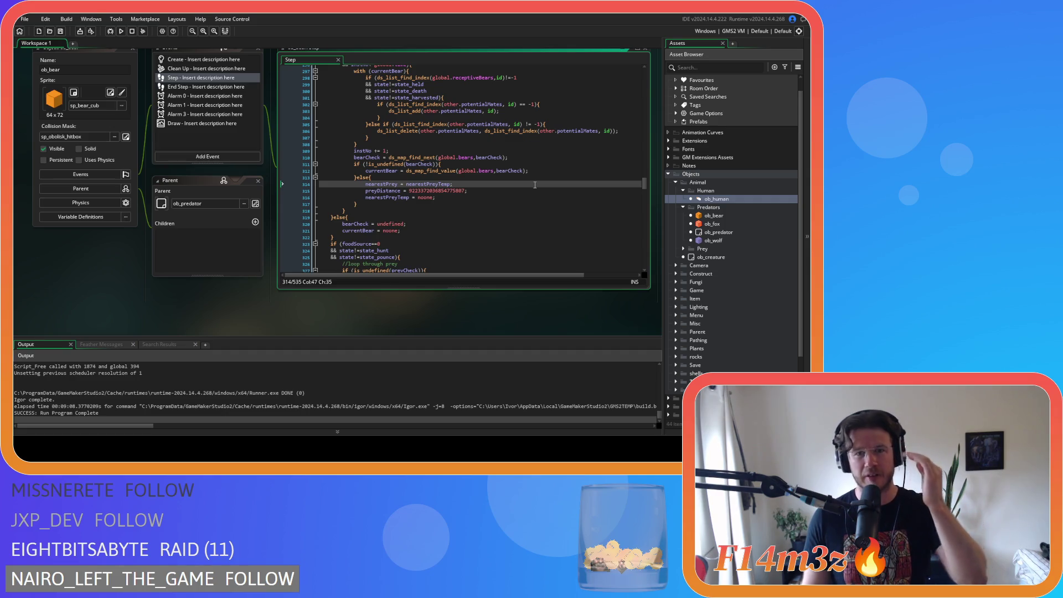
pyautogui.moveTo(359, 202); pyautogui.dragTo(357, 177)
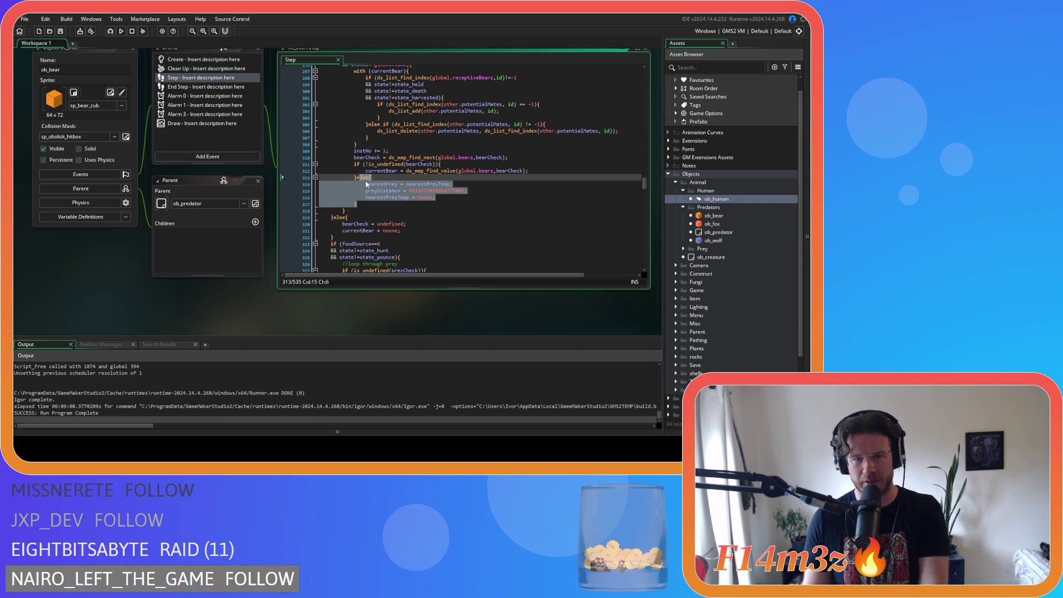
pyautogui.press('BackSpace')
pyautogui.hotkey('ctrl', 's')
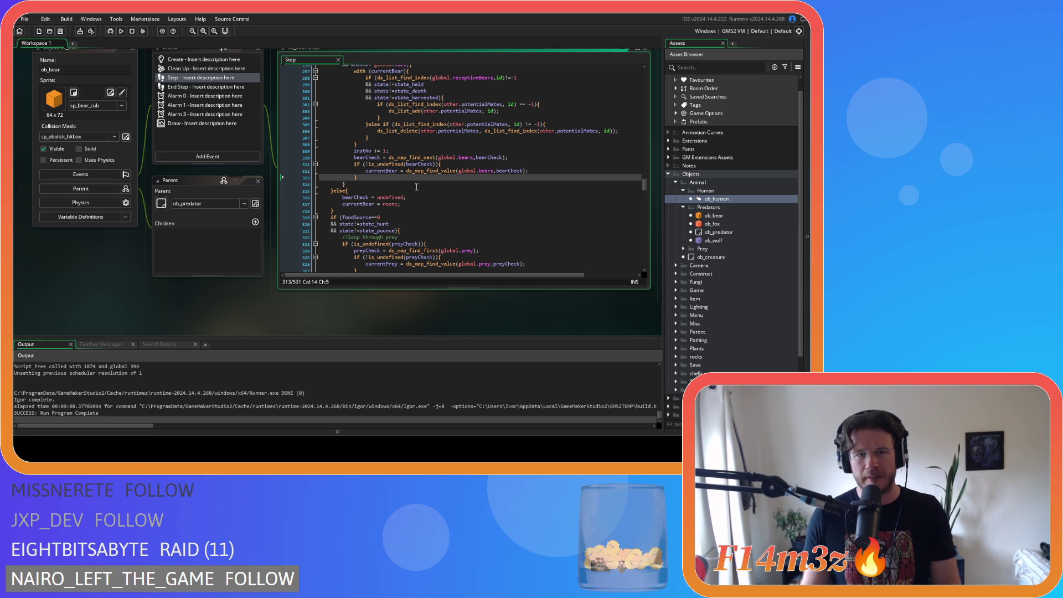
pyautogui.scroll(3, 379, 160)
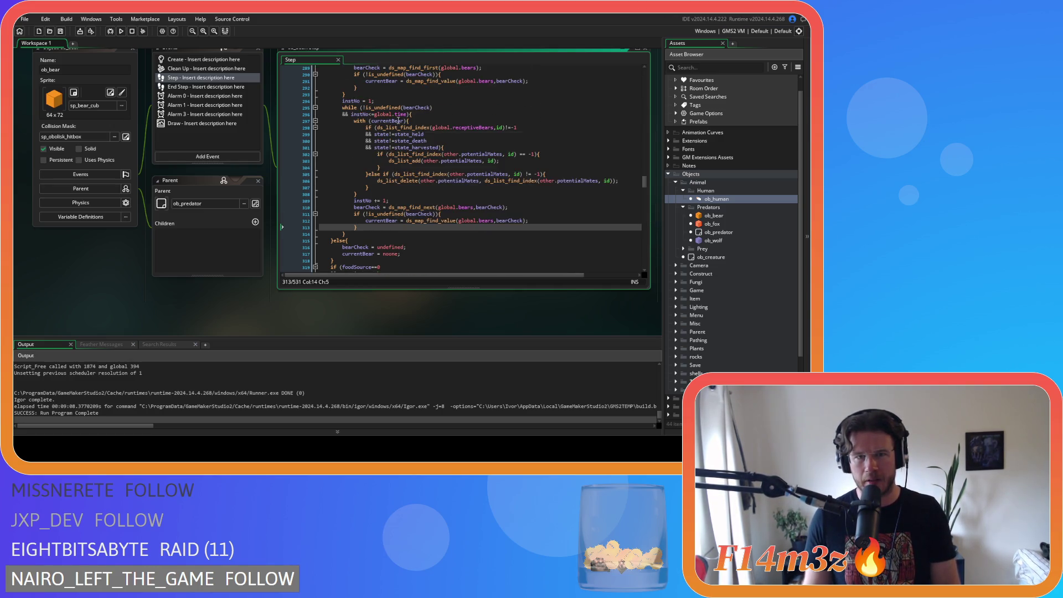
# Step: Indent the preyCheck advance and else lines, delete the stray brace, and add a blank line after
pyautogui.moveTo(409, 114); pyautogui.dragTo(343, 111)
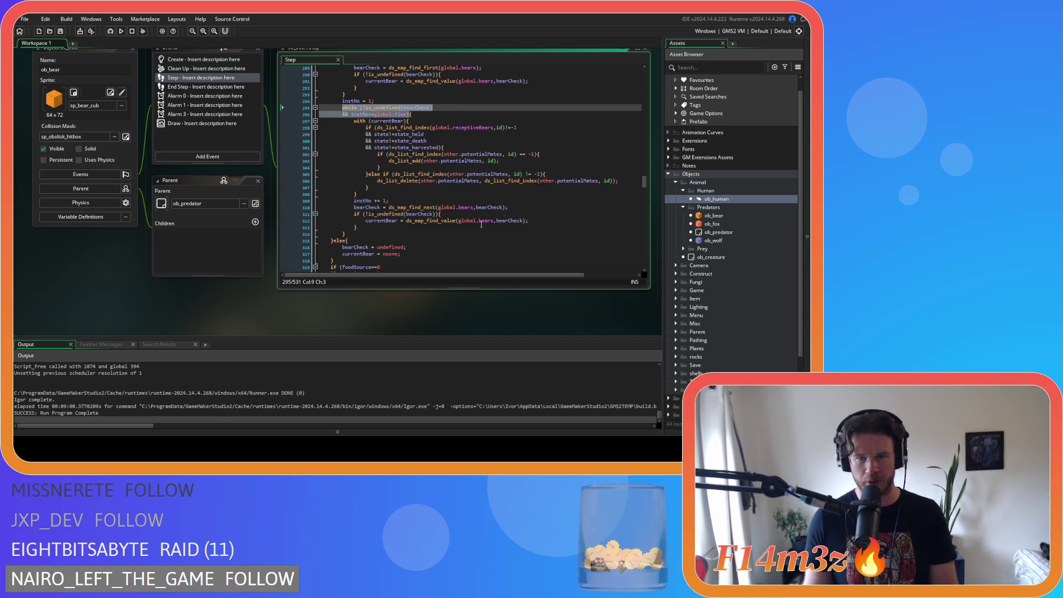
pyautogui.scroll(-3, 432, 183)
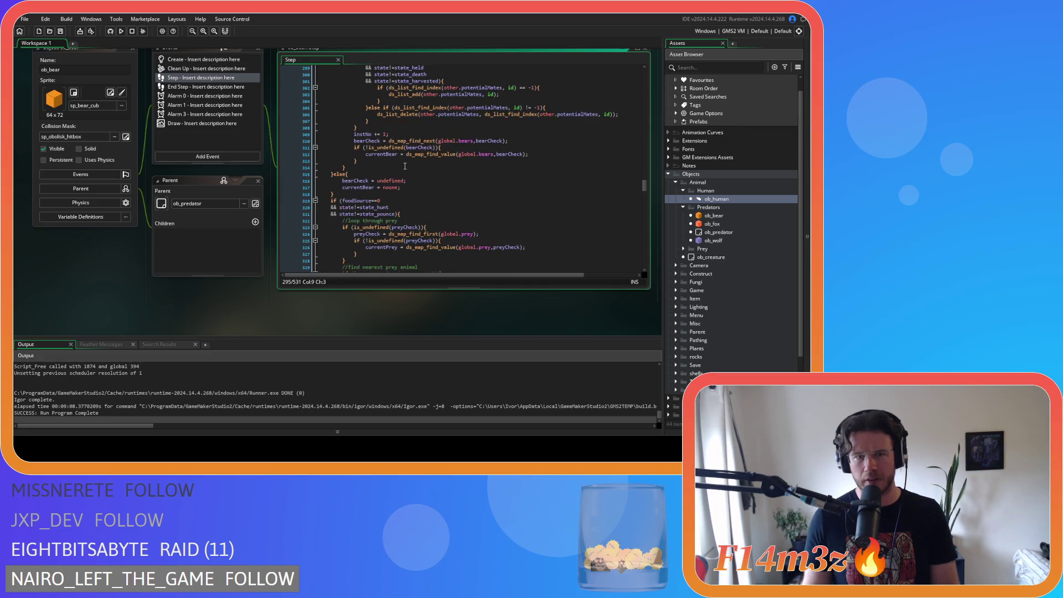
pyautogui.scroll(-3, 405, 166)
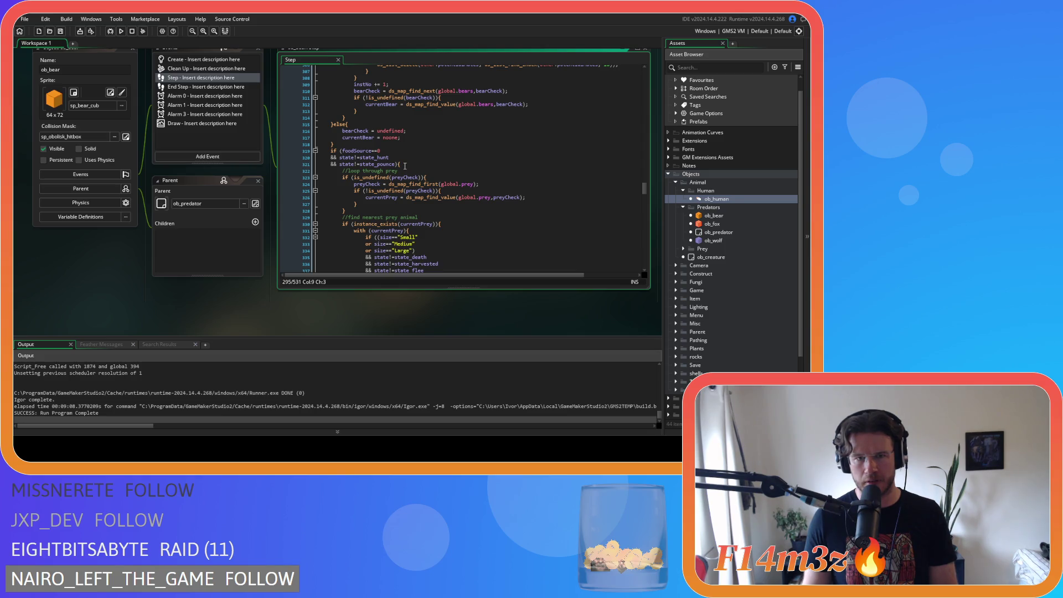
pyautogui.scroll(-6, 405, 166)
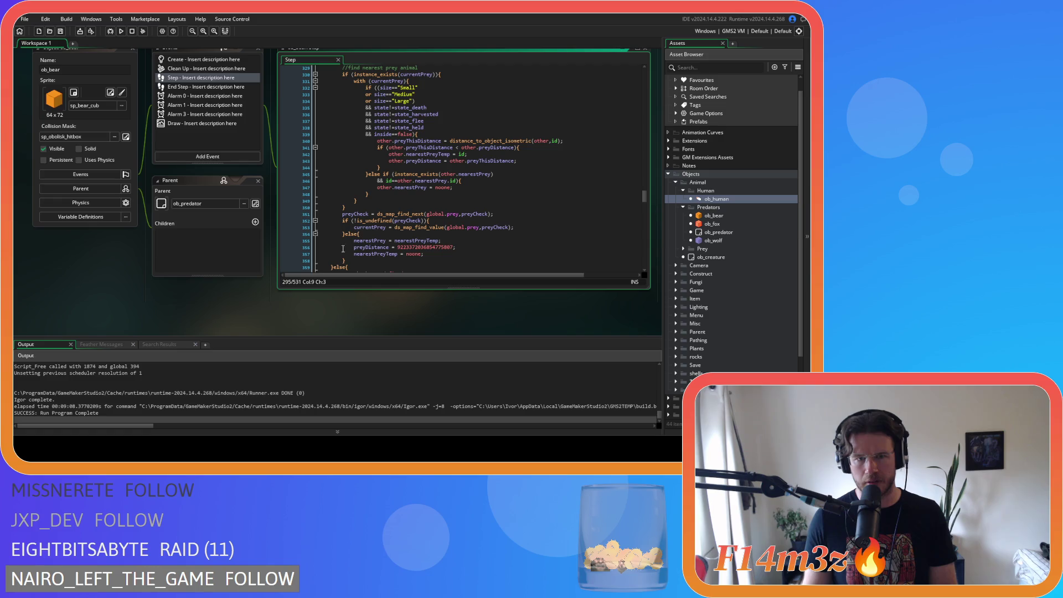
pyautogui.moveTo(357, 260); pyautogui.dragTo(355, 219)
pyautogui.press('Tab')
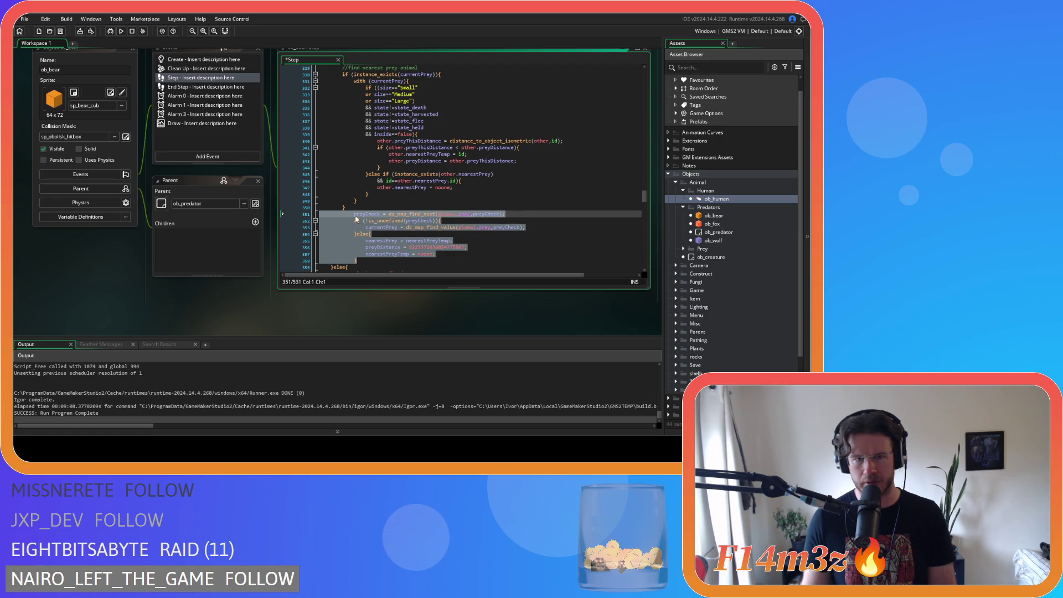
pyautogui.click(346, 207)
pyautogui.press('BackSpace')
pyautogui.press('BackSpace')
pyautogui.press('BackSpace')
pyautogui.click(368, 253)
pyautogui.press('Return')
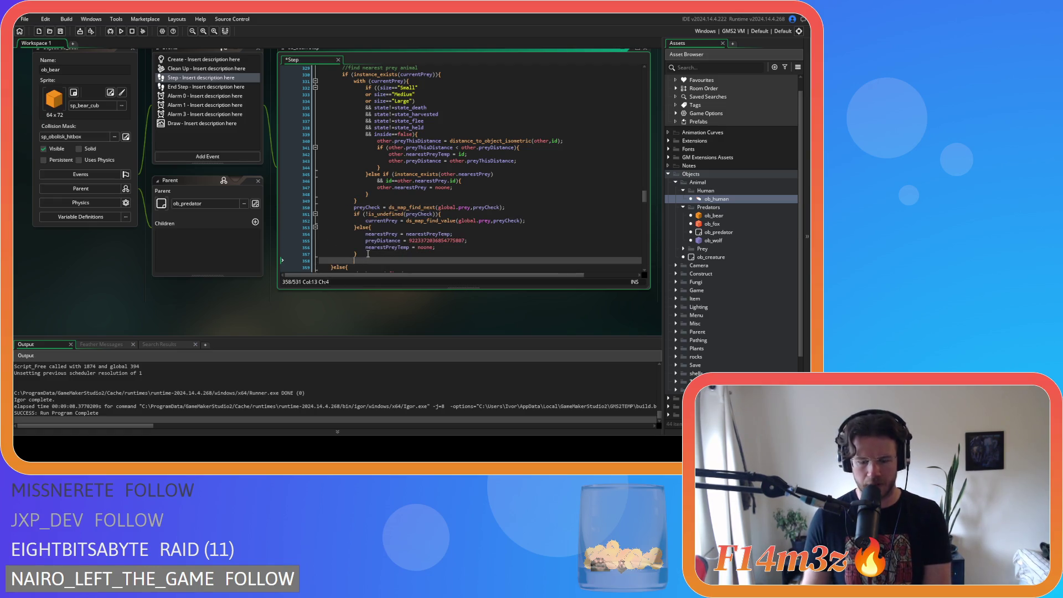
pyautogui.scroll(3, 380, 219)
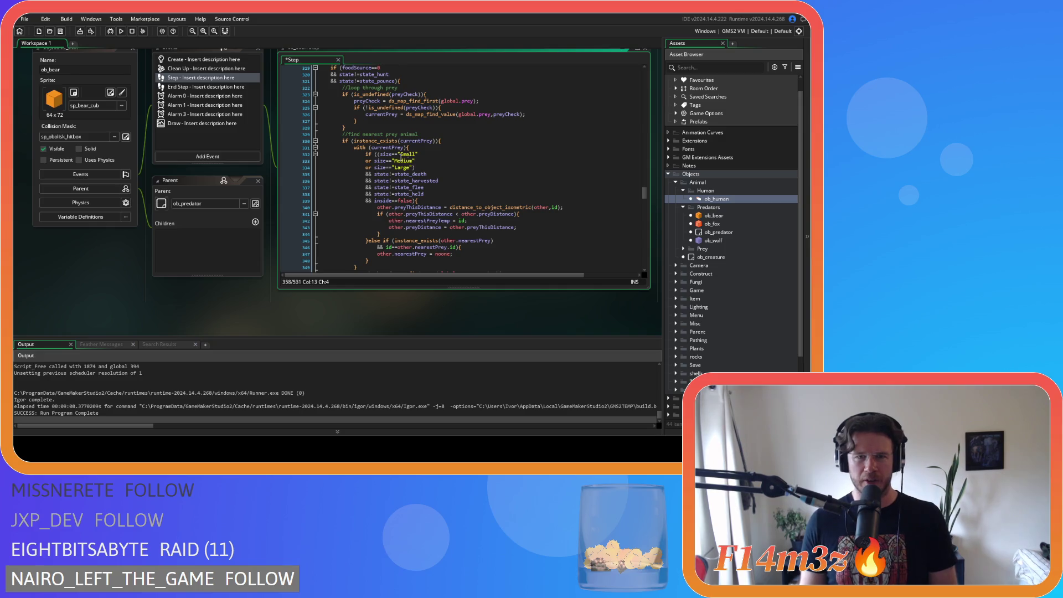
pyautogui.click(430, 161)
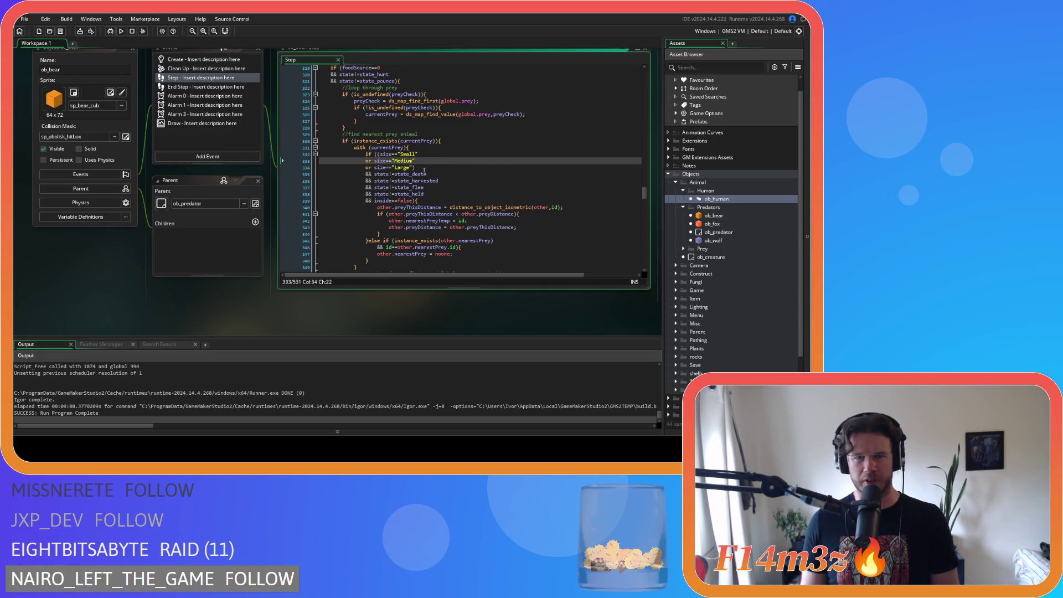
pyautogui.press('Down')
pyautogui.press('Down')
pyautogui.press('Up')
pyautogui.press('Up')
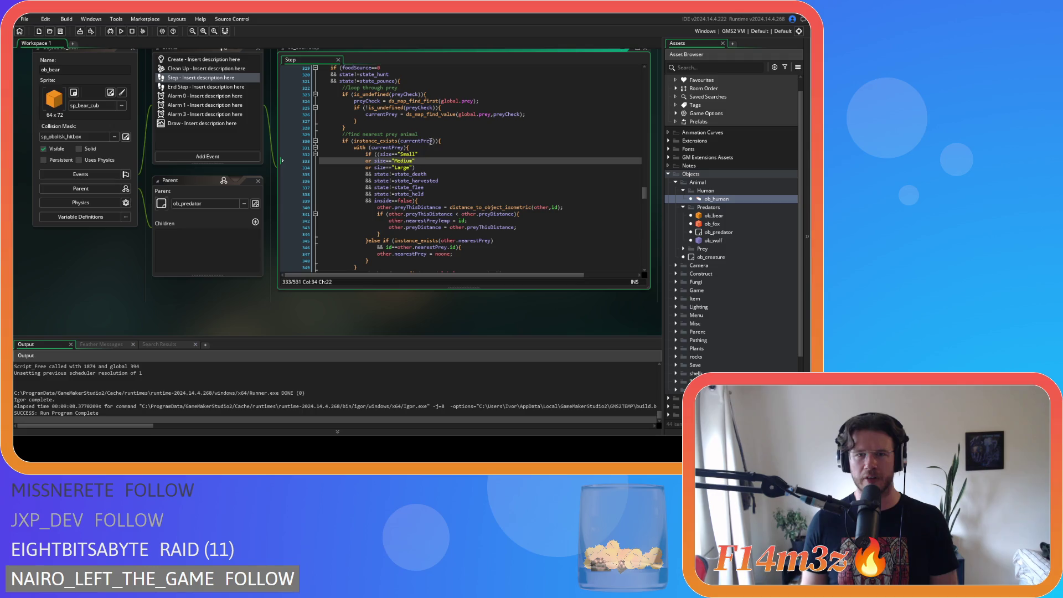
pyautogui.click(428, 142)
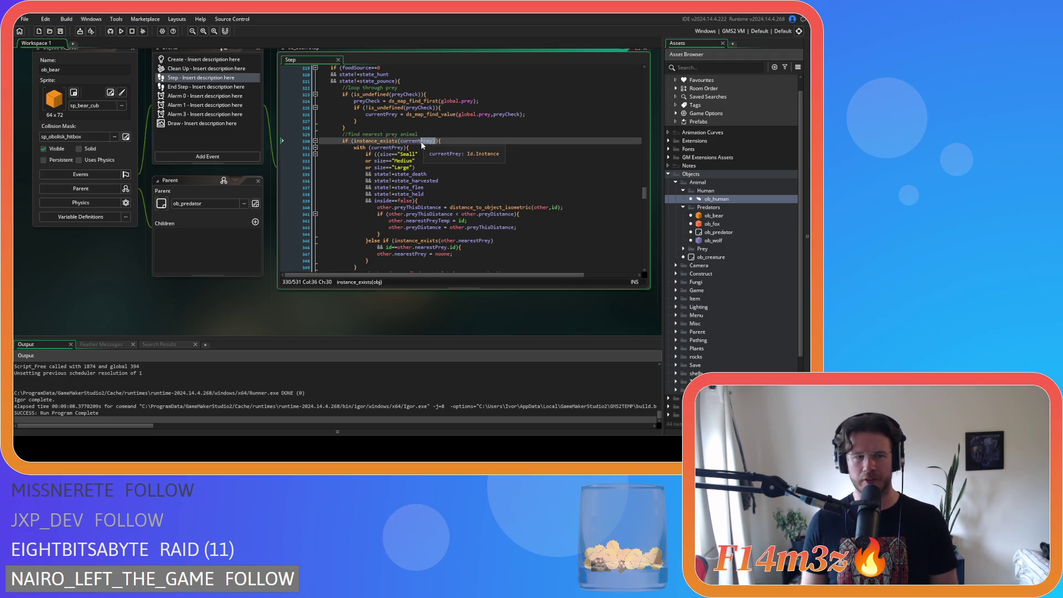
pyautogui.click(434, 159)
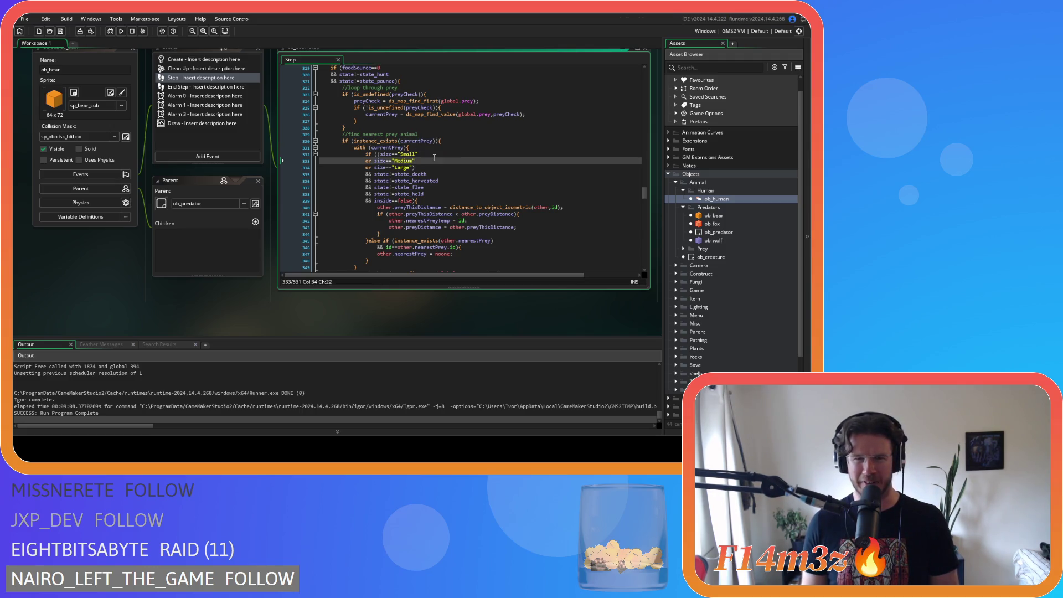
pyautogui.press('Down')
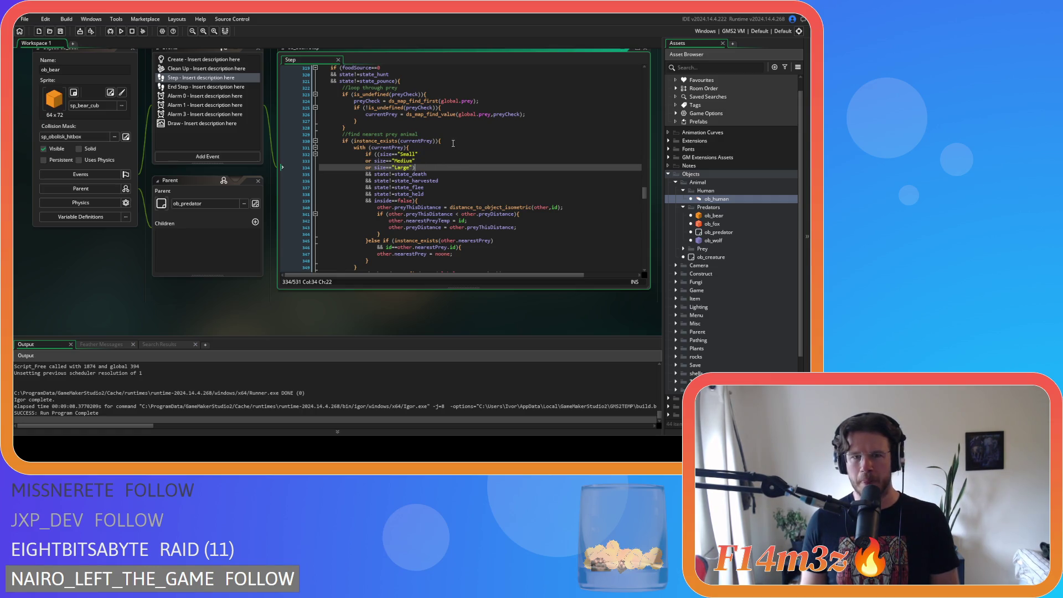
pyautogui.click(453, 143)
pyautogui.scroll(-6, 452, 133)
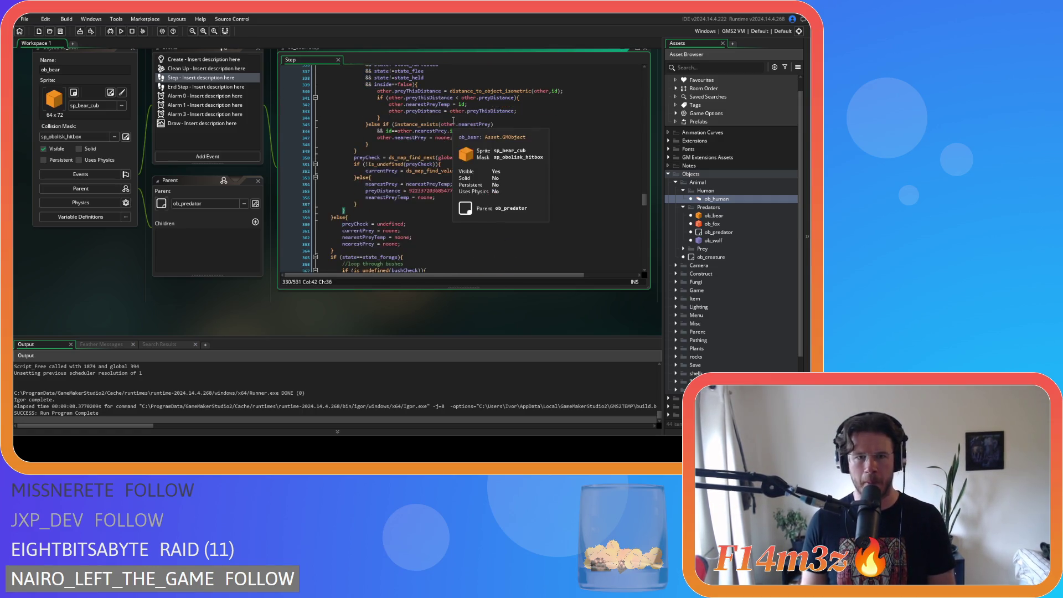
pyautogui.scroll(3, 453, 120)
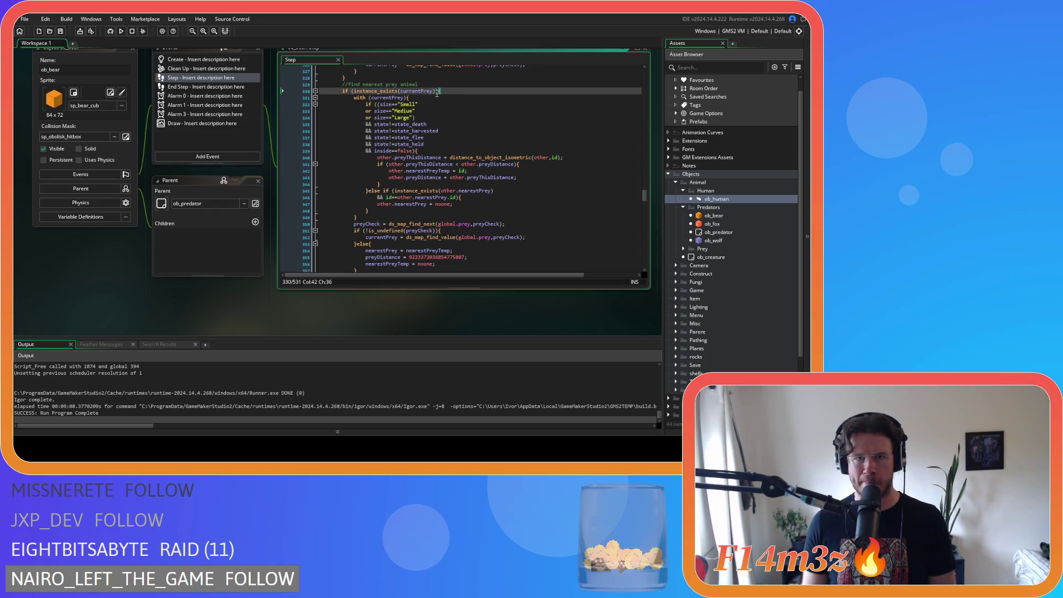
pyautogui.press('Left')
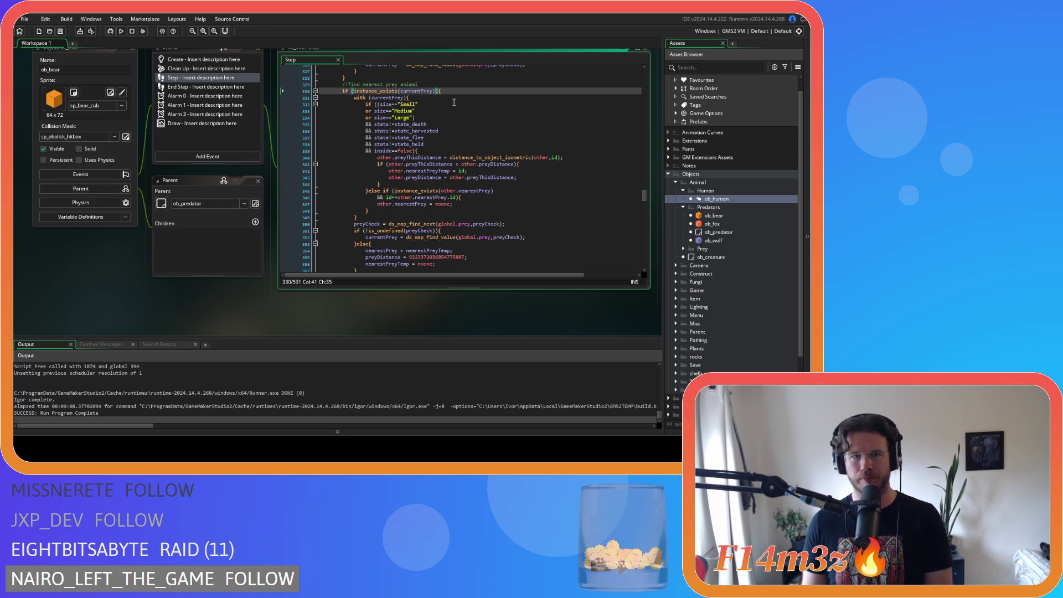
pyautogui.press('Left')
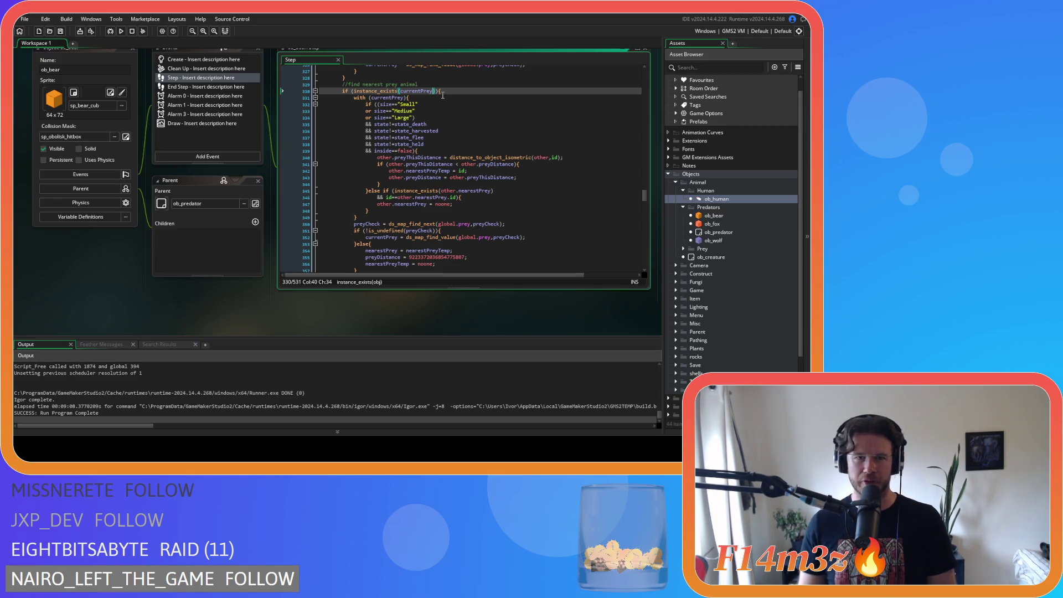
pyautogui.scroll(-3, 403, 131)
pyautogui.scroll(2, 425, 145)
pyautogui.scroll(-4, 424, 145)
pyautogui.scroll(5, 448, 164)
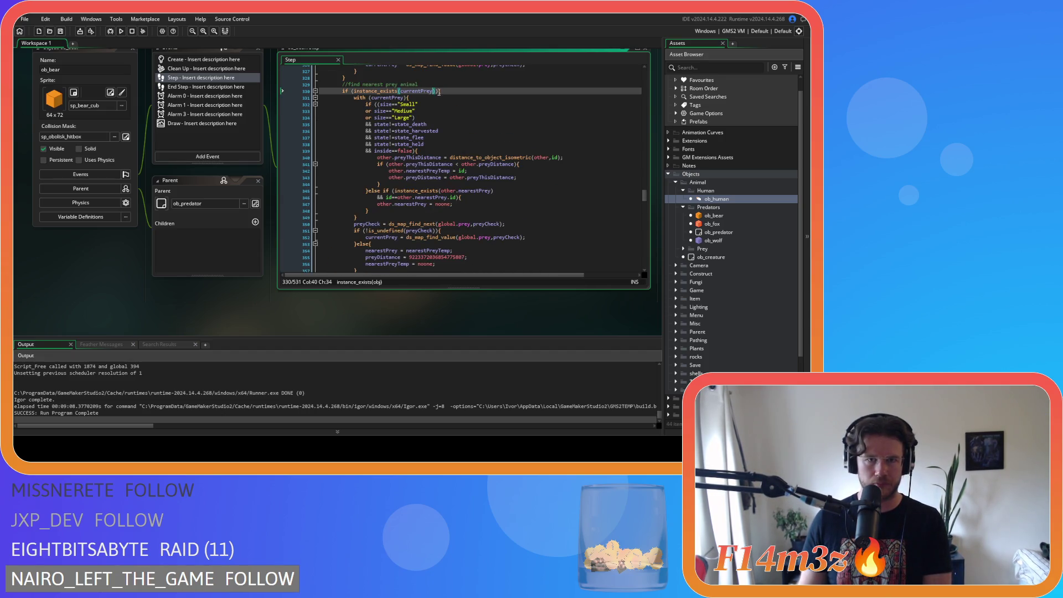
pyautogui.scroll(-3, 439, 93)
pyautogui.scroll(3, 443, 92)
pyautogui.click(448, 92)
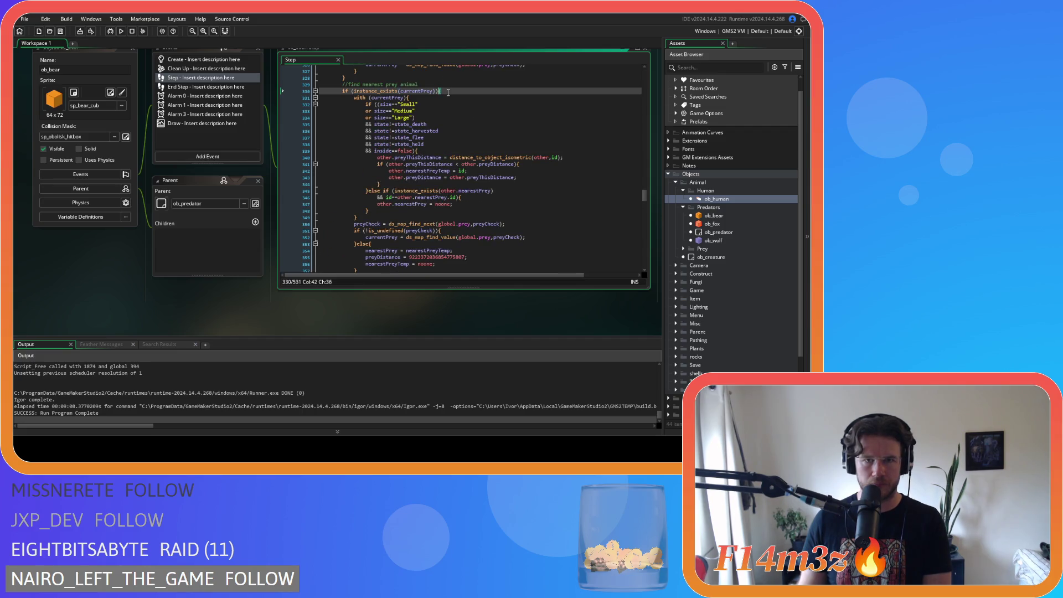
# Step: Replace instance_exists(currentPrey) with the pasted while header and switch bearCheck to preyCheck
pyautogui.scroll(-3, 447, 92)
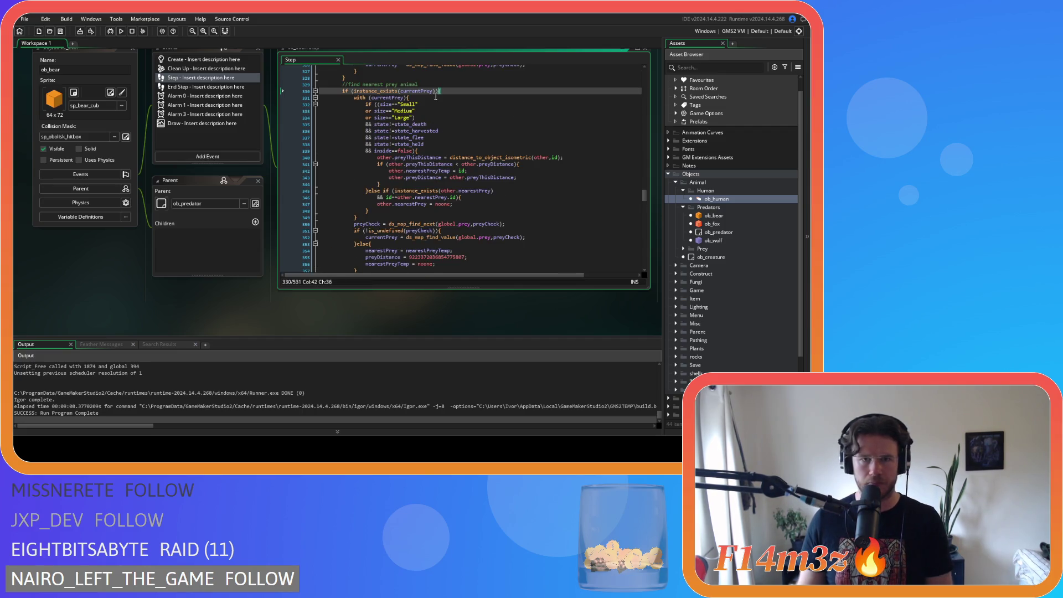
pyautogui.moveTo(437, 91); pyautogui.dragTo(342, 92)
pyautogui.hotkey('ctrl', 'v')
pyautogui.scroll(2, 449, 118)
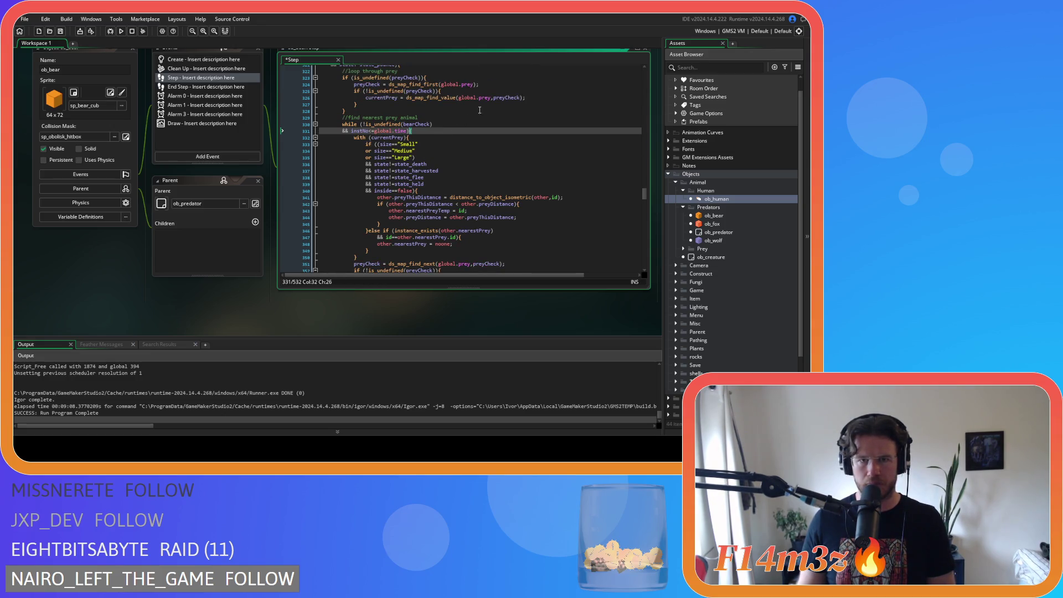
pyautogui.doubleClick(496, 98)
pyautogui.click(418, 124)
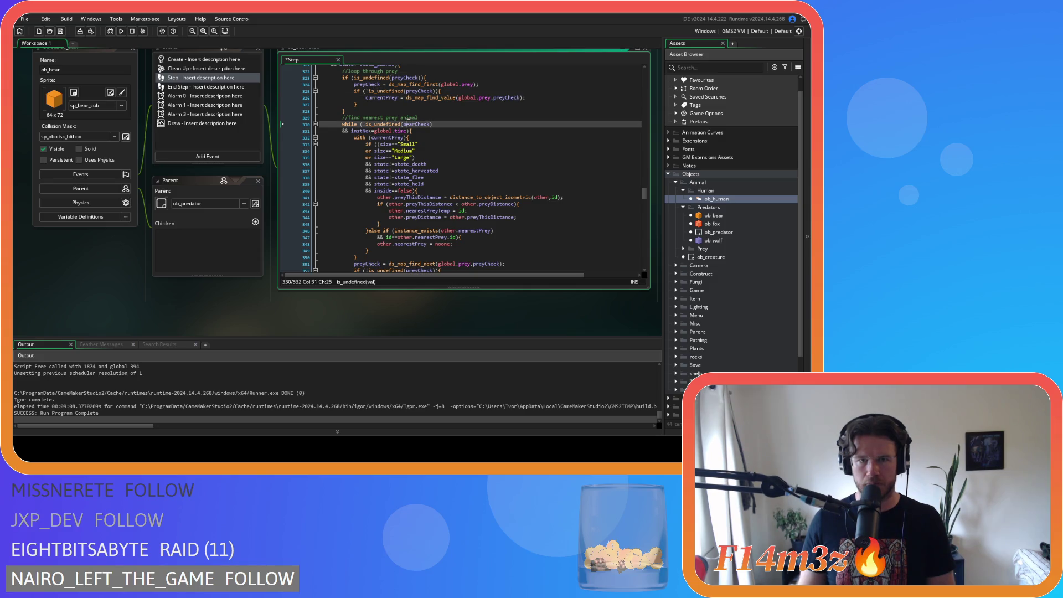
pyautogui.write('prey')
pyautogui.scroll(-4, 445, 130)
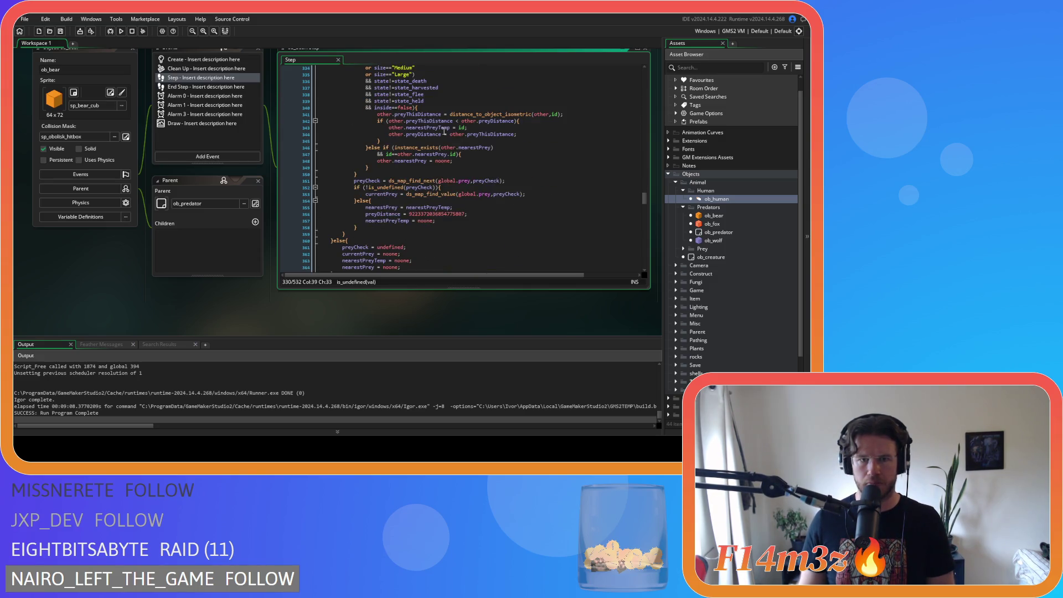
pyautogui.scroll(3, 445, 130)
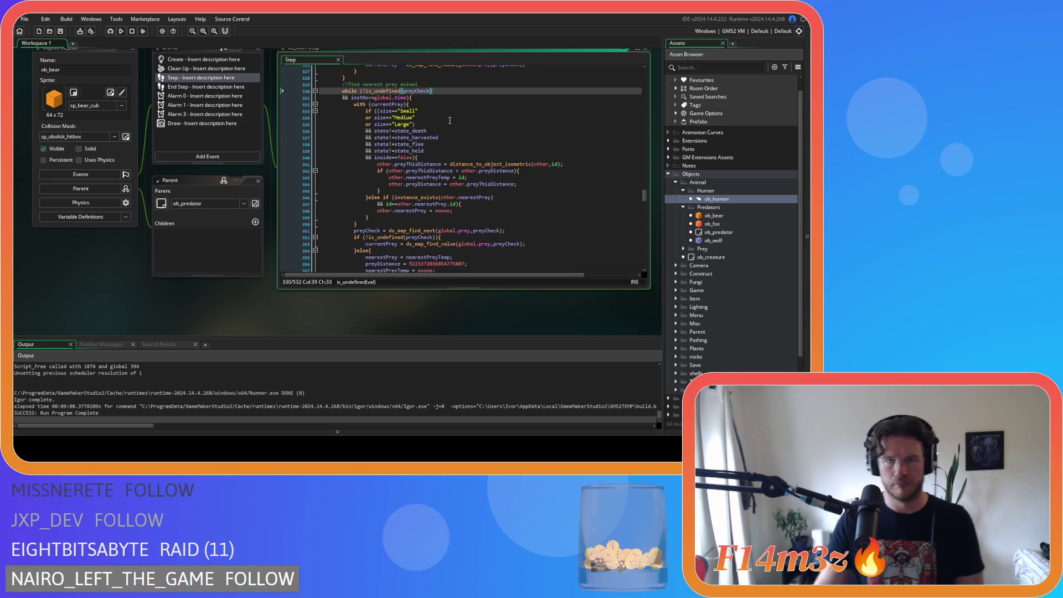
# Step: Review the instNo<=global.time limit and the loop's size conditions
pyautogui.click(454, 100)
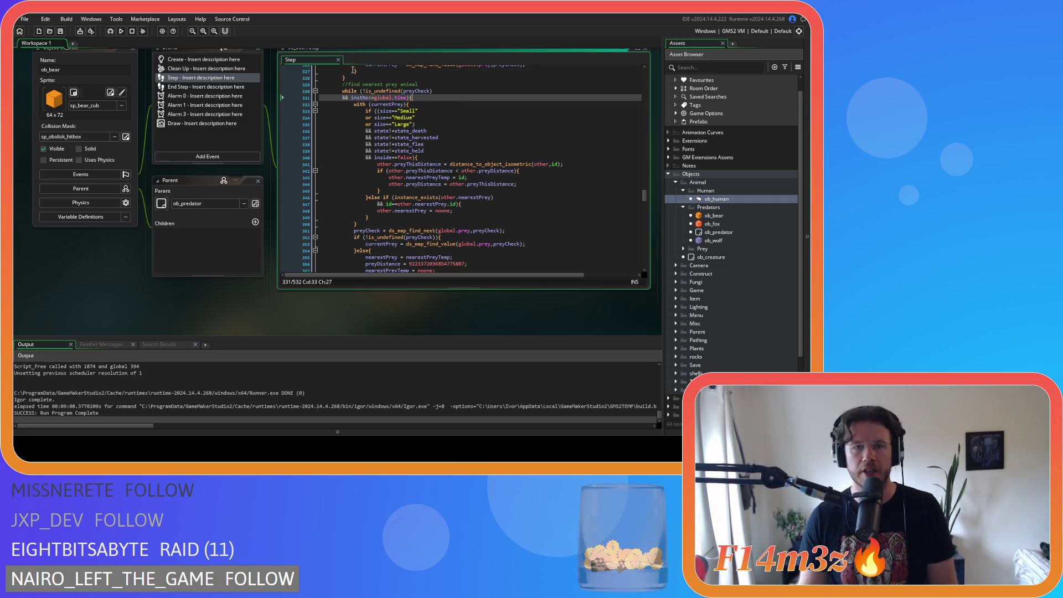
pyautogui.click(434, 131)
pyautogui.click(408, 97)
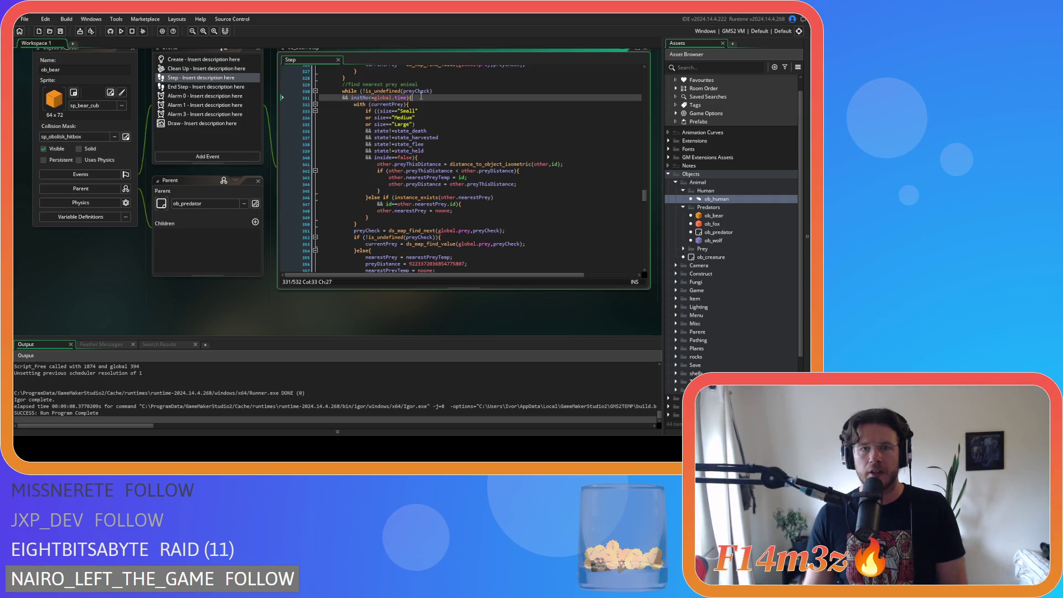
pyautogui.scroll(-5, 433, 118)
pyautogui.scroll(3, 434, 118)
pyautogui.scroll(-3, 421, 155)
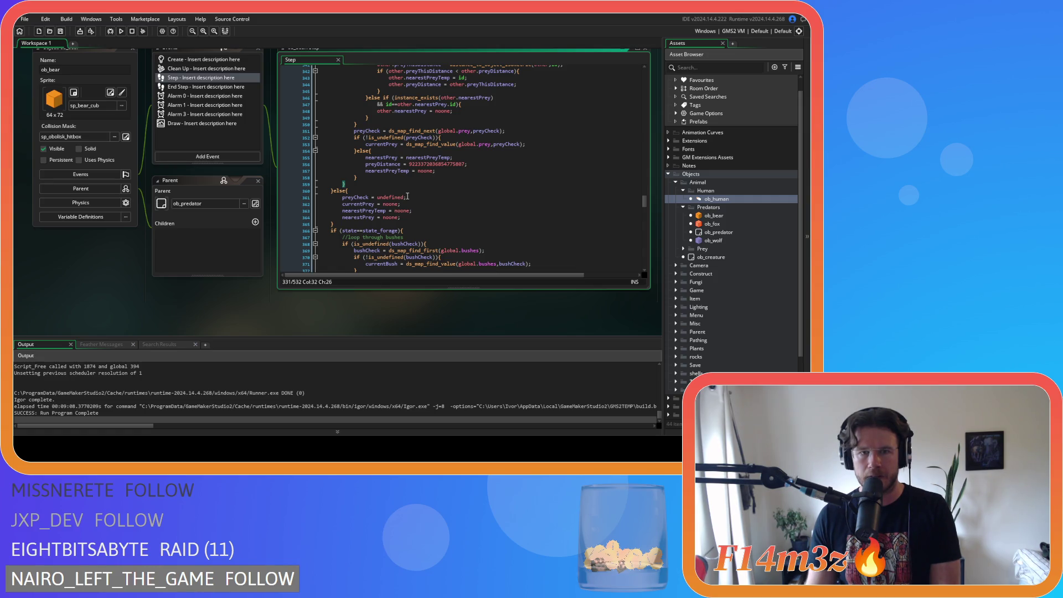
pyautogui.scroll(8, 407, 197)
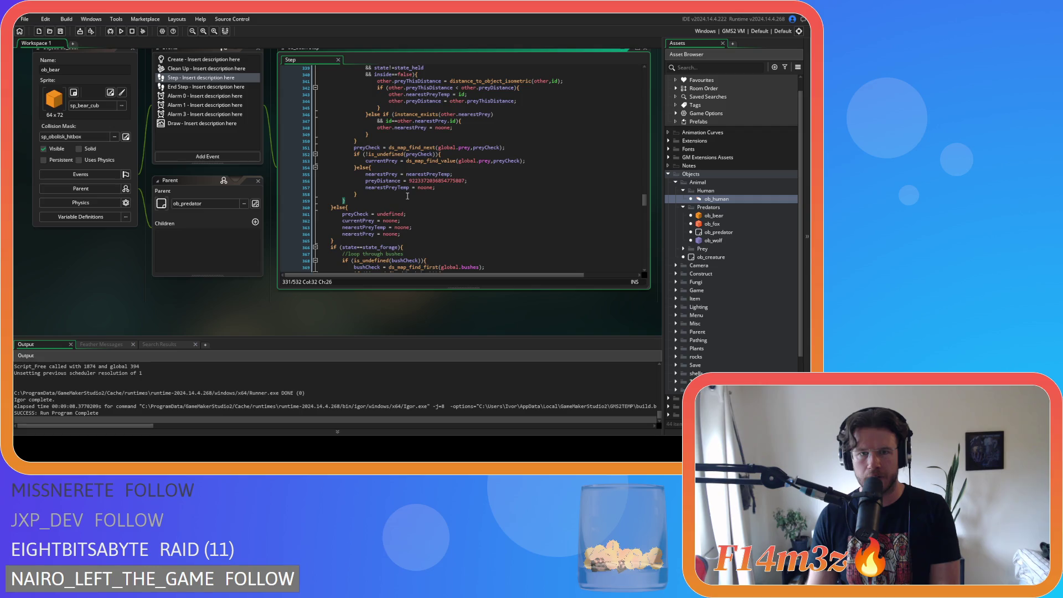
pyautogui.scroll(2, 413, 123)
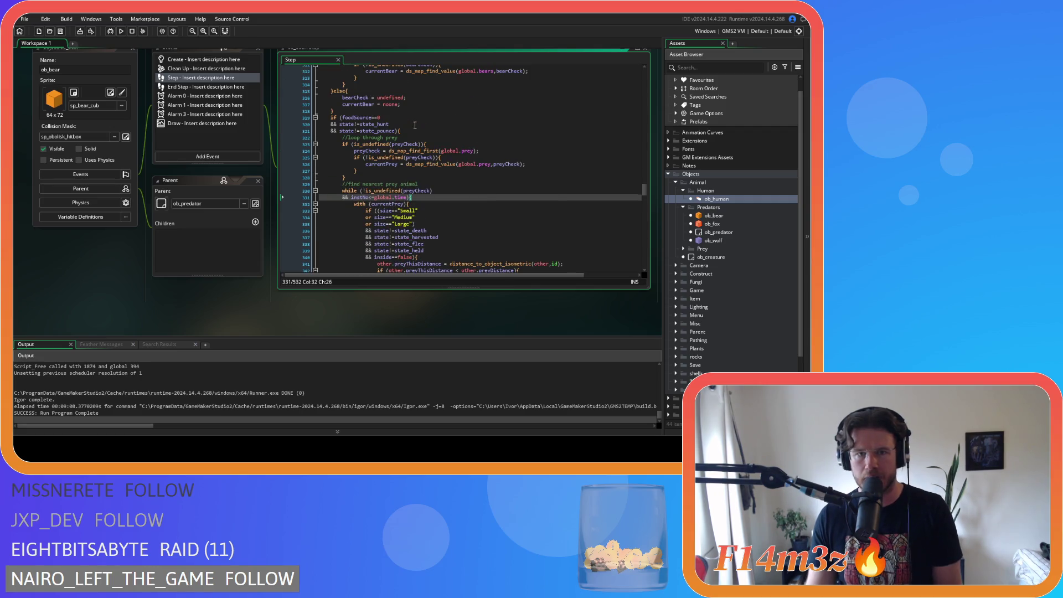
pyautogui.scroll(10, 415, 125)
pyautogui.moveTo(375, 167); pyautogui.dragTo(343, 168)
pyautogui.scroll(-12, 465, 193)
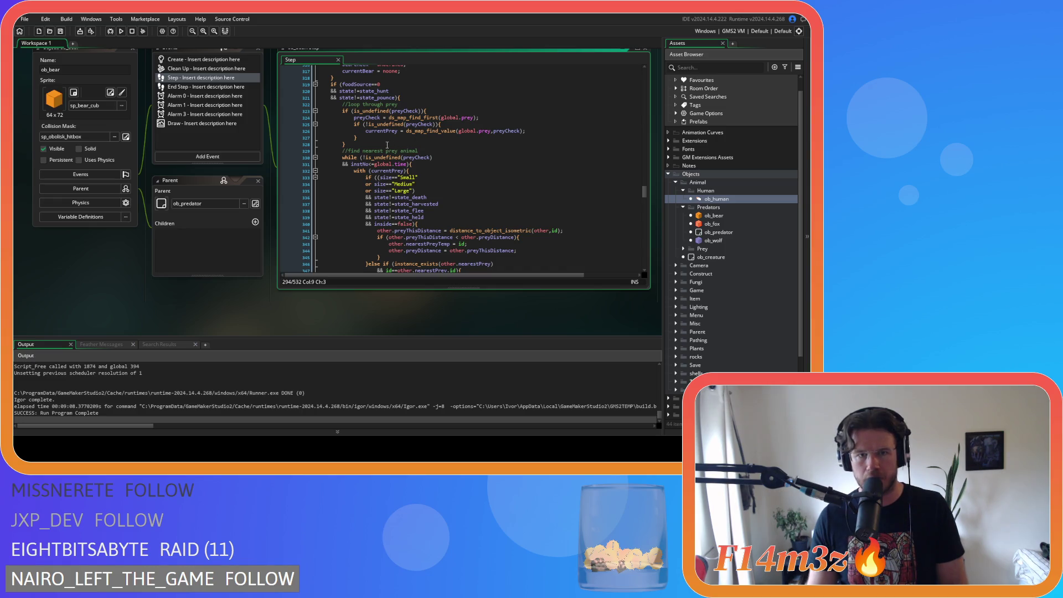
# Step: Open a line before the prey loop and add an instNo counter line after the with block
pyautogui.click(428, 151)
pyautogui.press('Return')
pyautogui.scroll(-5, 428, 154)
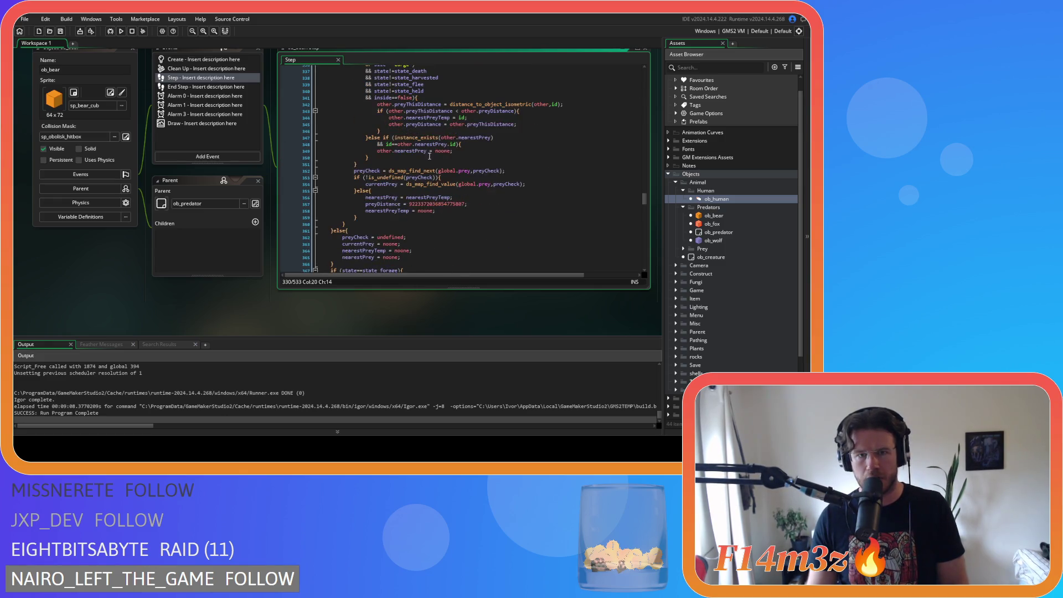
pyautogui.click(388, 166)
pyautogui.press('Return')
pyautogui.write('instNo = -1;')
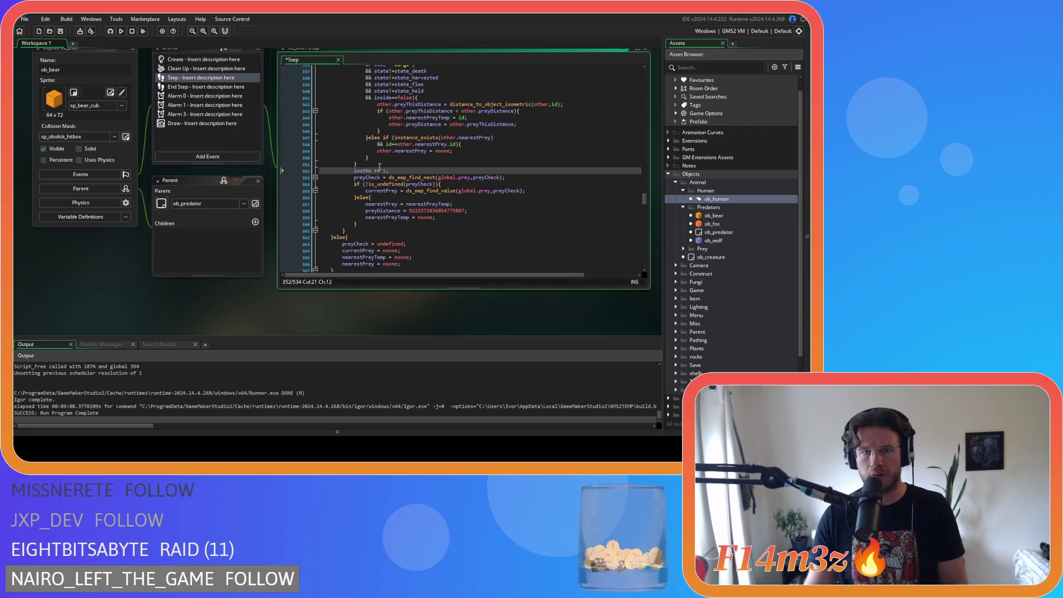
pyautogui.scroll(5, 474, 195)
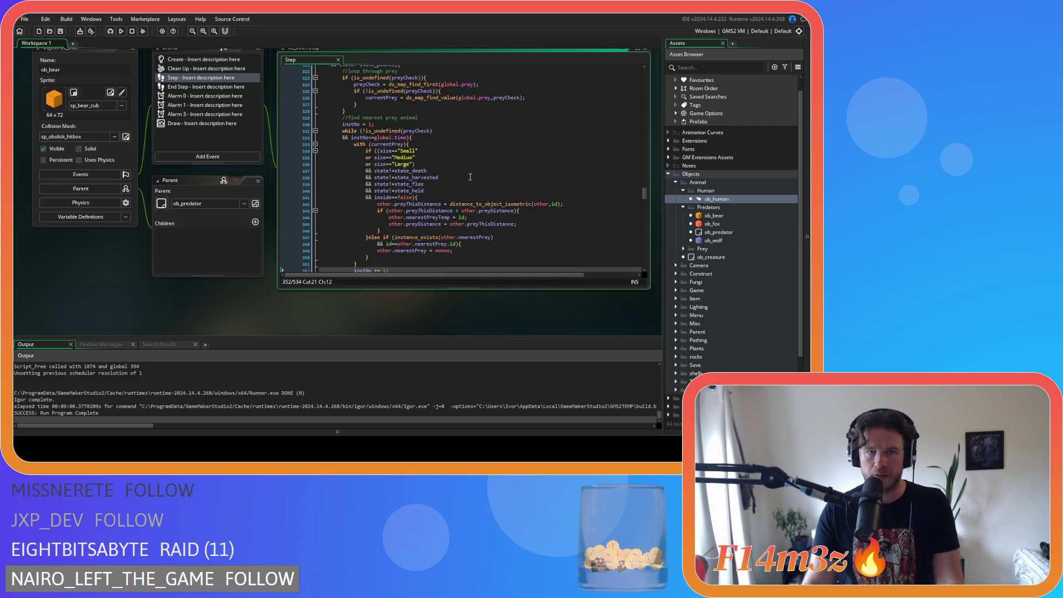
pyautogui.click(429, 139)
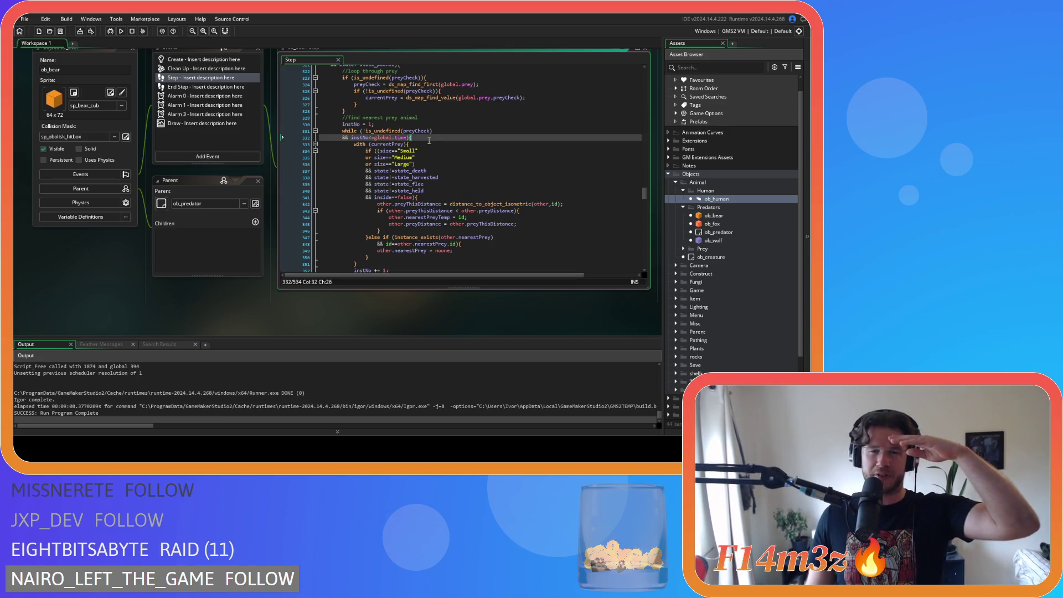
# Step: Remove the space before < in the prey distance comparison and review the loop lines
pyautogui.click(424, 141)
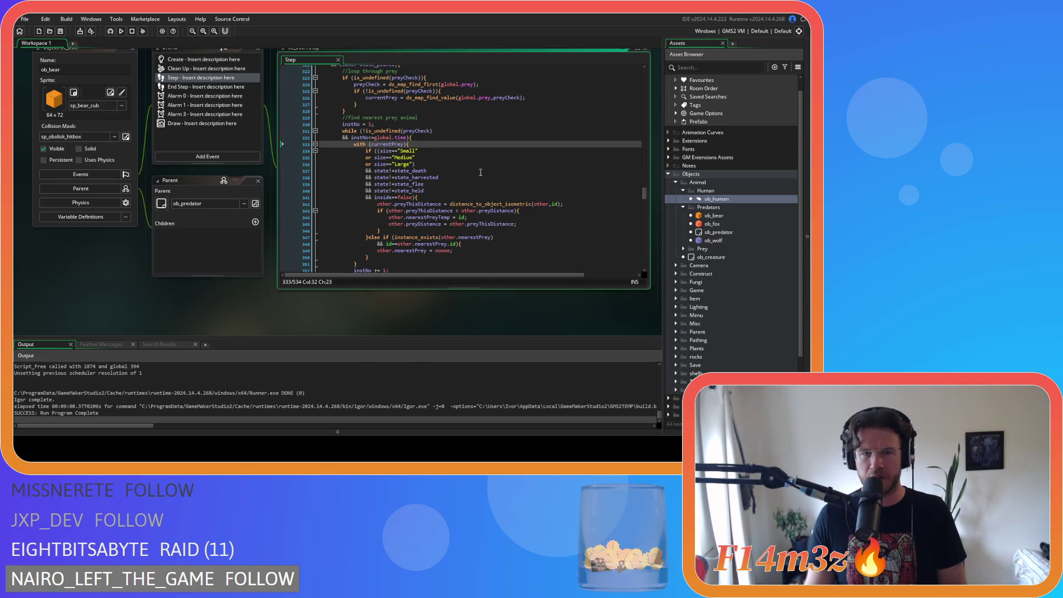
pyautogui.scroll(-3, 481, 172)
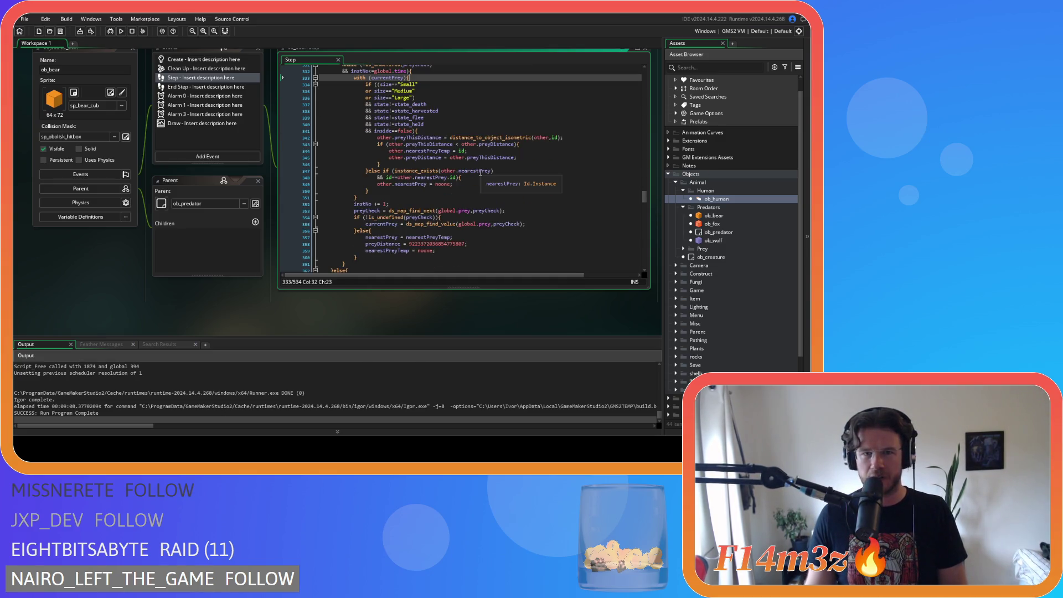
pyautogui.click(460, 144)
pyautogui.press('BackSpace')
pyautogui.press('BackSpace')
pyautogui.click(508, 152)
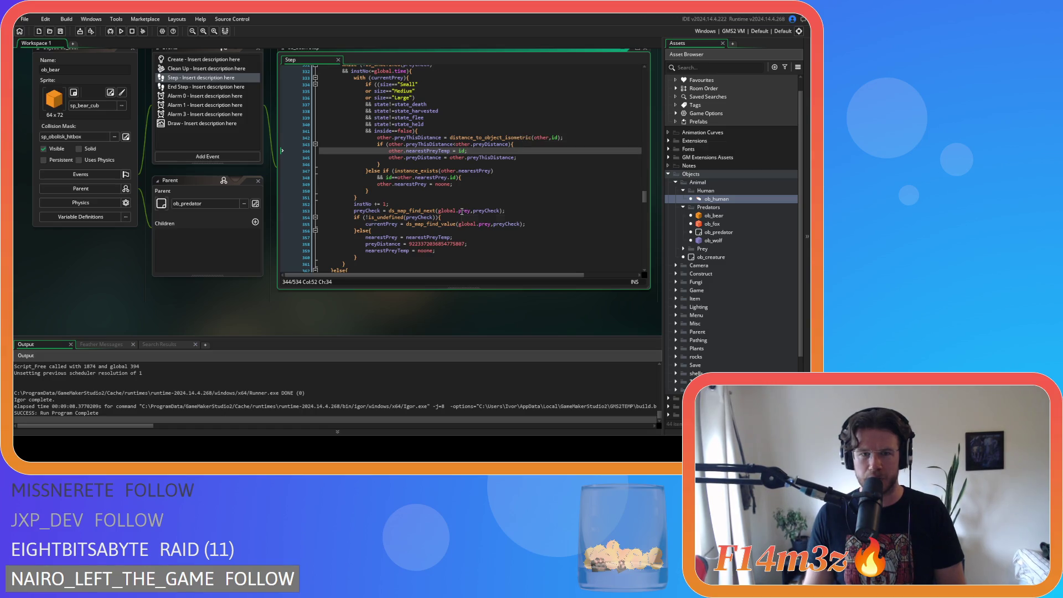
pyautogui.scroll(-3, 493, 221)
pyautogui.click(379, 151)
pyautogui.click(430, 136)
pyautogui.scroll(1, 475, 137)
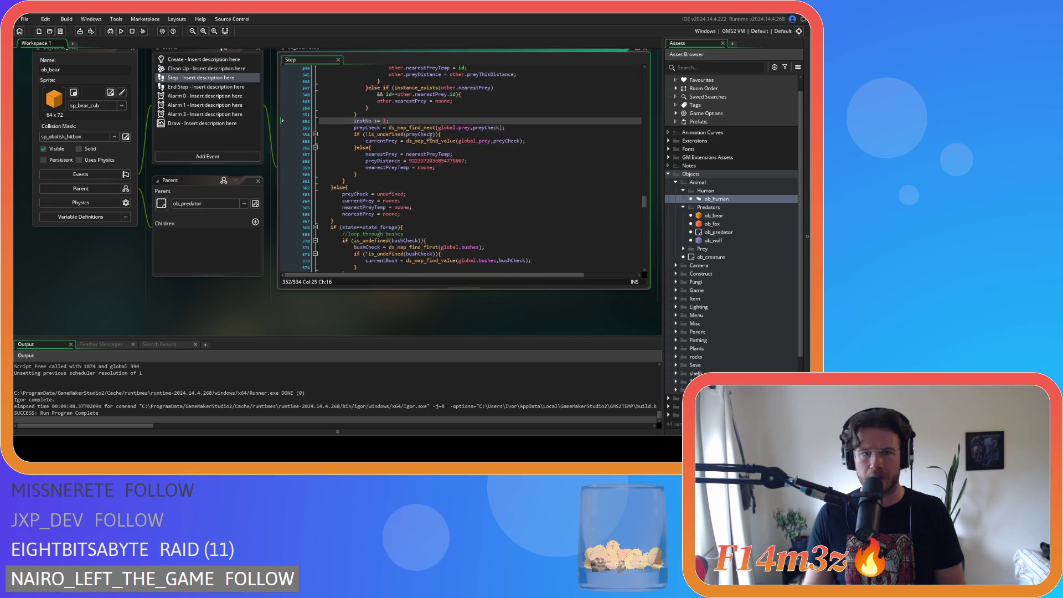
pyautogui.click(475, 180)
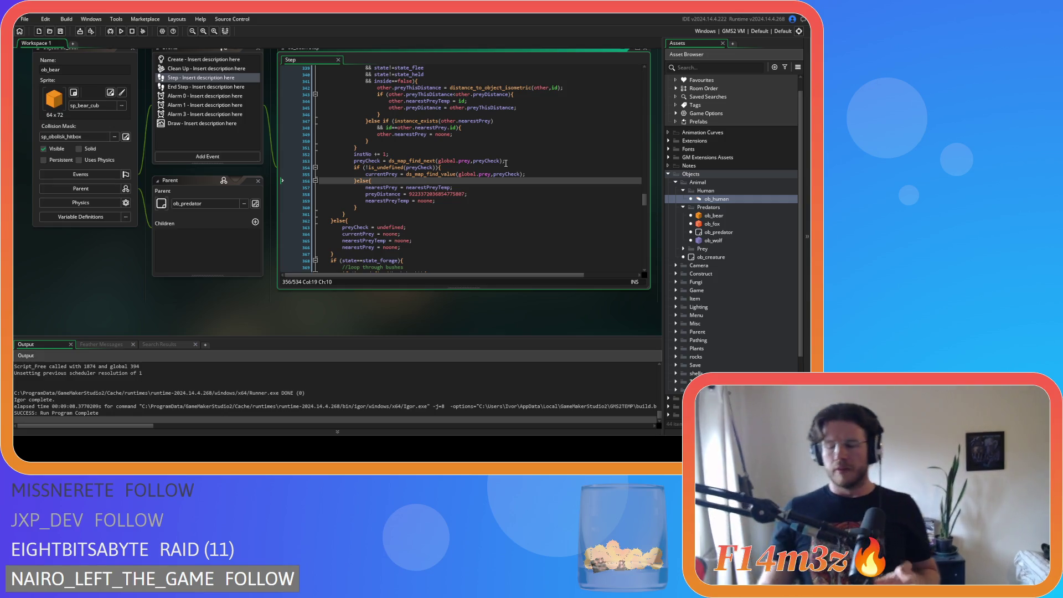
pyautogui.click(505, 161)
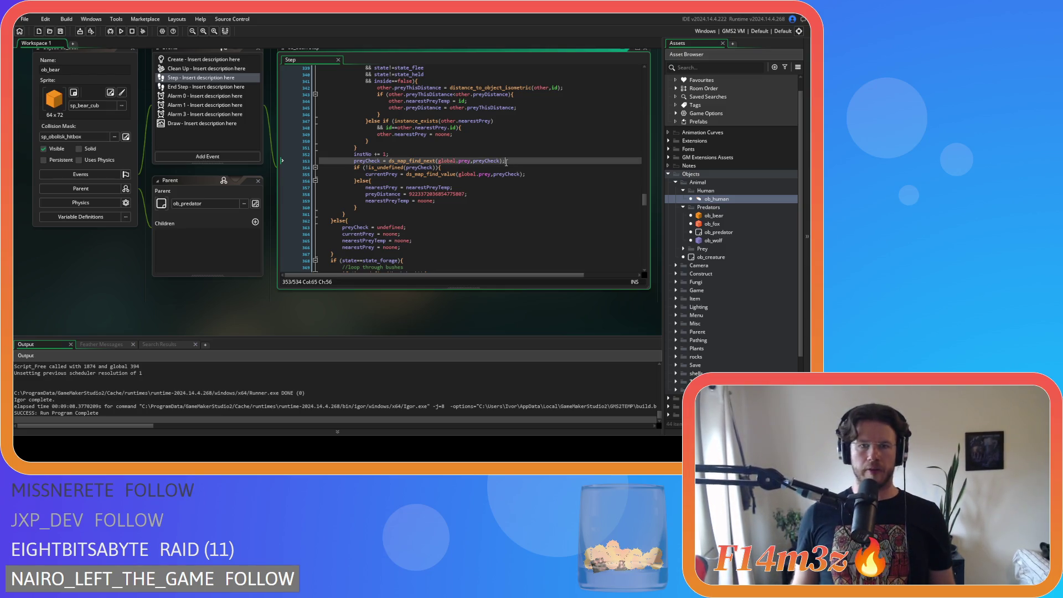
pyautogui.scroll(5, 443, 162)
pyautogui.scroll(2, 385, 164)
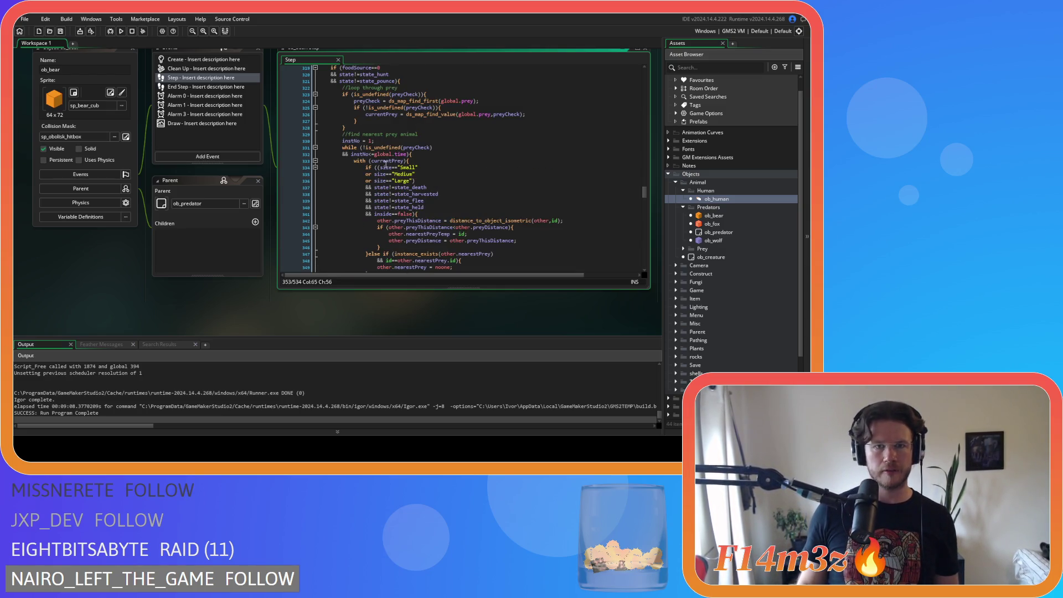
pyautogui.moveTo(409, 155)
pyautogui.mouseDown()
pyautogui.moveTo(347, 155)
pyautogui.moveTo(339, 144)
pyautogui.mouseUp()
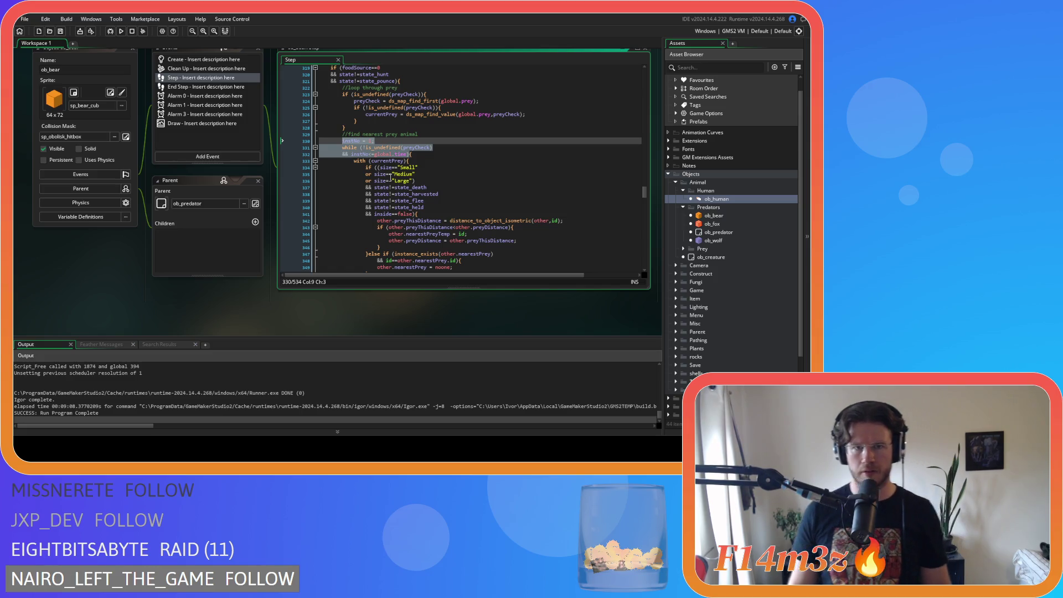
pyautogui.scroll(-13, 391, 177)
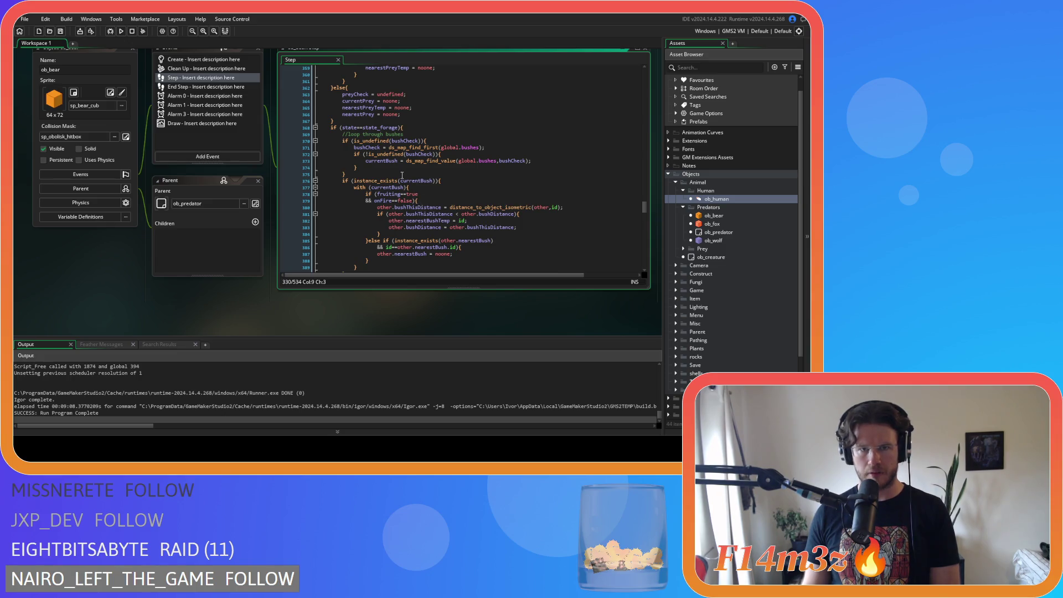
pyautogui.scroll(-5, 402, 175)
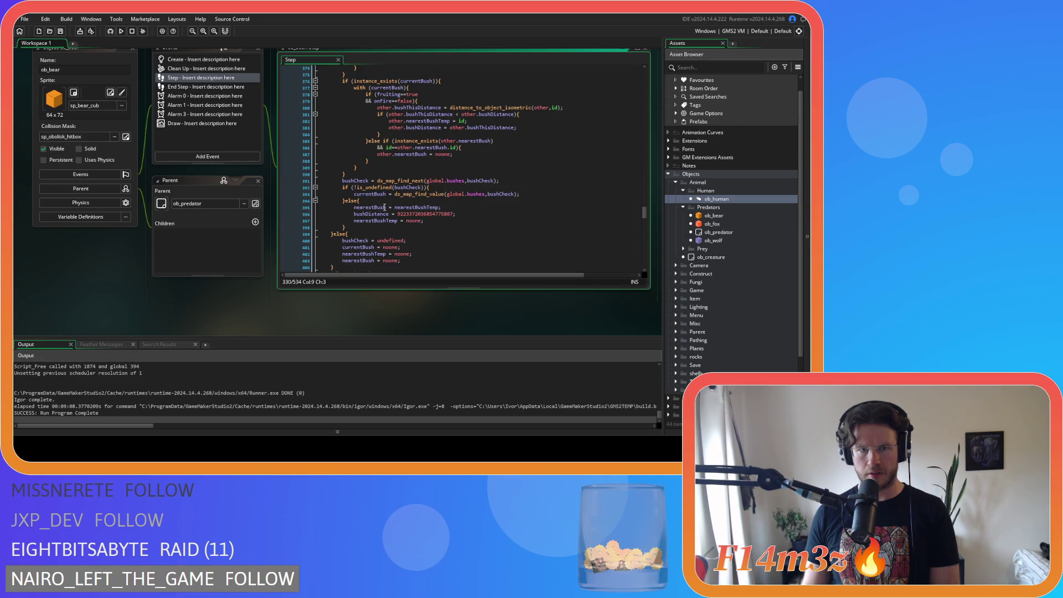
pyautogui.moveTo(354, 224); pyautogui.dragTo(334, 184)
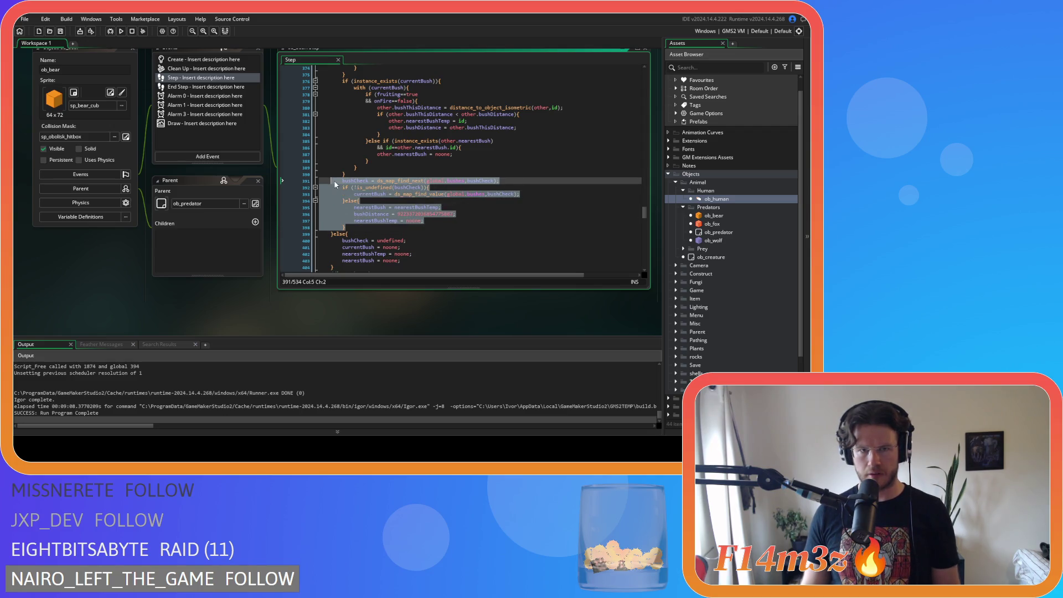
# Step: Indent the bush-advance block, remove the blank line above, and add a line after its brace
pyautogui.press('Tab')
pyautogui.click(327, 174)
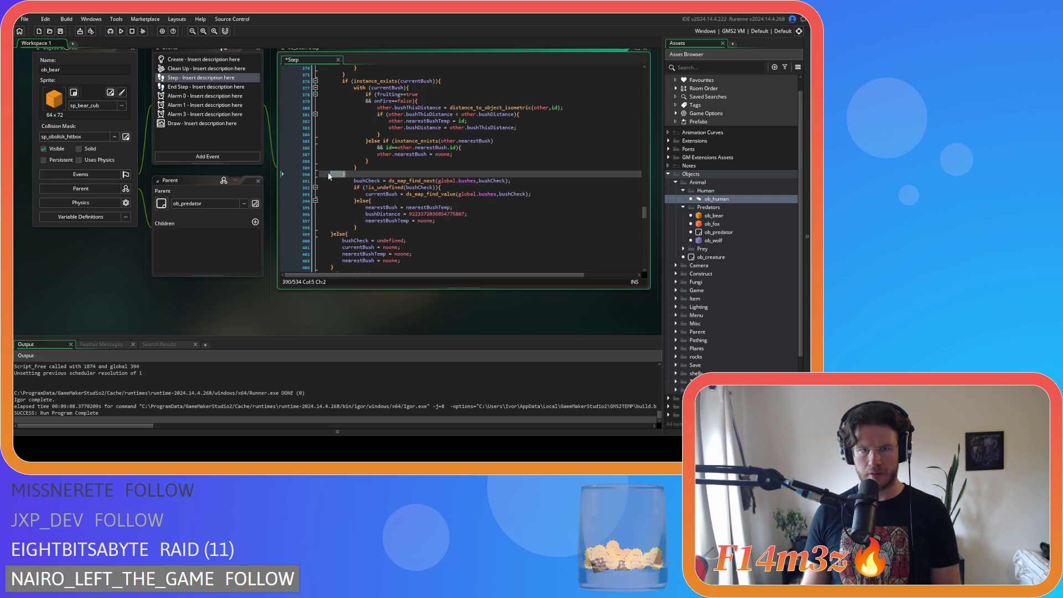
pyautogui.press('BackSpace')
pyautogui.press('BackSpace')
pyautogui.click(369, 219)
pyautogui.press('Return')
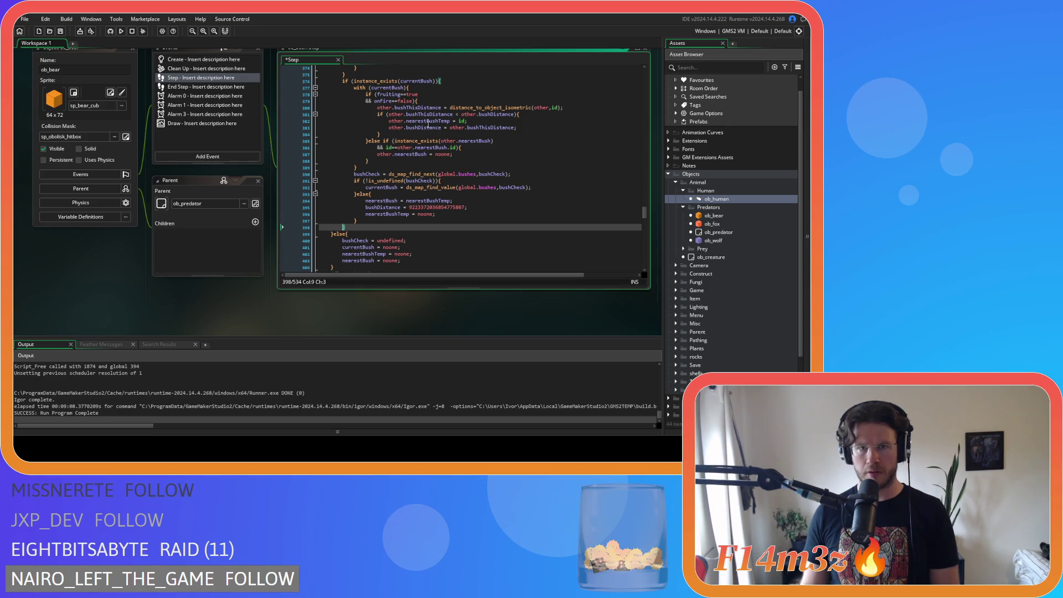
# Step: Replace the currentBush check with the instNo-limited while header, add instNo += 1, and save
pyautogui.moveTo(438, 81); pyautogui.dragTo(342, 81)
pyautogui.hotkey('ctrl', 'v')
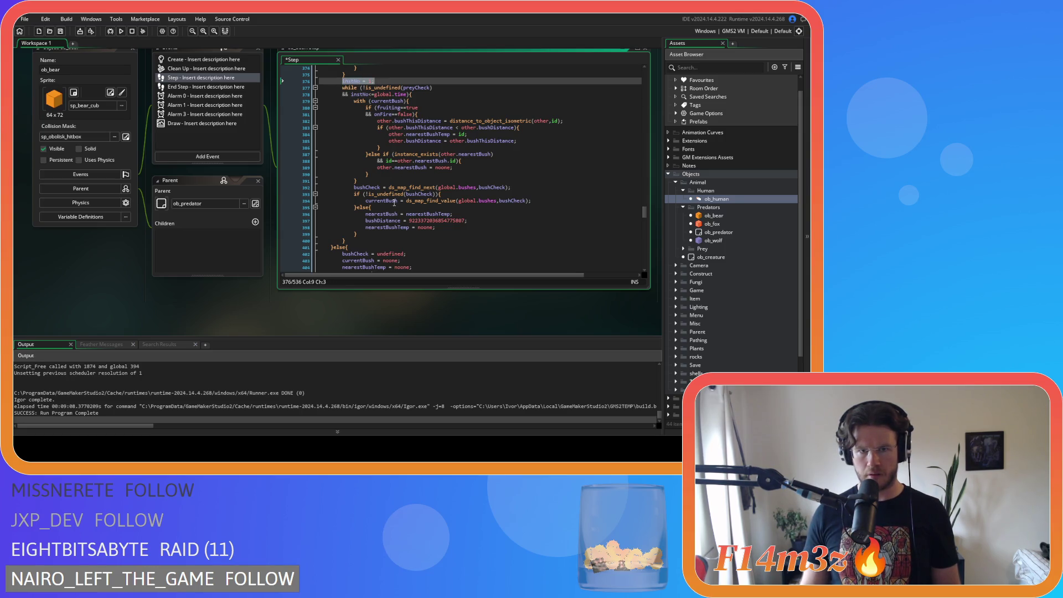
pyautogui.click(379, 181)
pyautogui.press('Return')
pyautogui.write('instNo = 1;')
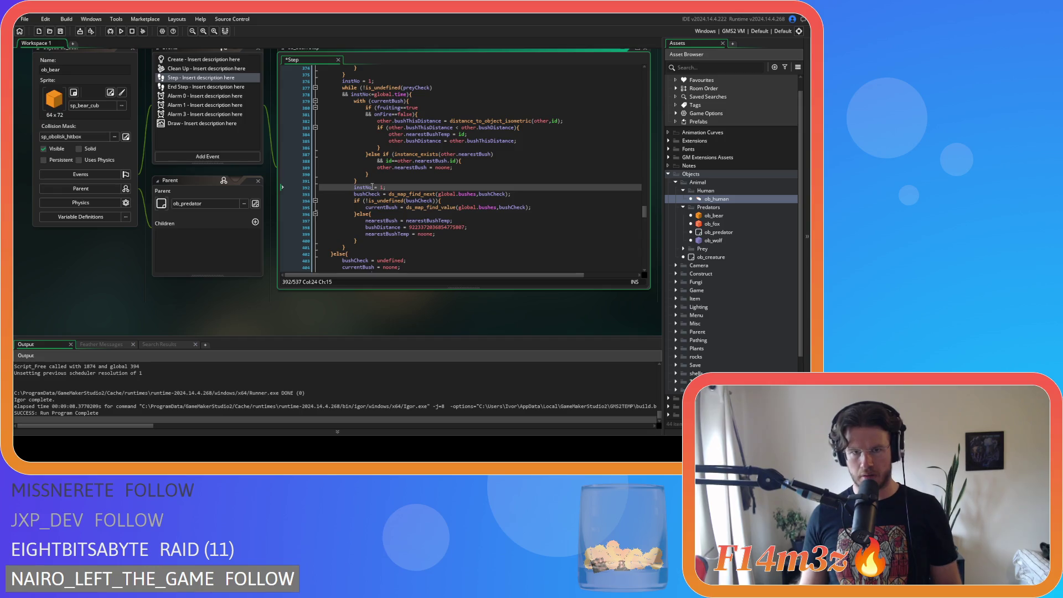
pyautogui.write('+')
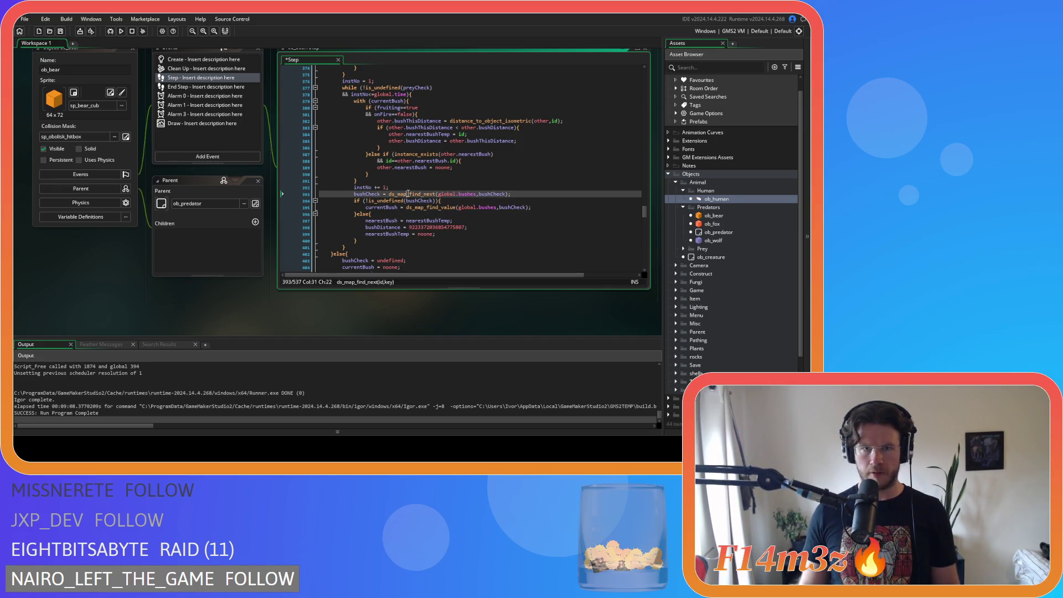
pyautogui.click(410, 187)
pyautogui.hotkey('ctrl', 's')
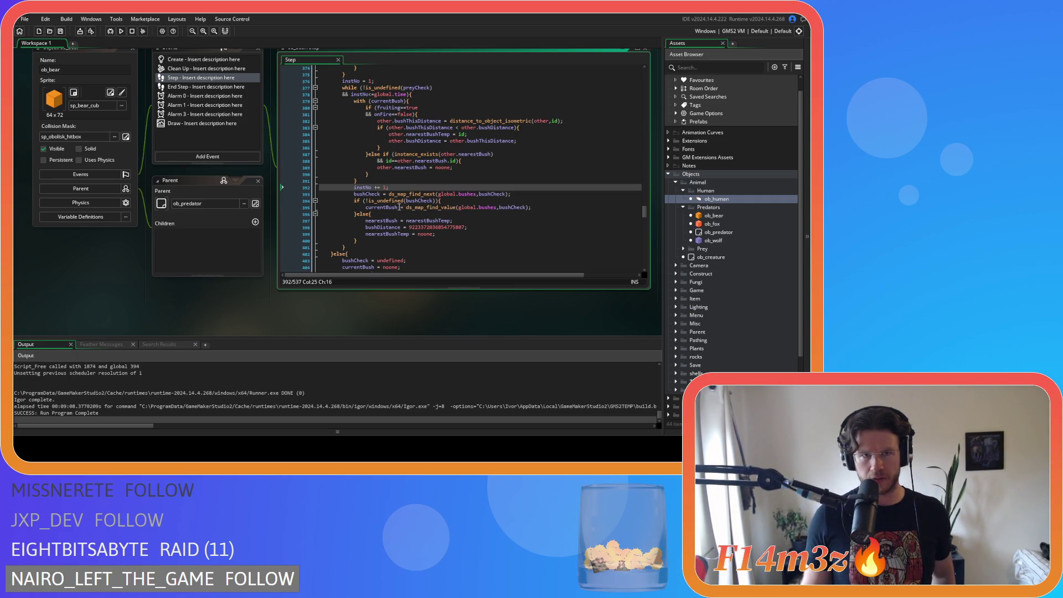
# Step: Select the while-loop condition for reuse and scroll down to the tent search code
pyautogui.scroll(-4, 397, 207)
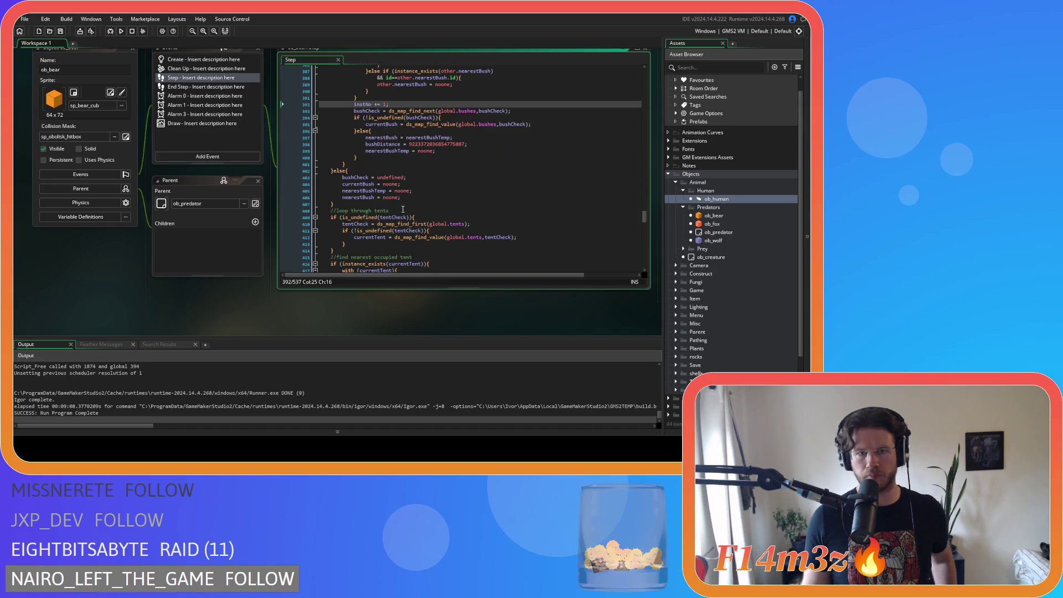
pyautogui.scroll(5, 402, 209)
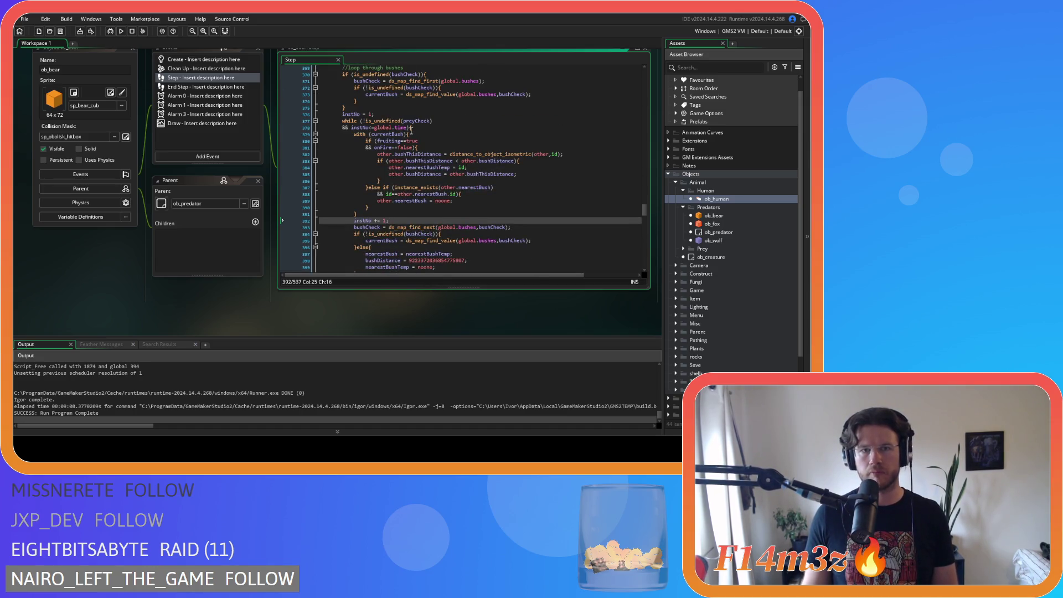
pyautogui.moveTo(412, 128); pyautogui.dragTo(341, 114)
pyautogui.hotkey('ctrl', 'c')
pyautogui.scroll(-2, 486, 197)
pyautogui.scroll(-4, 486, 197)
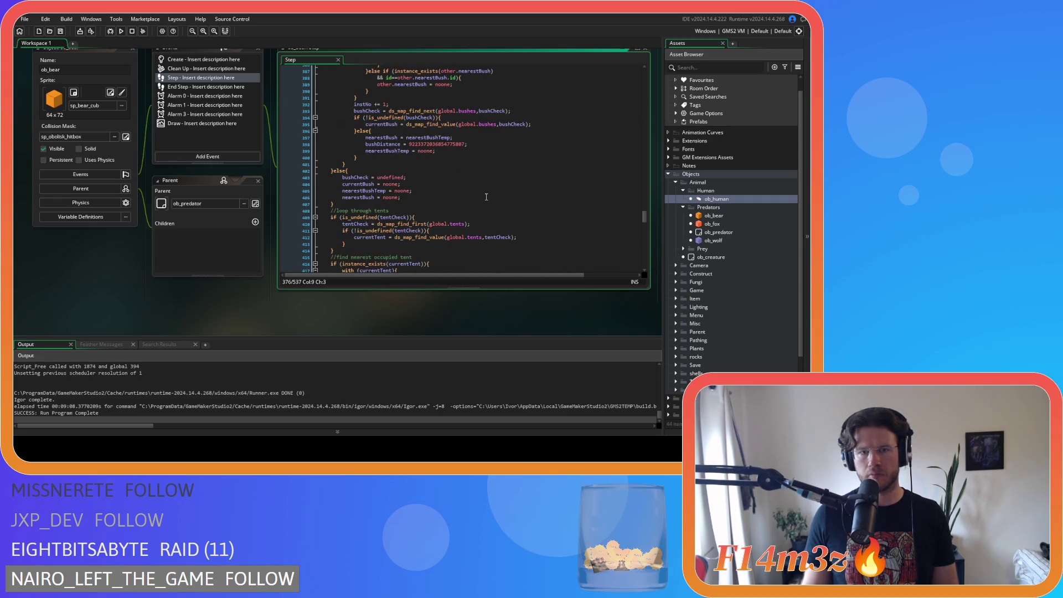
pyautogui.scroll(-3, 486, 197)
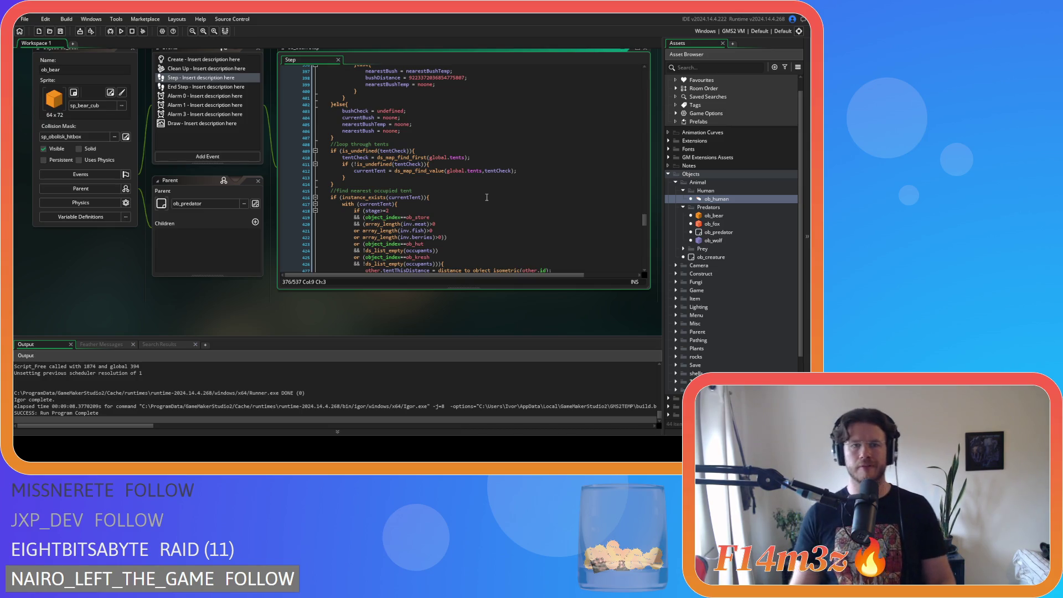
pyautogui.scroll(3, 487, 197)
pyautogui.scroll(-3, 500, 209)
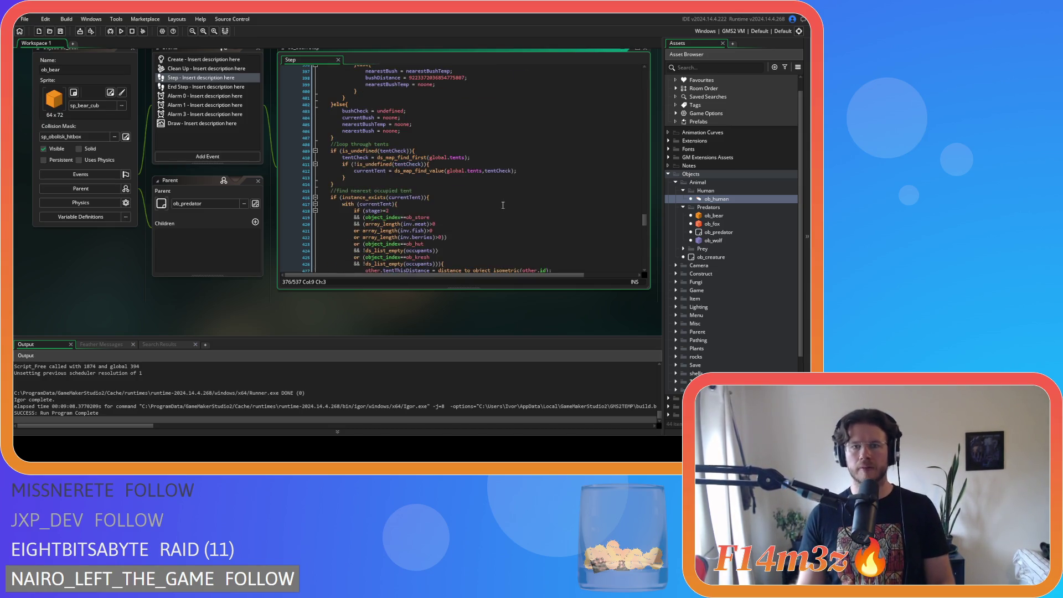
pyautogui.scroll(-3, 502, 205)
# Step: Delete the stray brace, indent the tent-advance block, close it with a new brace, and save
pyautogui.click(436, 151)
pyautogui.scroll(-9, 440, 153)
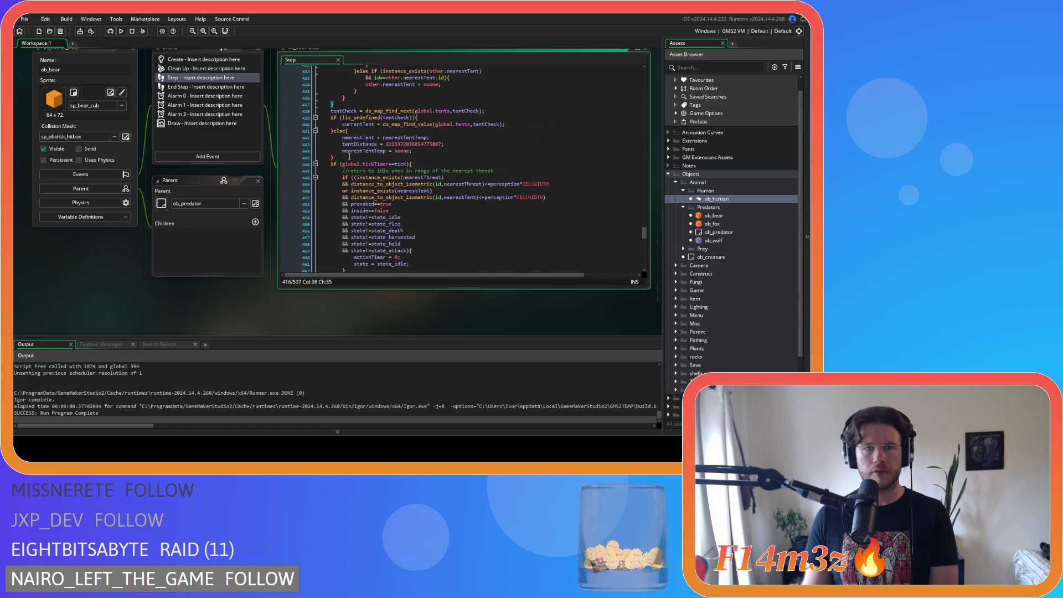
pyautogui.click(344, 104)
pyautogui.press('BackSpace')
pyautogui.press('BackSpace')
pyautogui.press('BackSpace')
pyautogui.moveTo(343, 150); pyautogui.dragTo(326, 104)
pyautogui.press('Tab')
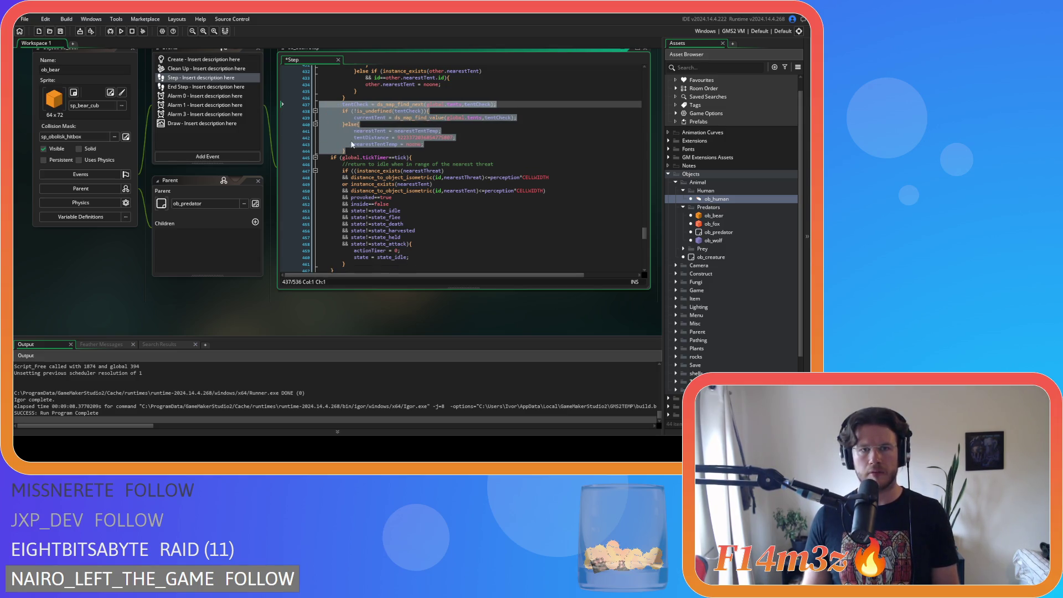
pyautogui.click(361, 150)
pyautogui.press('Return')
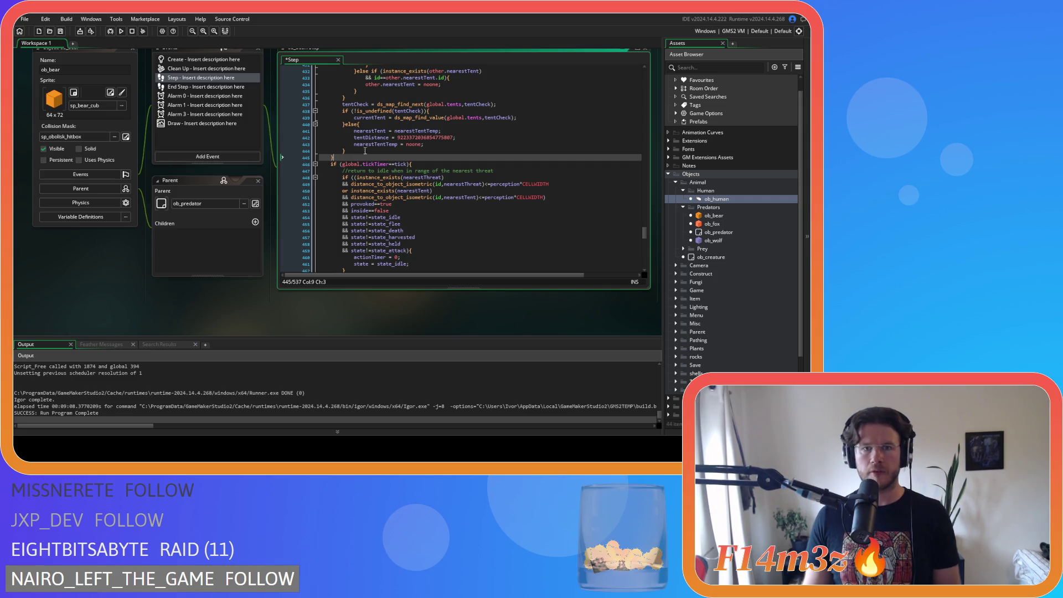
pyautogui.write('}')
pyautogui.hotkey('ctrl', 's')
# Step: Scroll up and select the currentTent existence check line
pyautogui.scroll(3, 384, 159)
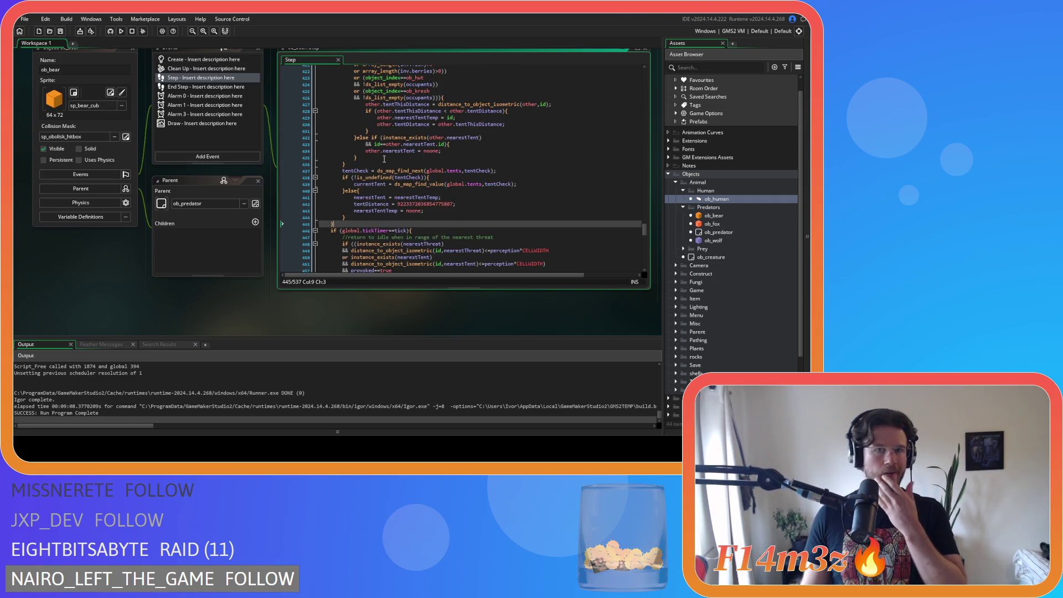
pyautogui.scroll(3, 384, 159)
pyautogui.scroll(2, 384, 159)
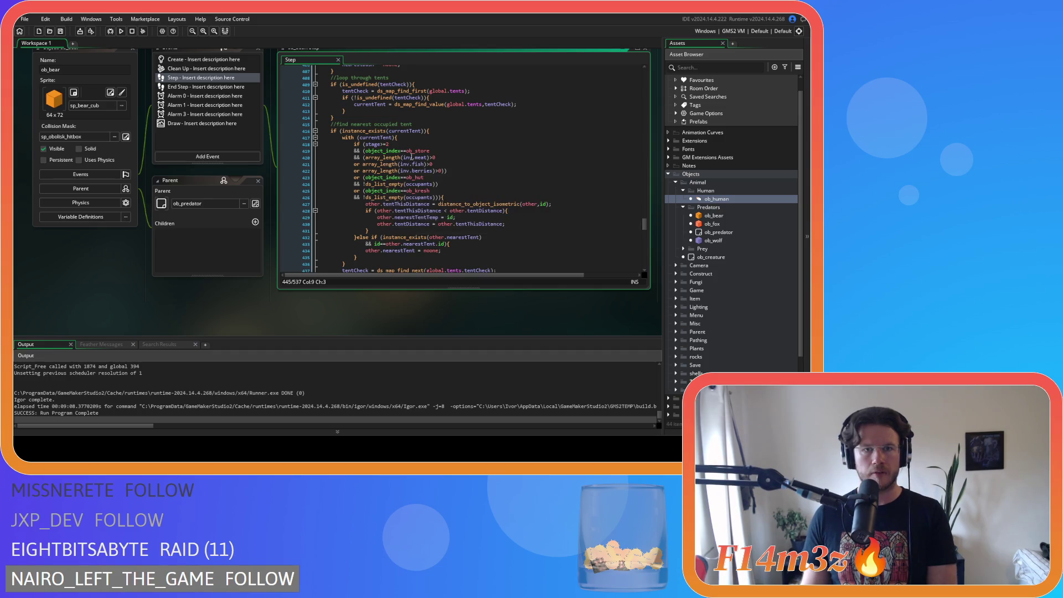
pyautogui.moveTo(425, 130); pyautogui.dragTo(334, 135)
# Step: Paste the instNo-capped loop header into ob_bear's Step tent loop and select preyCheck in its condition
pyautogui.hotkey('ctrl', 'v')
pyautogui.moveTo(418, 145); pyautogui.dragTo(299, 137)
pyautogui.press('Up')
pyautogui.press('End')
pyautogui.hotkey('shift', 'Home')
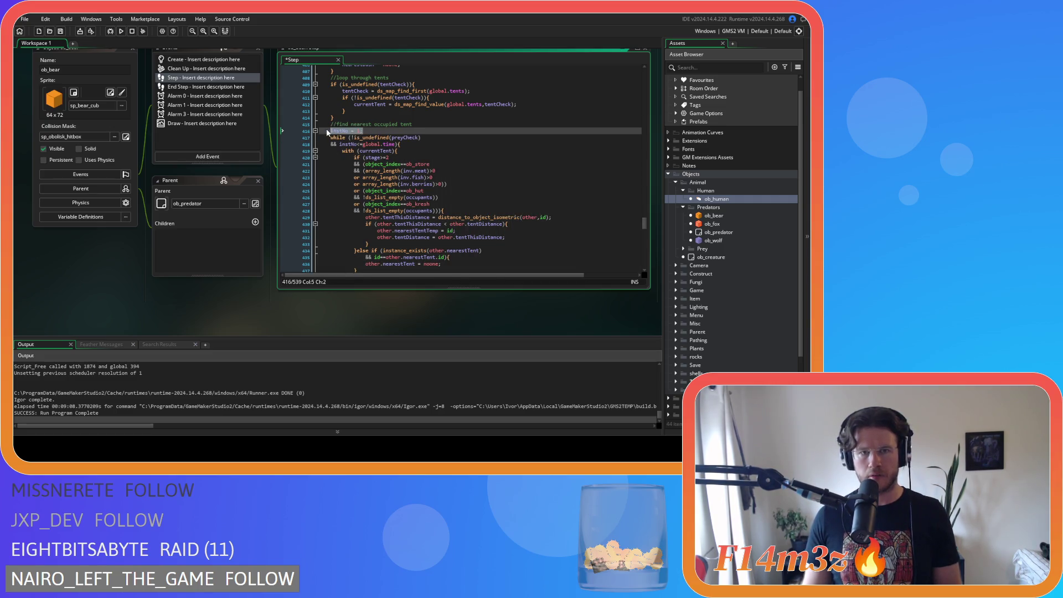
pyautogui.scroll(2, 369, 147)
pyautogui.click(492, 138)
pyautogui.click(401, 170)
pyautogui.doubleClick(402, 171)
# Step: Replace preyCheck with bushCheck in the bush loop condition and save the Step event
pyautogui.scroll(10, 459, 179)
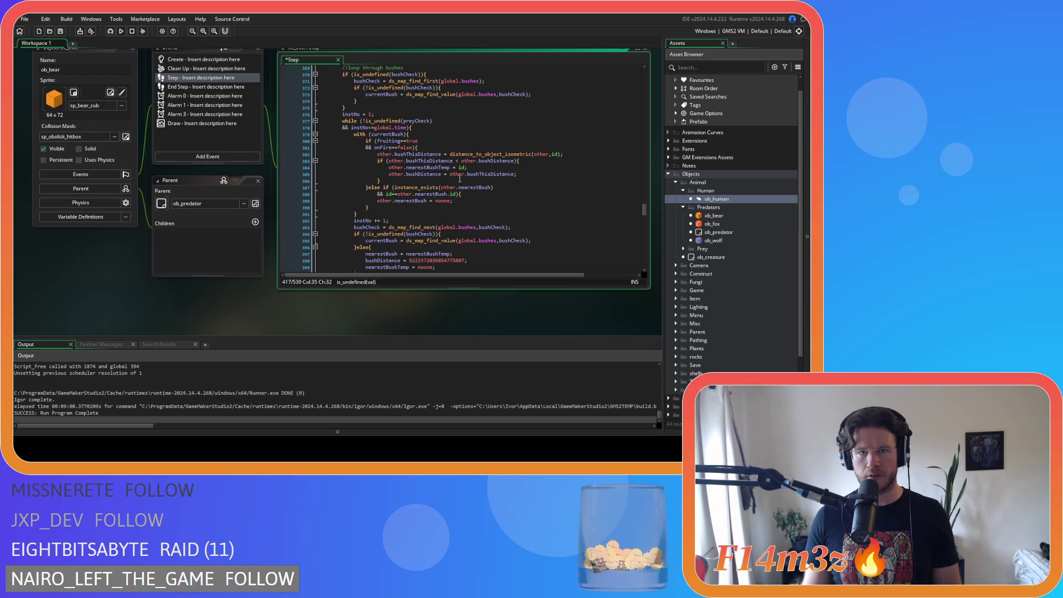
pyautogui.scroll(1, 459, 179)
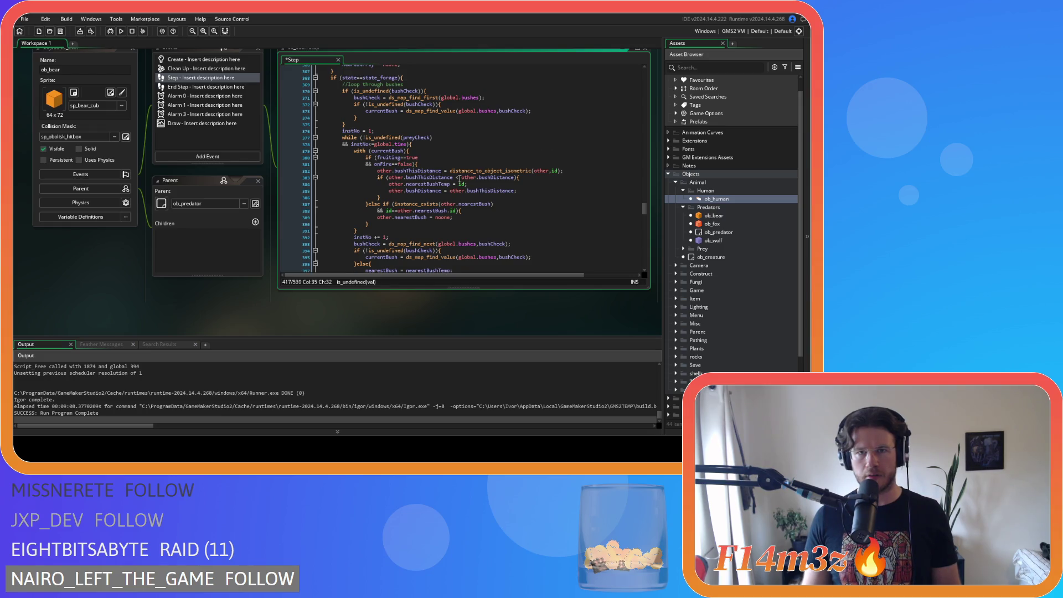
pyautogui.doubleClick(512, 110)
pyautogui.hotkey('ctrl', 'c')
pyautogui.doubleClick(415, 137)
pyautogui.hotkey('ctrl', 'v')
pyautogui.hotkey('ctrl', 's')
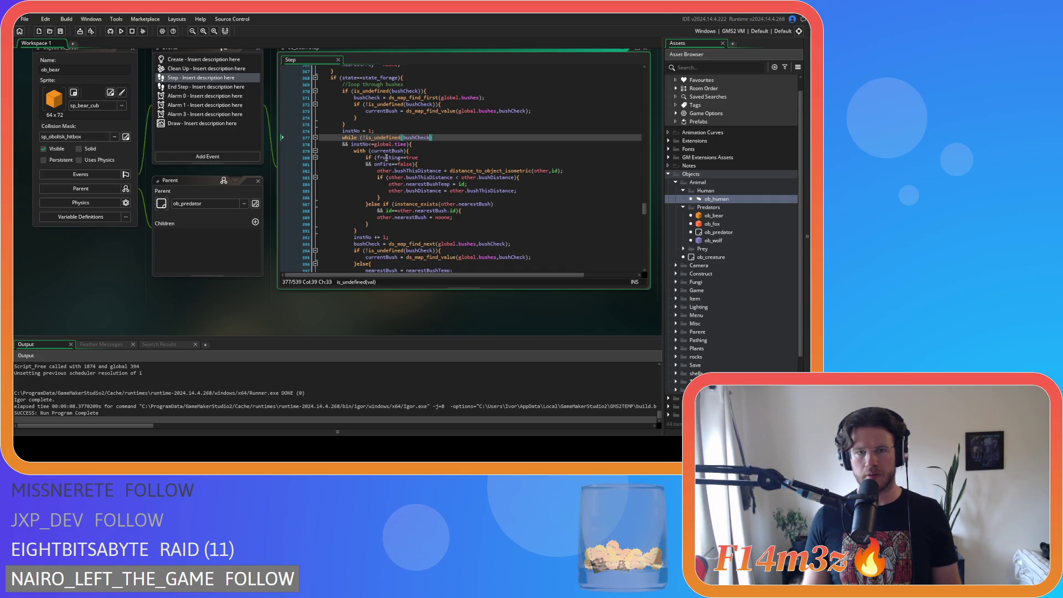
# Step: Add instNo += 1; inside the tent loop below its brace
pyautogui.scroll(-2, 387, 154)
pyautogui.moveTo(389, 204); pyautogui.dragTo(355, 209)
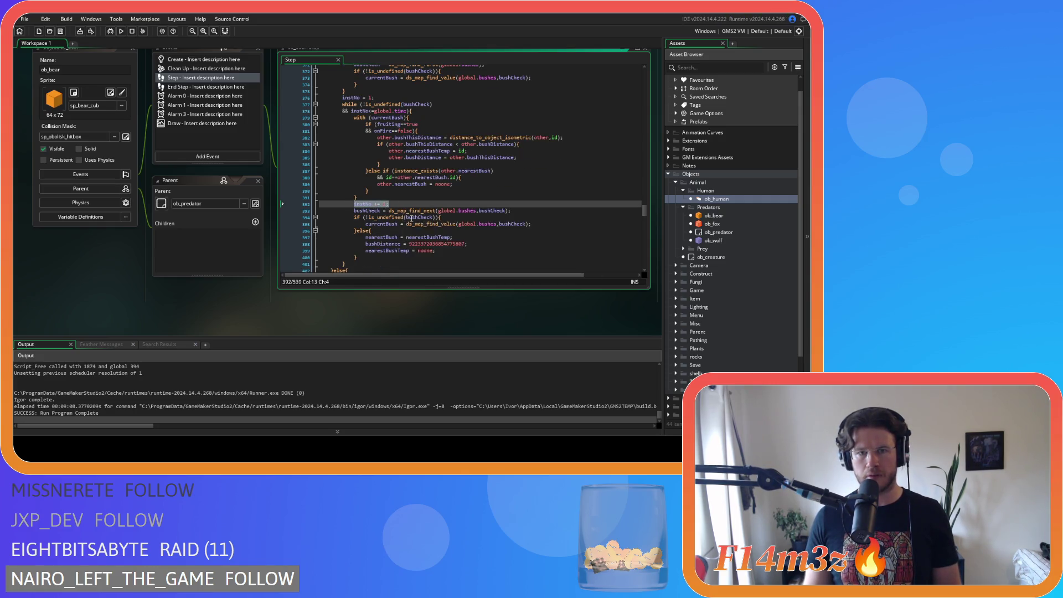
pyautogui.scroll(-7, 439, 222)
pyautogui.scroll(-8, 439, 221)
pyautogui.scroll(-2, 452, 197)
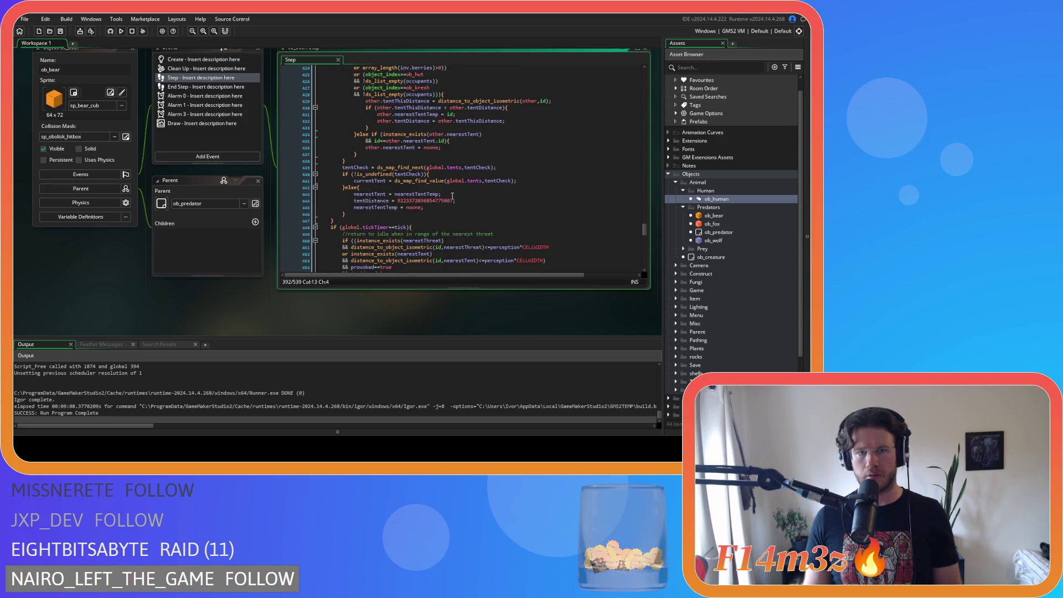
pyautogui.click(387, 163)
pyautogui.press('Return')
pyautogui.write('instNo += 1;')
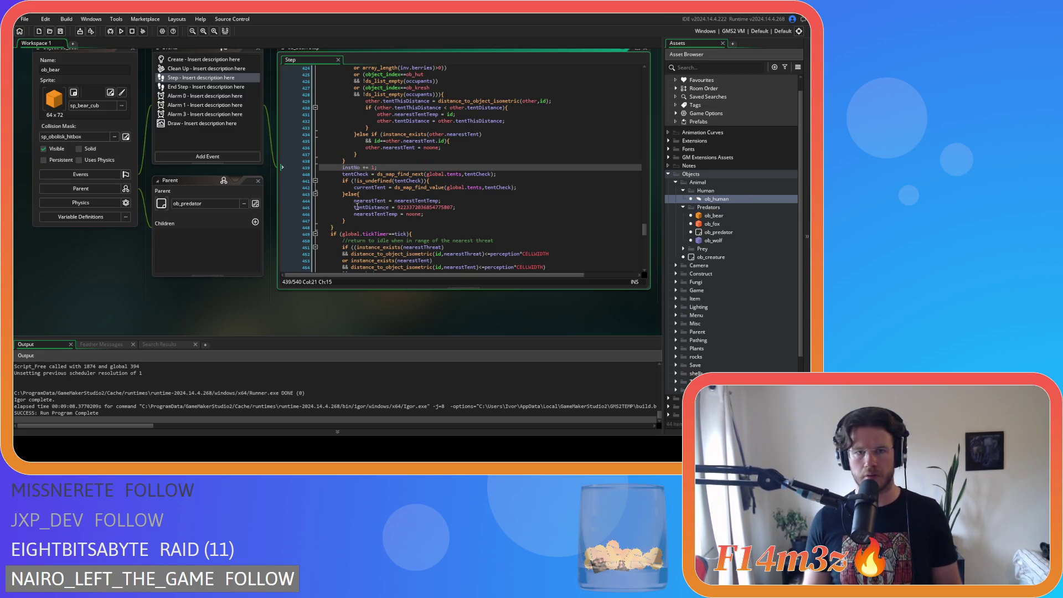
pyautogui.click(463, 227)
# Step: Tidy the spacing in the onFire==true, alarm[3] -1 and age less-than checks
pyautogui.scroll(-5, 463, 232)
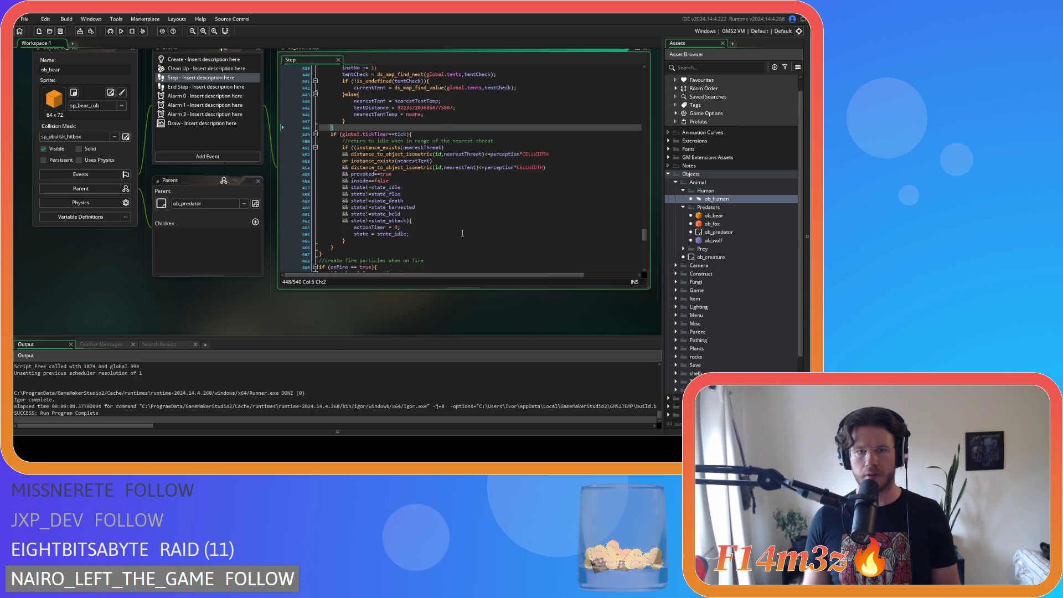
pyautogui.scroll(-4, 462, 233)
pyautogui.click(353, 184)
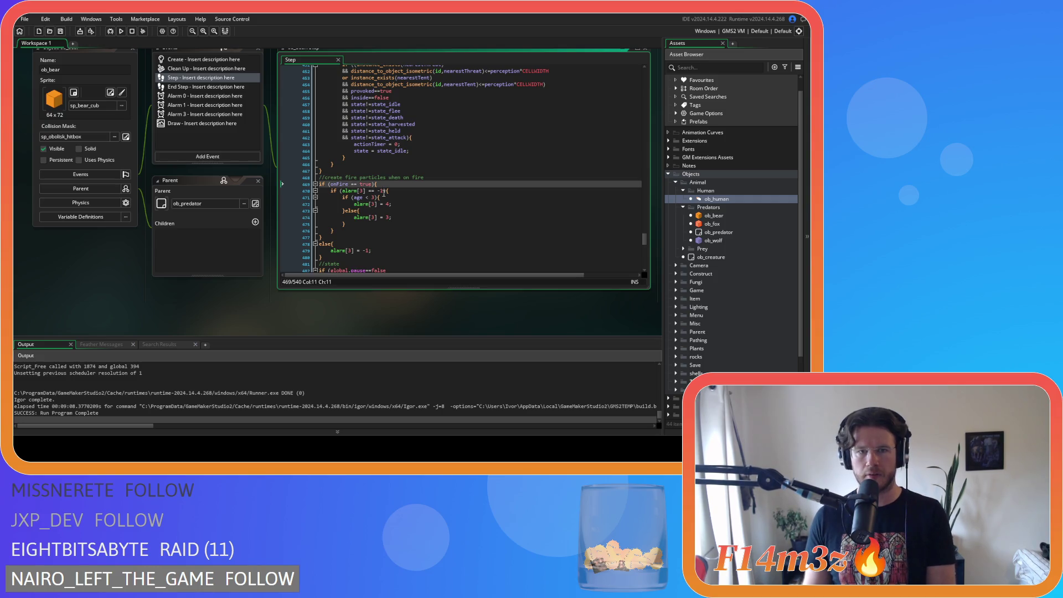
pyautogui.press('Delete')
pyautogui.click(370, 190)
pyautogui.press('Delete')
pyautogui.click(362, 197)
pyautogui.press('Delete')
pyautogui.press('Right')
pyautogui.press('Delete')
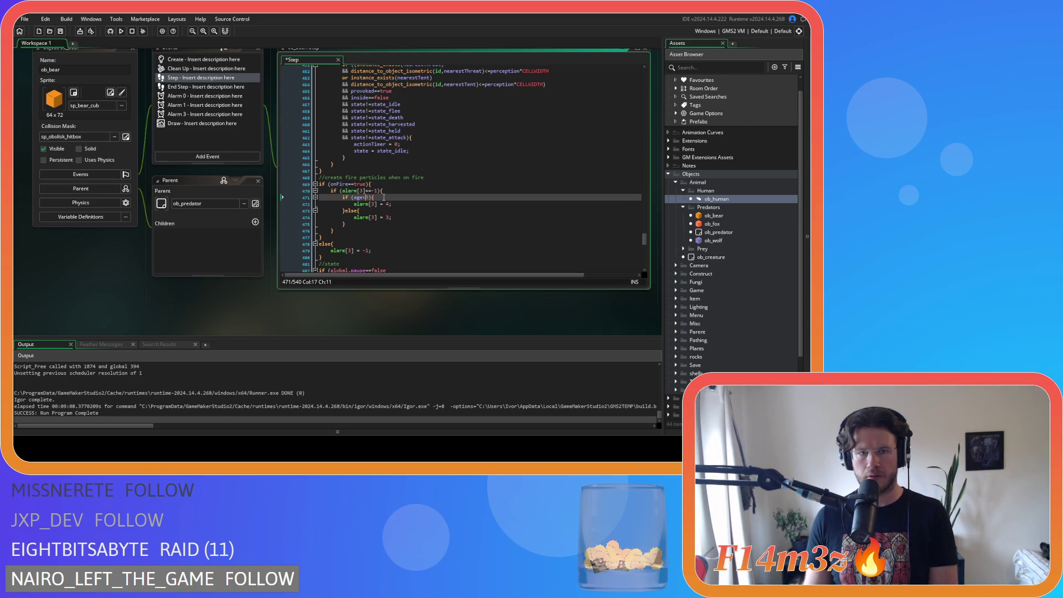
pyautogui.click(429, 201)
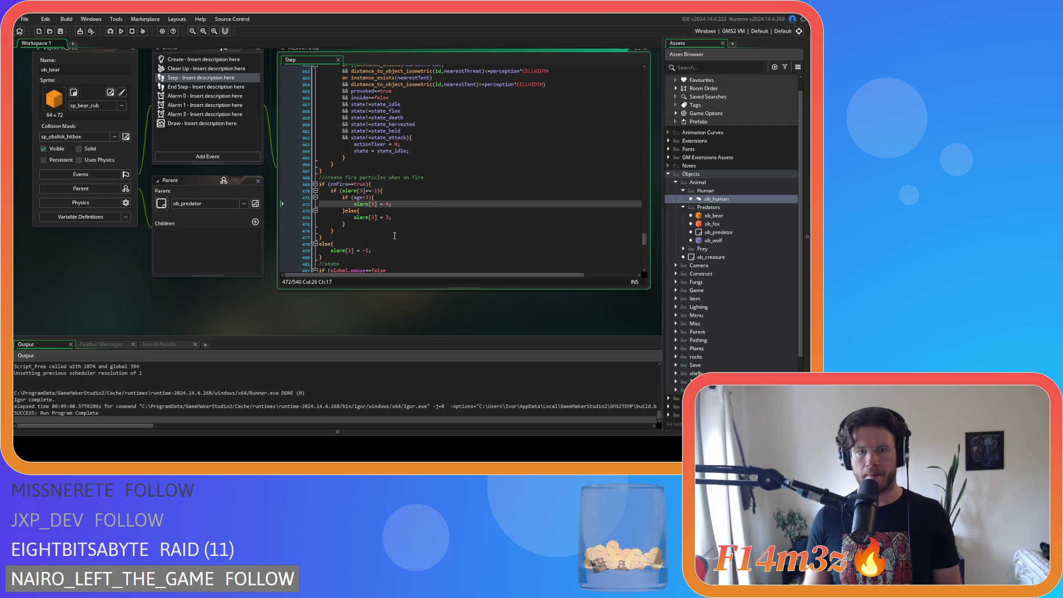
# Step: Expand the Prey objects folder and select the instNo = 1 initialisation in the Step code
pyautogui.scroll(-3, 423, 232)
pyautogui.scroll(8, 424, 243)
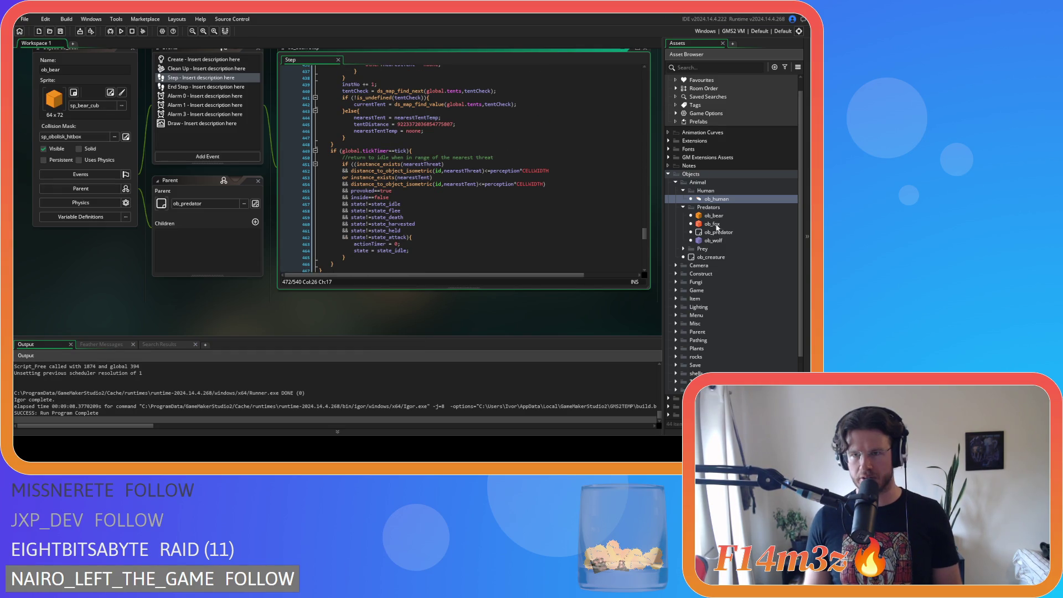
pyautogui.click(683, 249)
pyautogui.scroll(8, 395, 214)
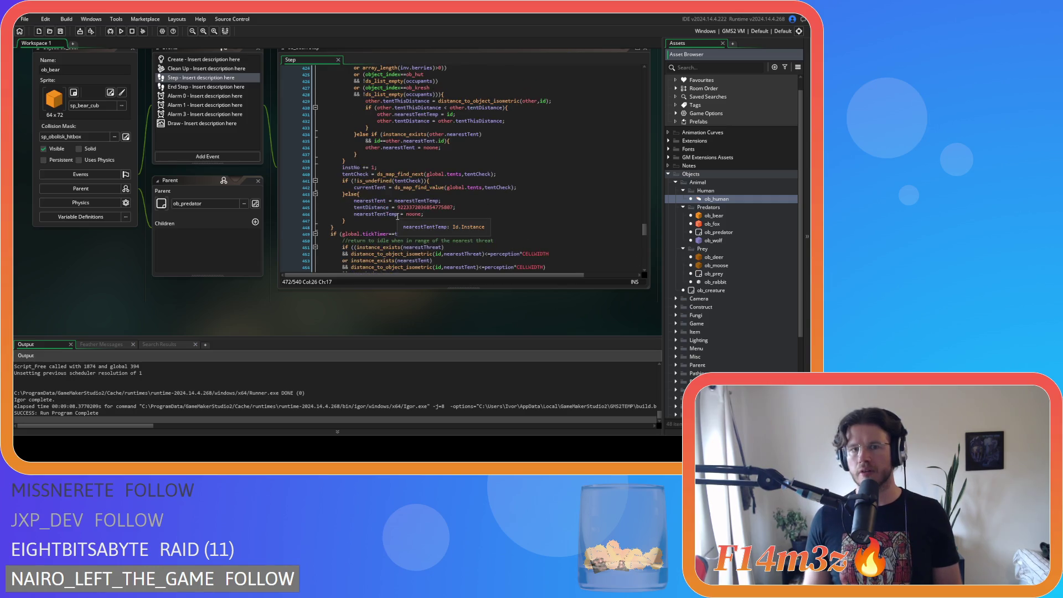
pyautogui.click(208, 60)
pyautogui.moveTo(363, 98); pyautogui.dragTo(352, 99)
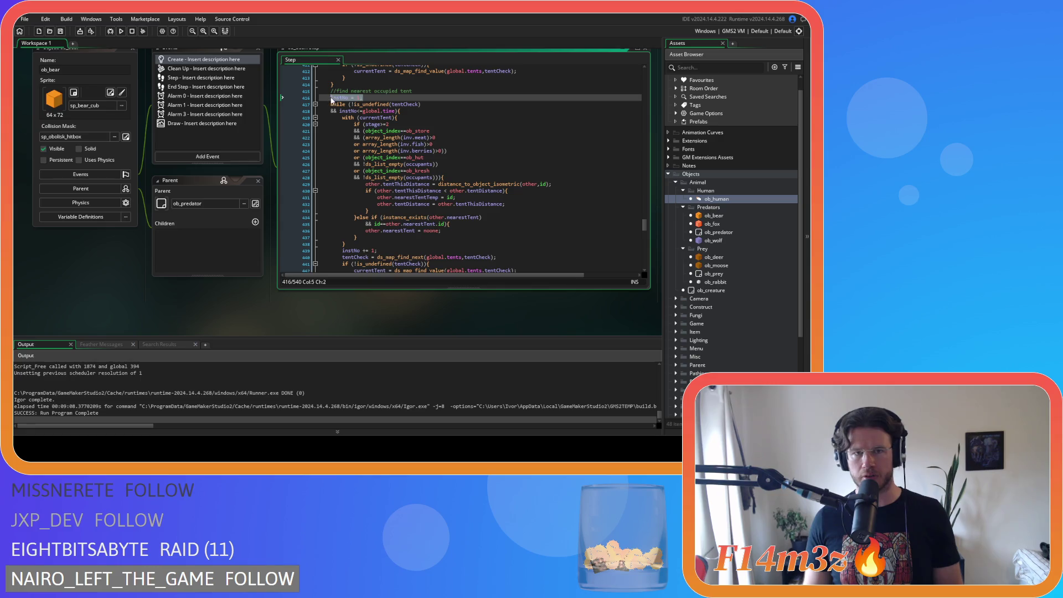
# Step: Add instNo = 1; below the sleepRandomizer line in ob_bear's Create event, then return to Step
pyautogui.doubleClick(209, 59)
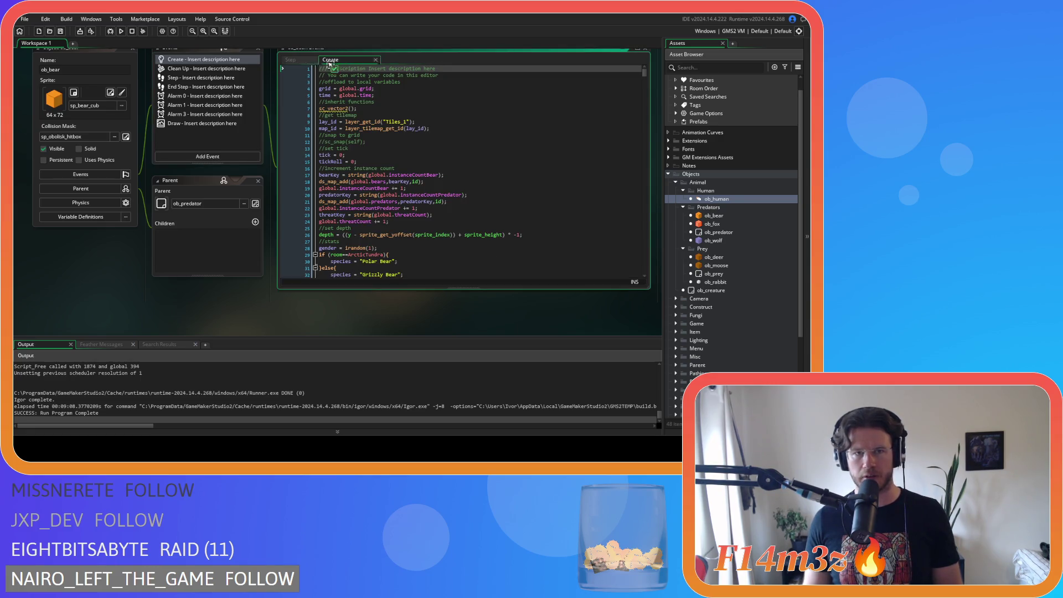
pyautogui.scroll(-13, 475, 172)
pyautogui.scroll(-16, 475, 172)
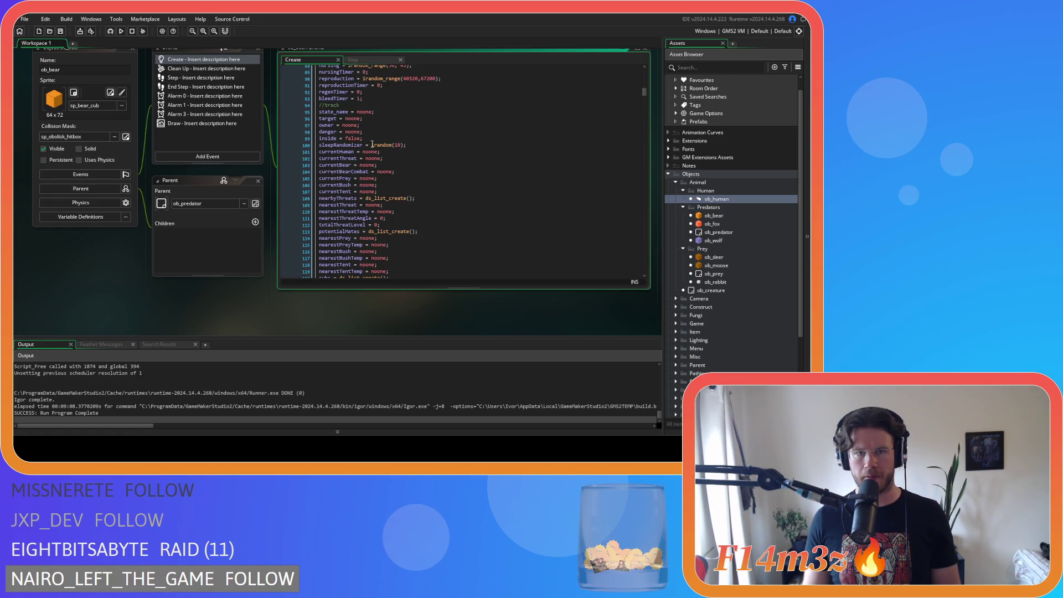
pyautogui.click(418, 146)
pyautogui.press('Return')
pyautogui.write('instNo = 1;')
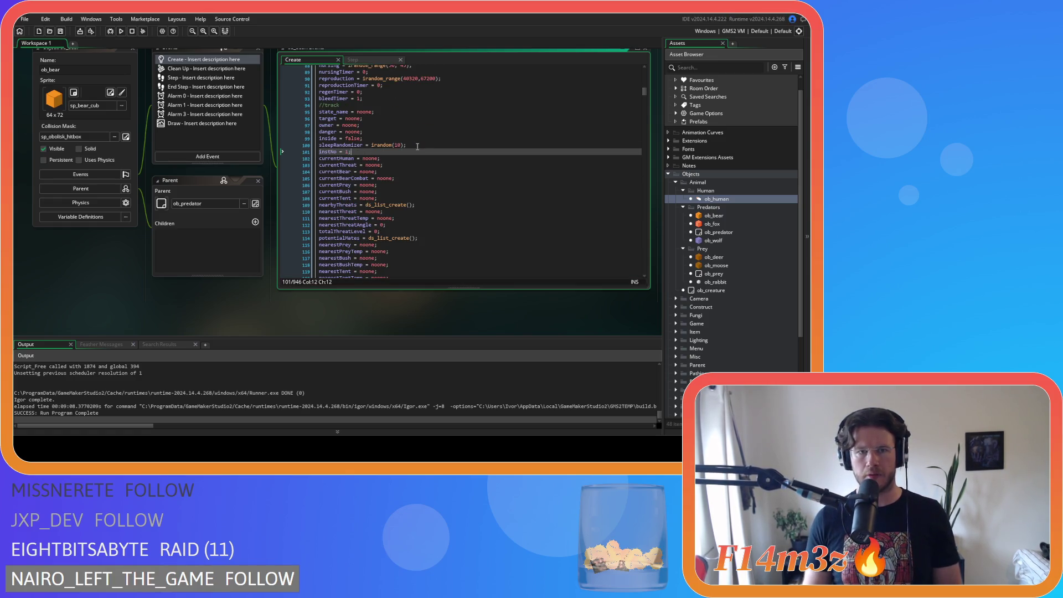
pyautogui.click(381, 60)
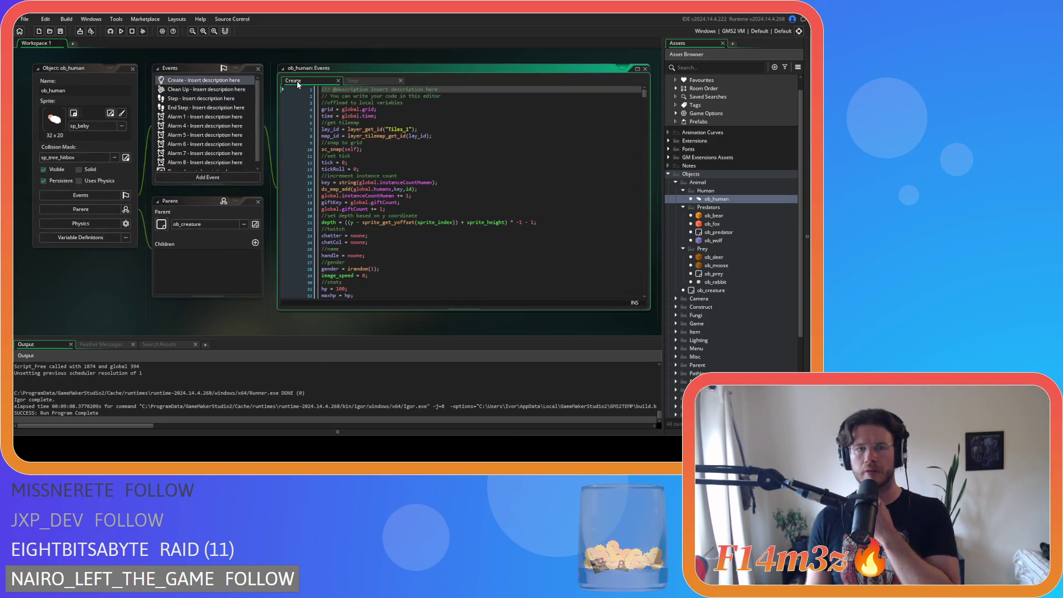
# Step: Find state_shroom, uncomment sc_portalInterupt(id) in state_shroom and state_pickshroom, and save
pyautogui.hotkey('ctrl', 'f')
pyautogui.write('state_s')
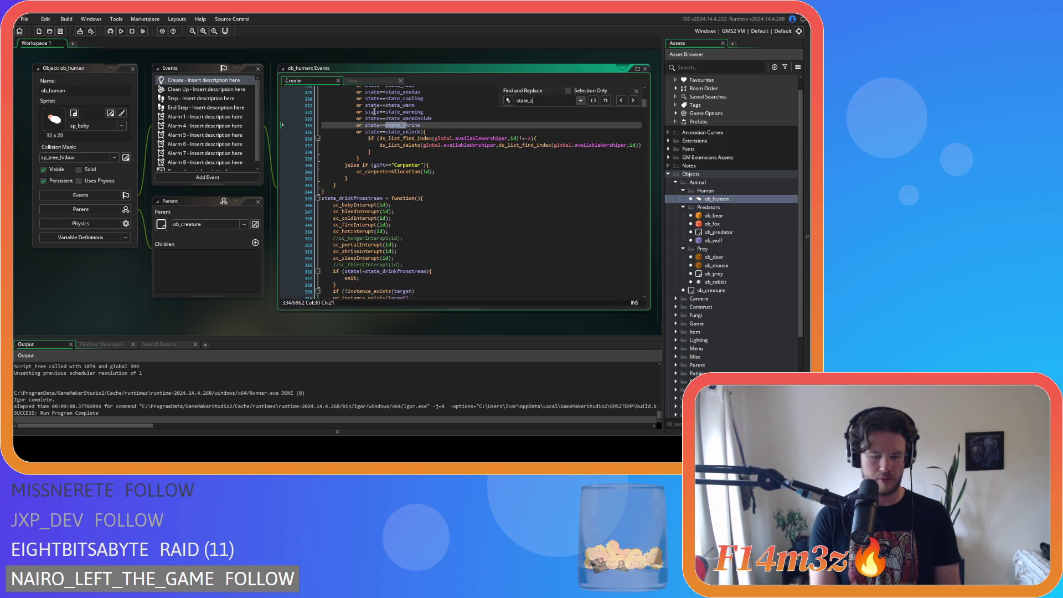
pyautogui.write('hroom')
pyautogui.click(498, 197)
pyautogui.click(463, 172)
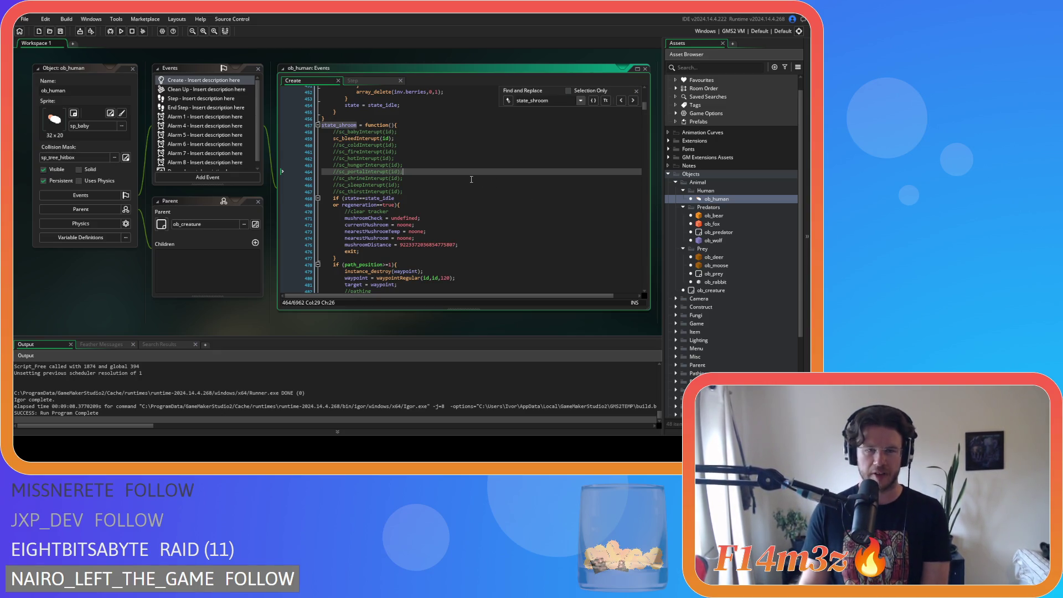
pyautogui.hotkey('ctrl', 'shift', 'k')
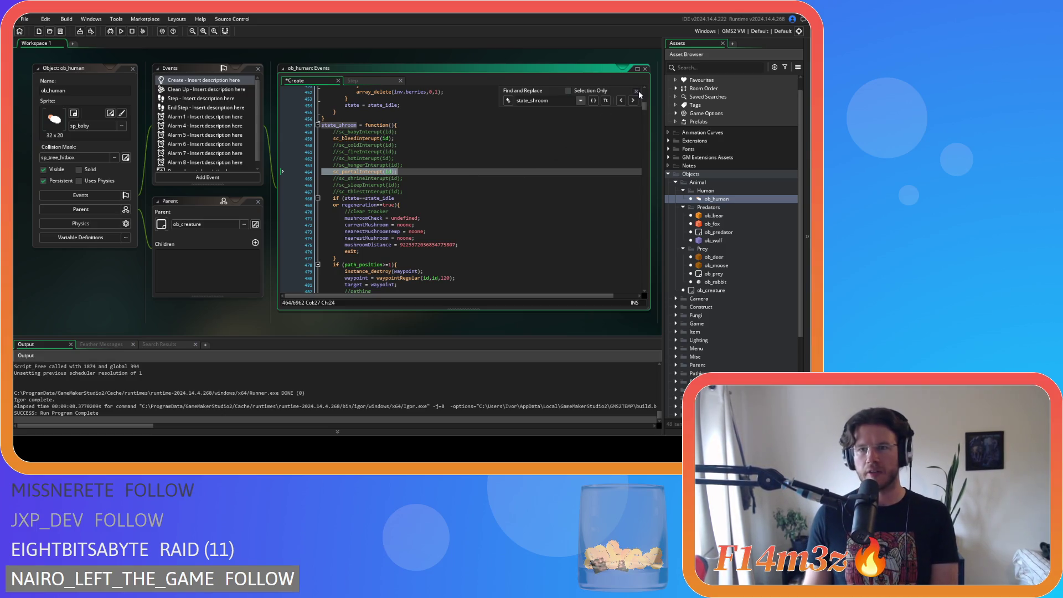
pyautogui.click(637, 91)
pyautogui.scroll(-15, 452, 199)
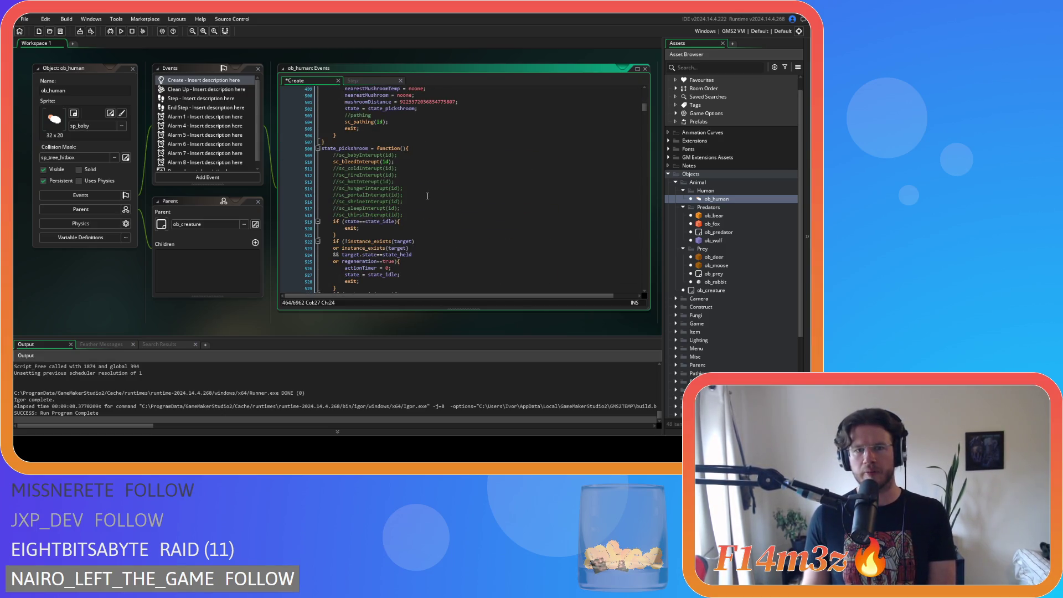
pyautogui.click(424, 194)
pyautogui.hotkey('ctrl', 'shift', 'k')
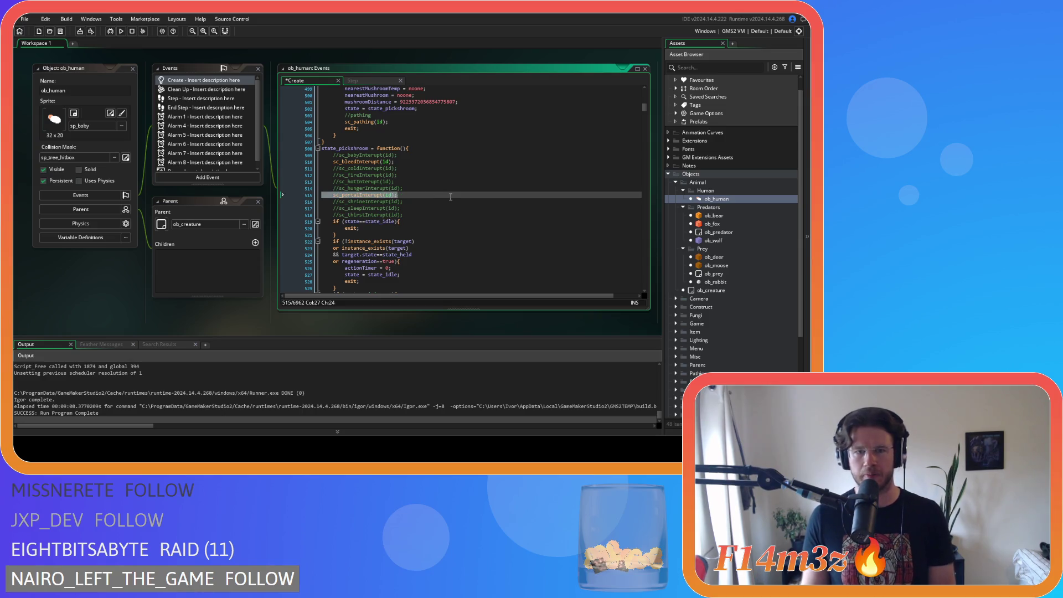
pyautogui.hotkey('ctrl', 's')
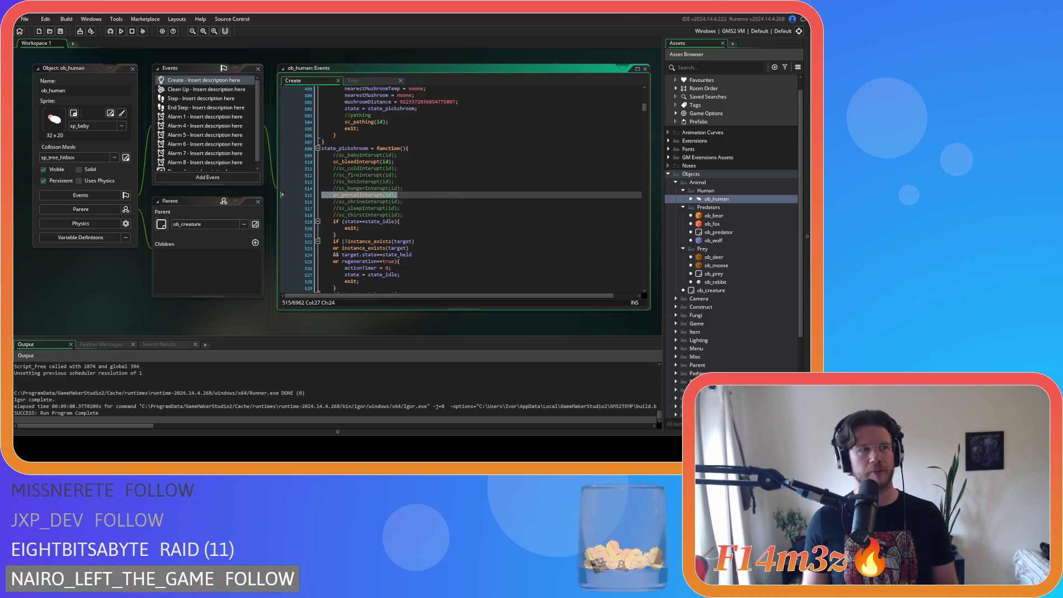
# Step: Expand the Scripts folder and review the portal and fire interrupt lines in state_shroom
pyautogui.scroll(-5, 730, 221)
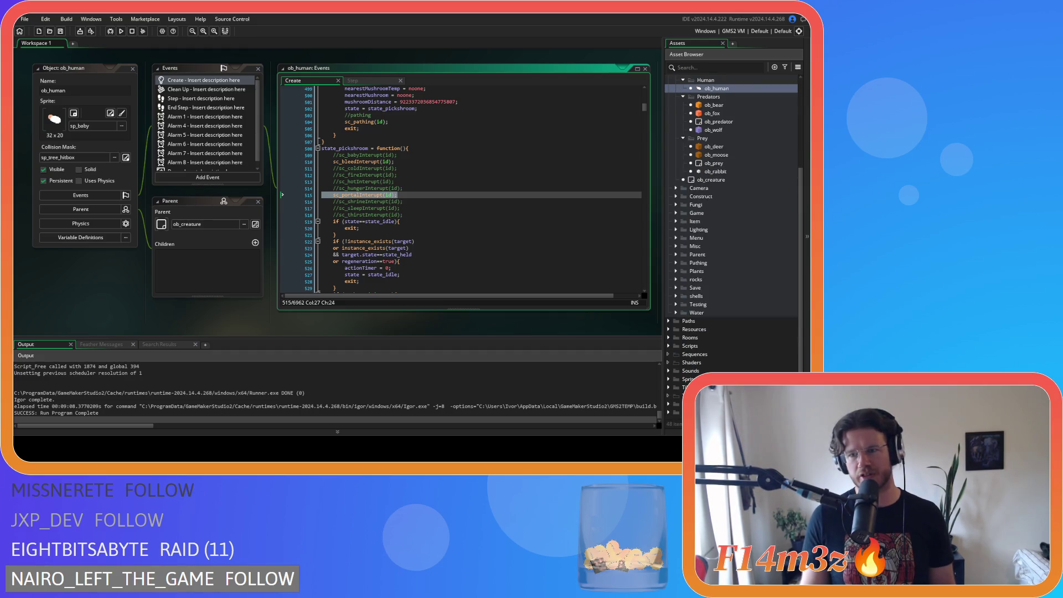
pyautogui.doubleClick(692, 345)
pyautogui.scroll(-3, 706, 351)
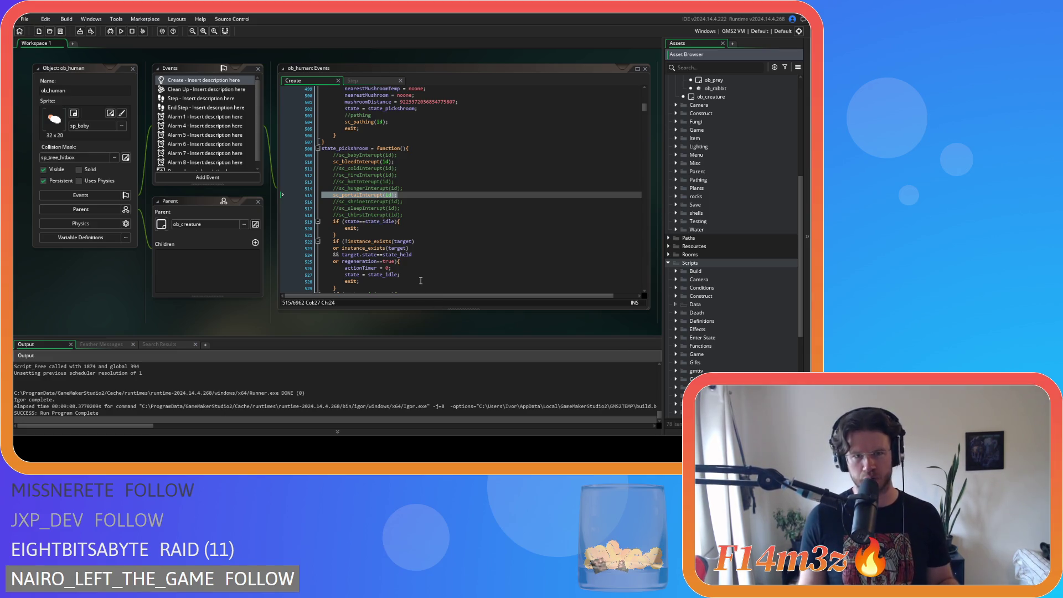
pyautogui.scroll(-5, 420, 281)
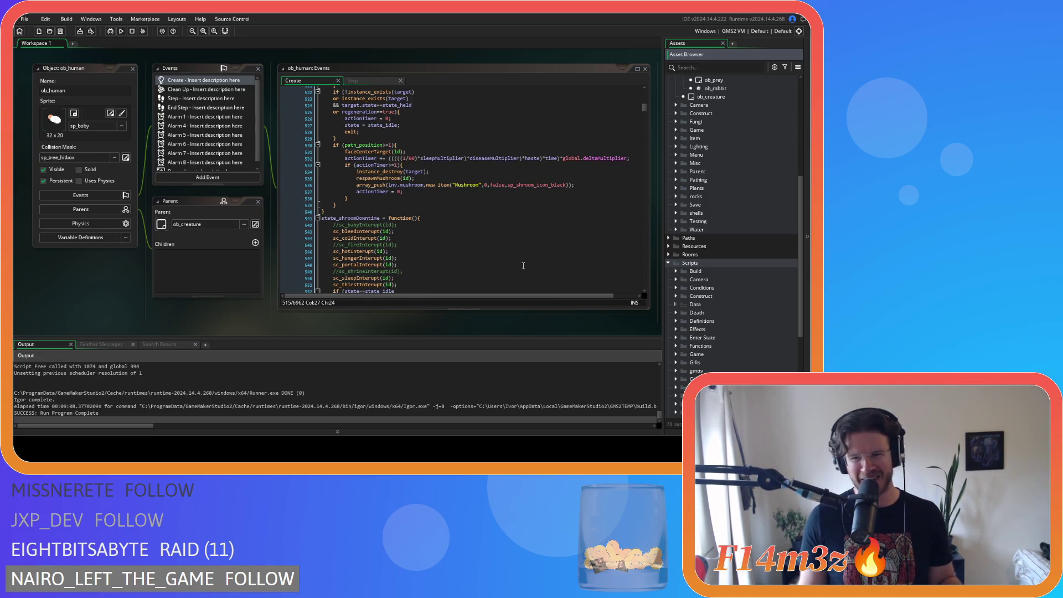
pyautogui.scroll(5, 317, 136)
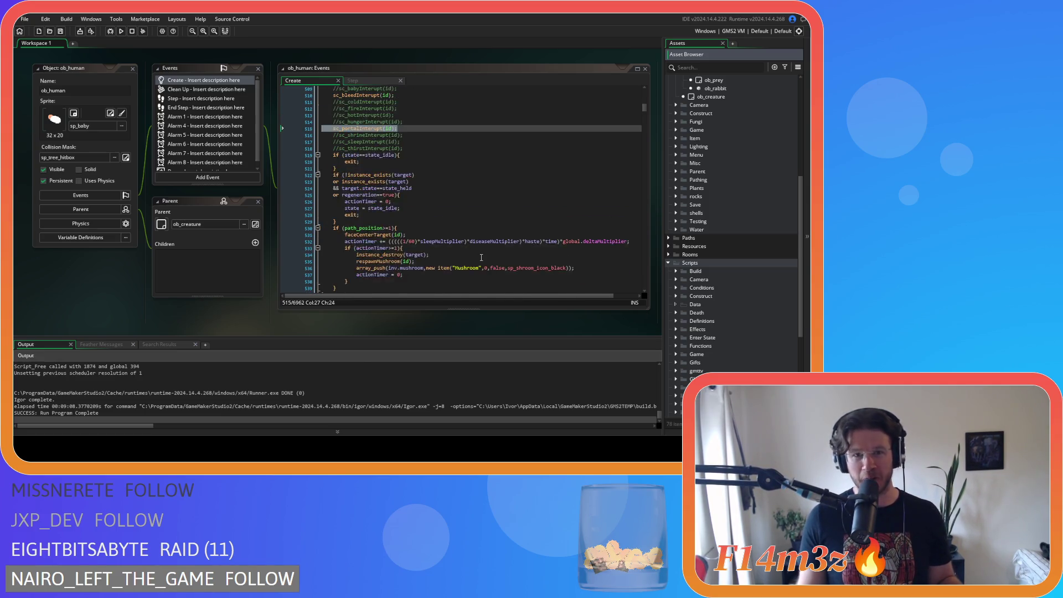
pyautogui.scroll(8, 318, 137)
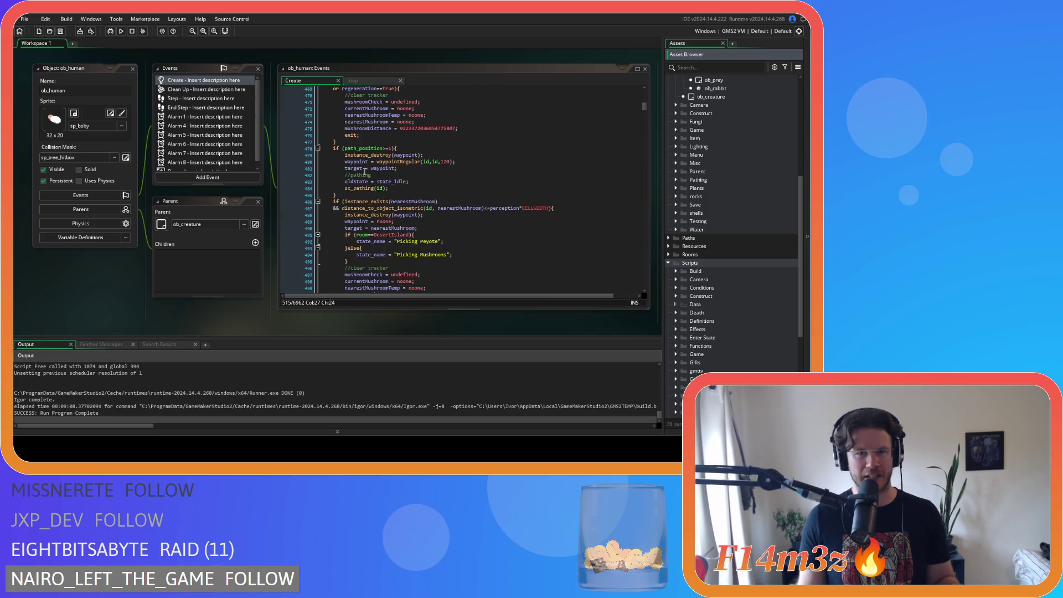
pyautogui.scroll(3, 365, 171)
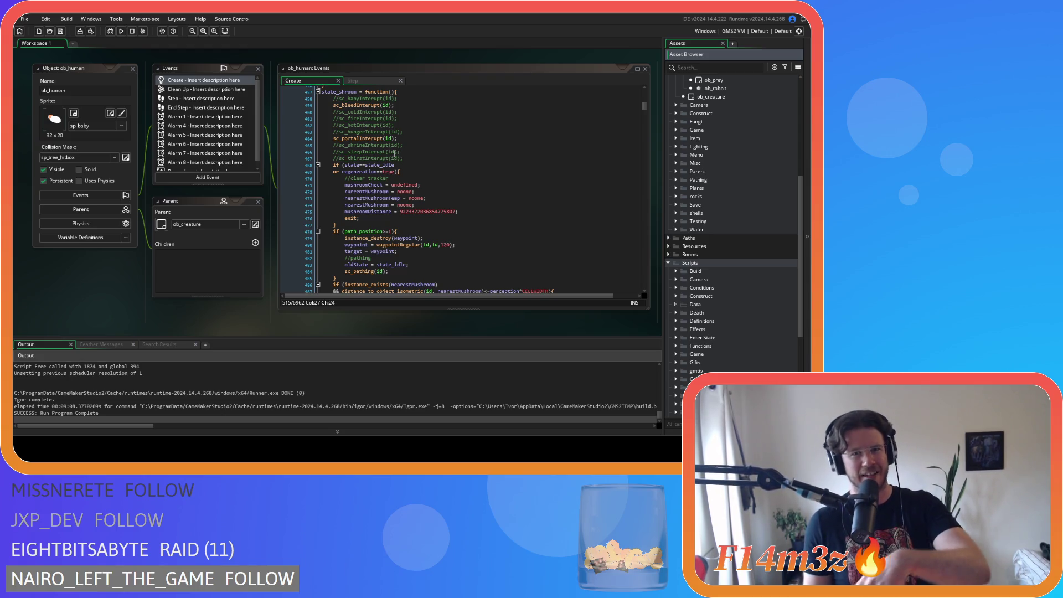
pyautogui.moveTo(378, 172)
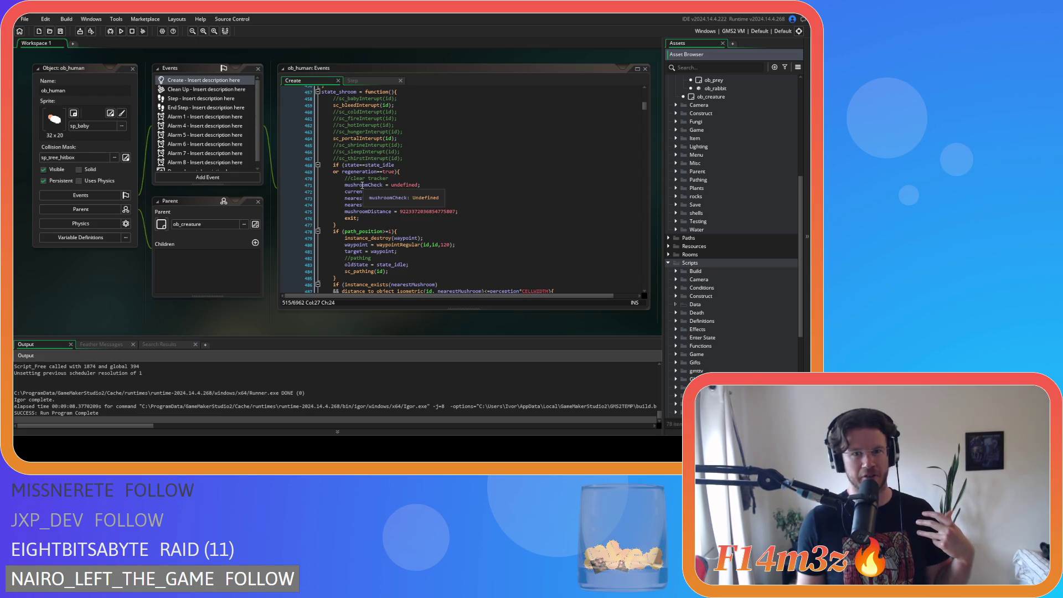
pyautogui.click(433, 171)
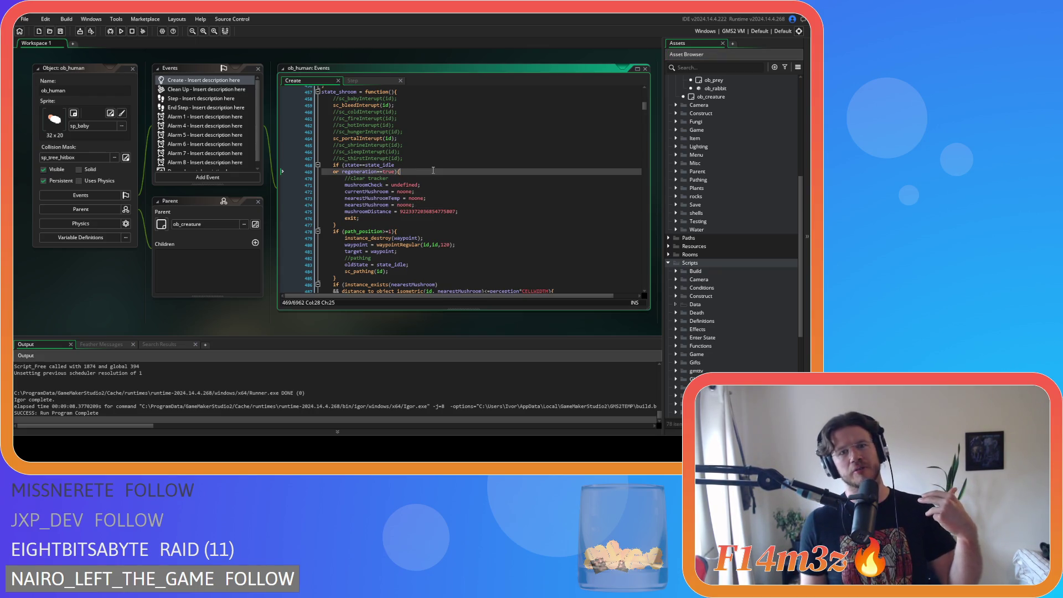
pyautogui.click(387, 138)
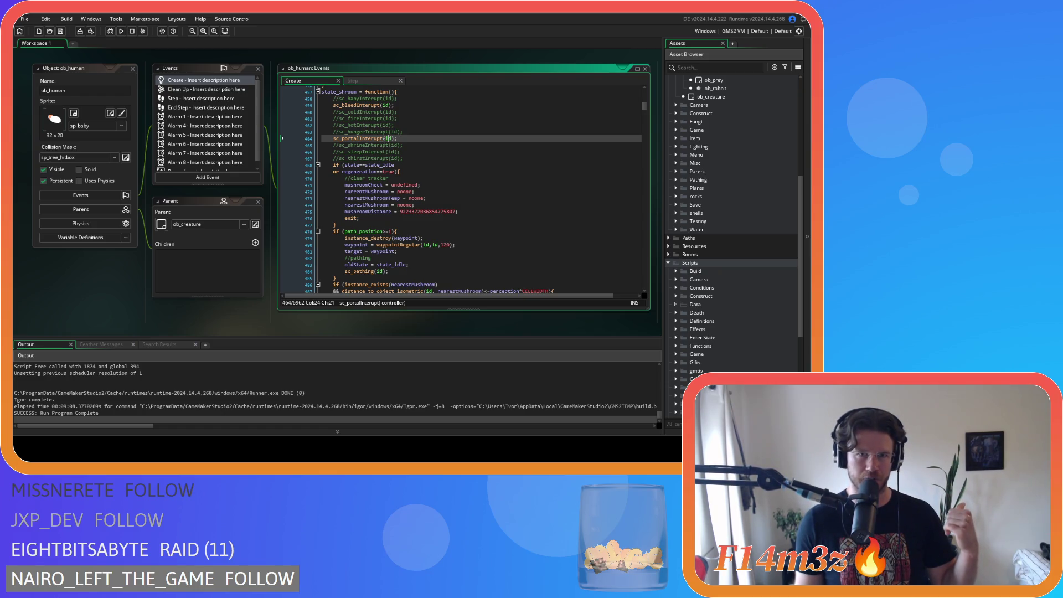
pyautogui.click(430, 119)
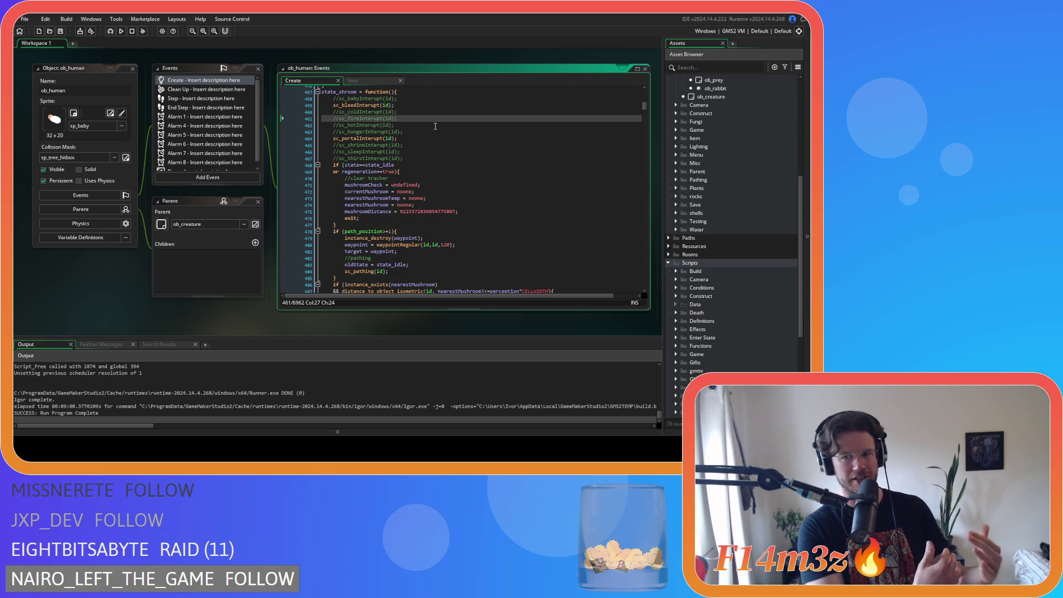
pyautogui.scroll(-2, 670, 279)
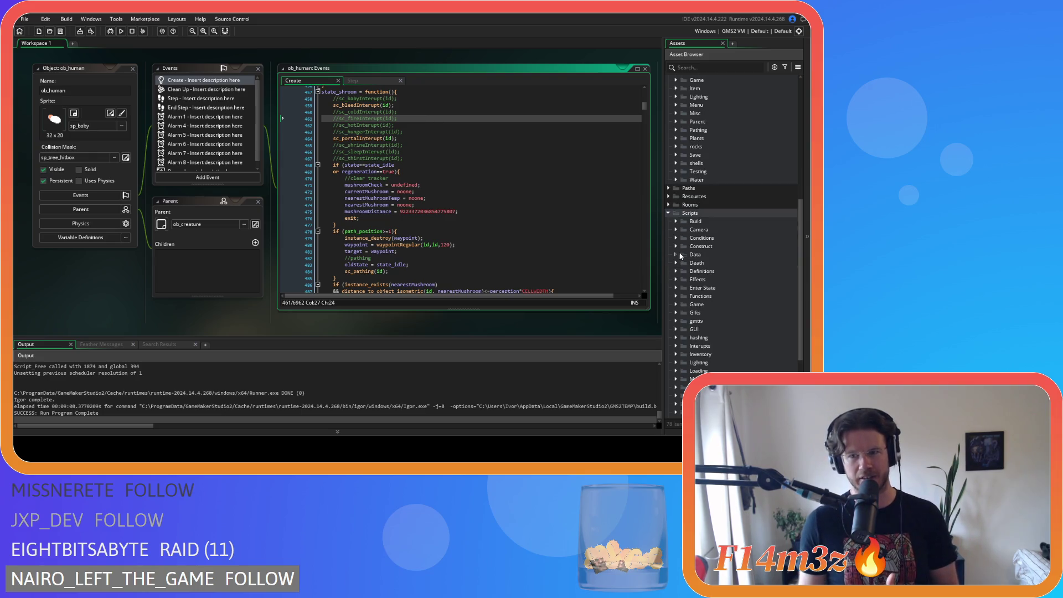
# Step: Open the sc_stateConditions script from the Conditions scripts folder
pyautogui.click(676, 254)
pyautogui.click(675, 250)
pyautogui.click(676, 238)
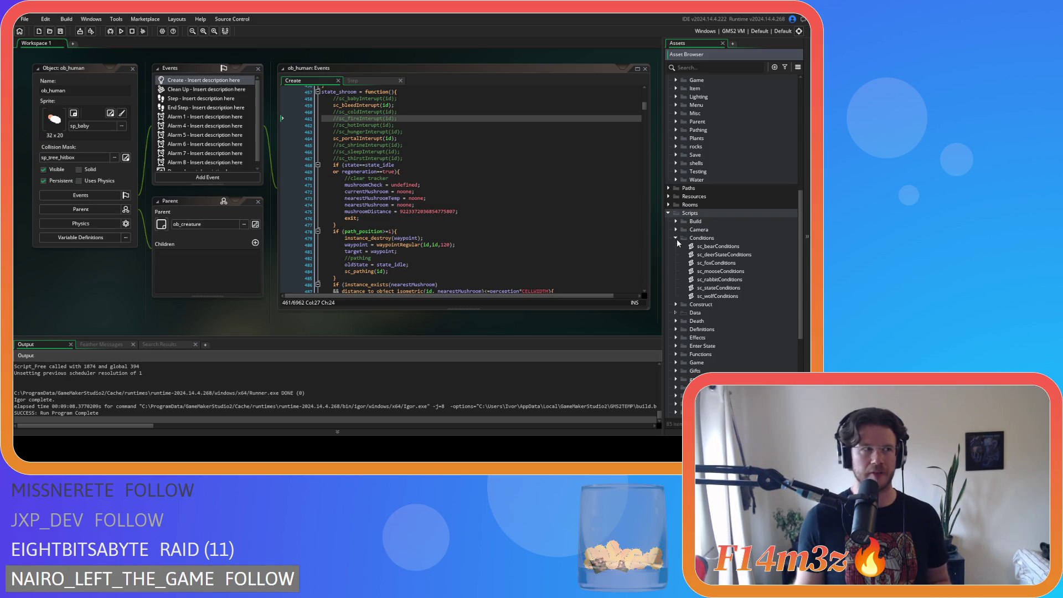
pyautogui.click(717, 289)
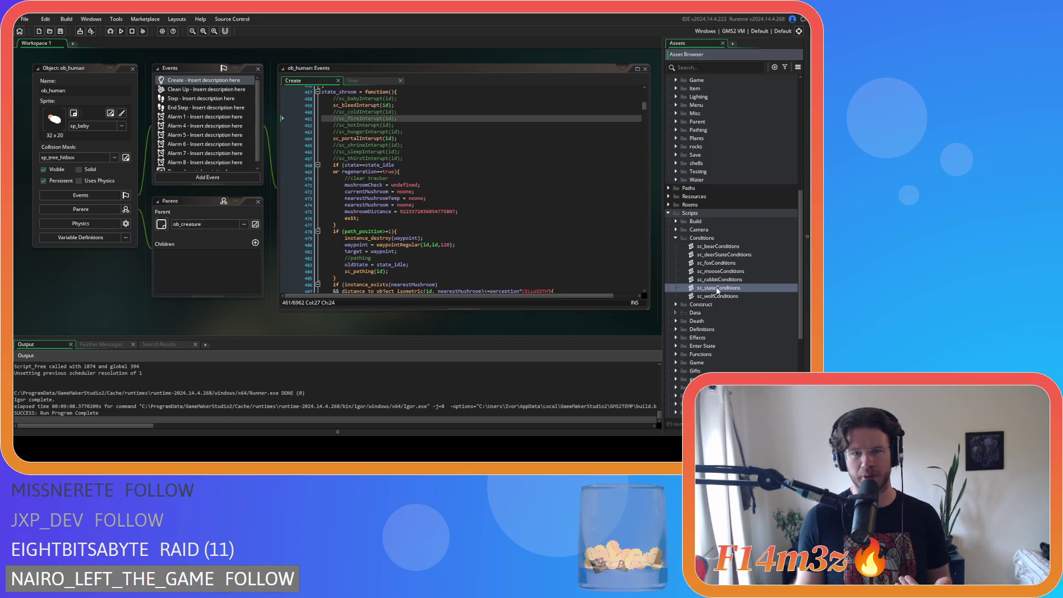
pyautogui.click(268, 188)
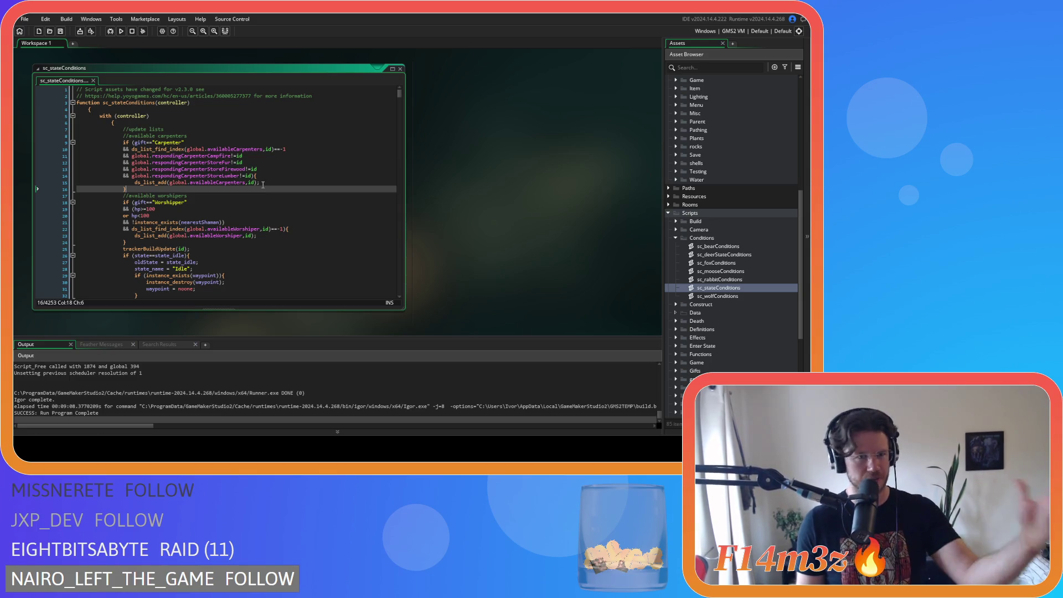
# Step: Inspect the Worshipper condition on line 18, then close the script and collapse Conditions
pyautogui.click(310, 202)
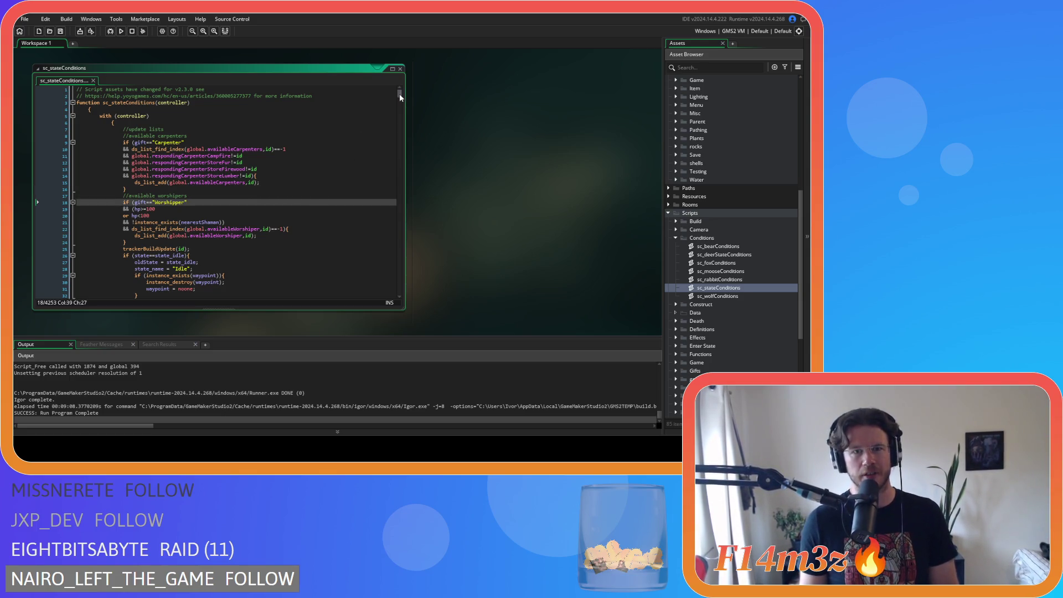
pyautogui.moveTo(400, 94); pyautogui.dragTo(401, 104)
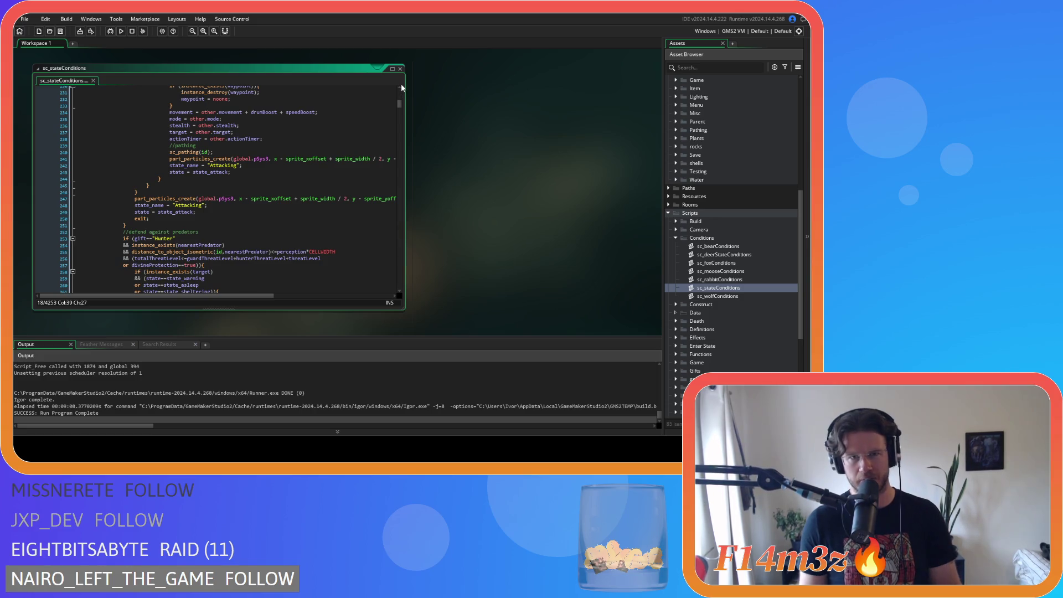
pyautogui.click(400, 69)
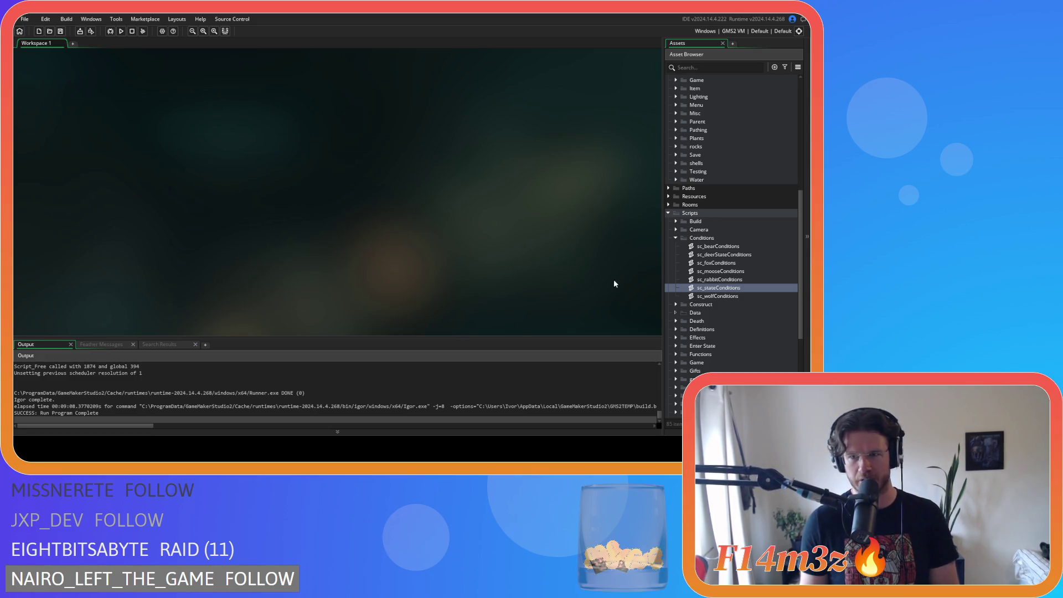
pyautogui.click(674, 237)
pyautogui.scroll(5, 477, 225)
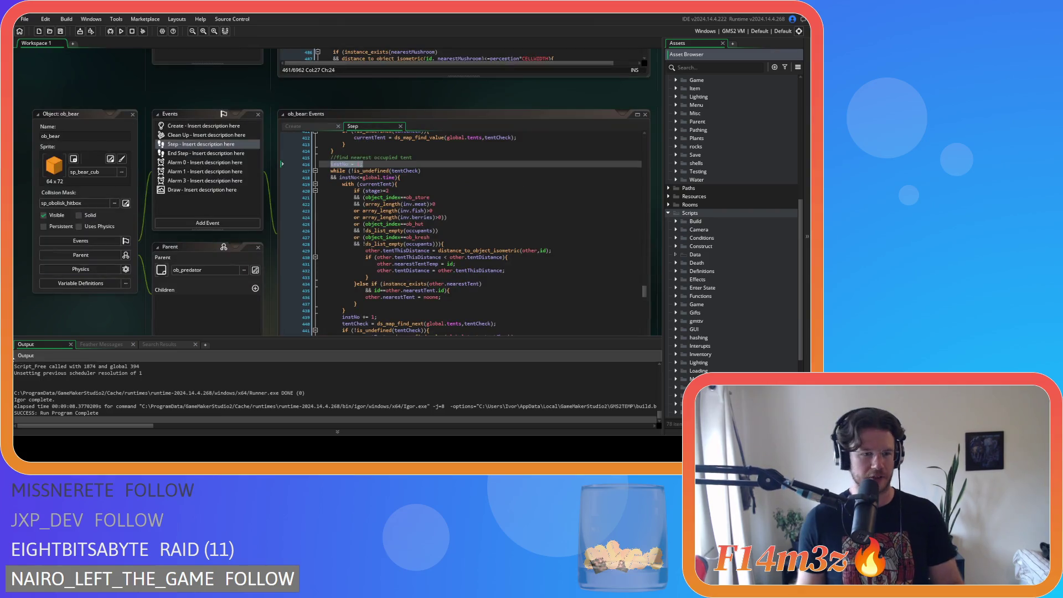